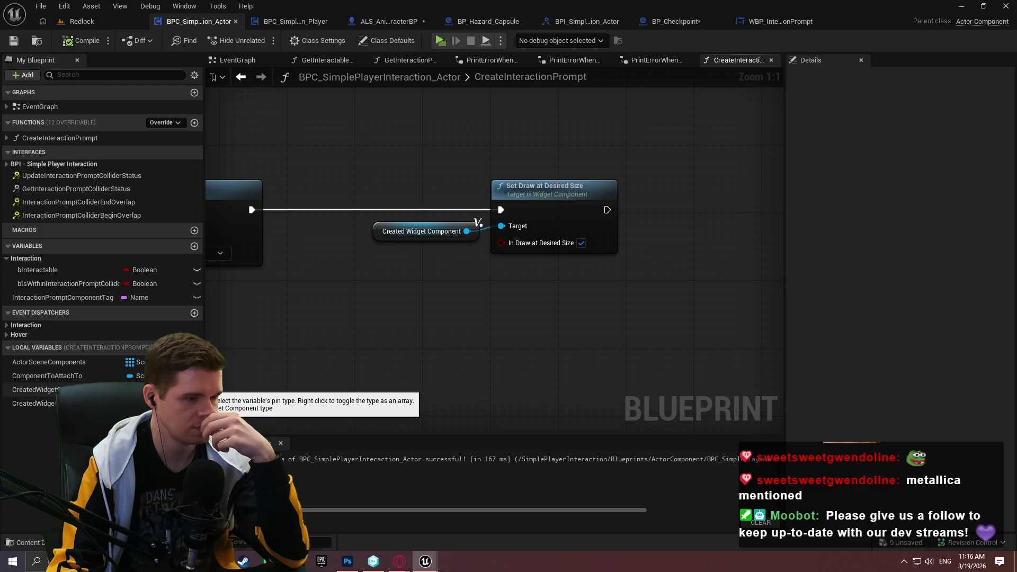
# Add an InteractionPromptWidgetComponent variable of type Widget Component Object Reference, then compile and save
pyautogui.click(194, 246)
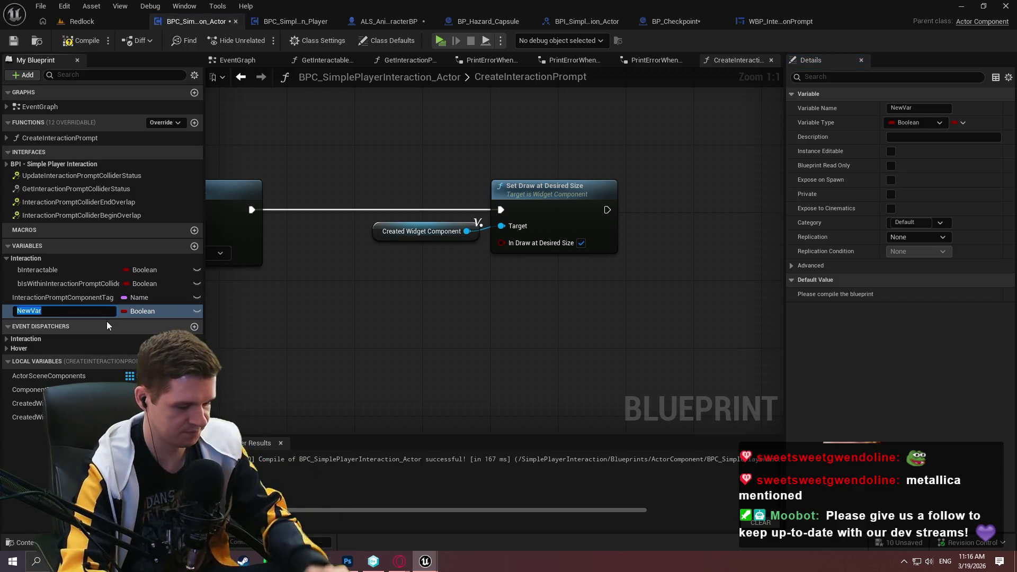
pyautogui.write('InteractionPromptWid')
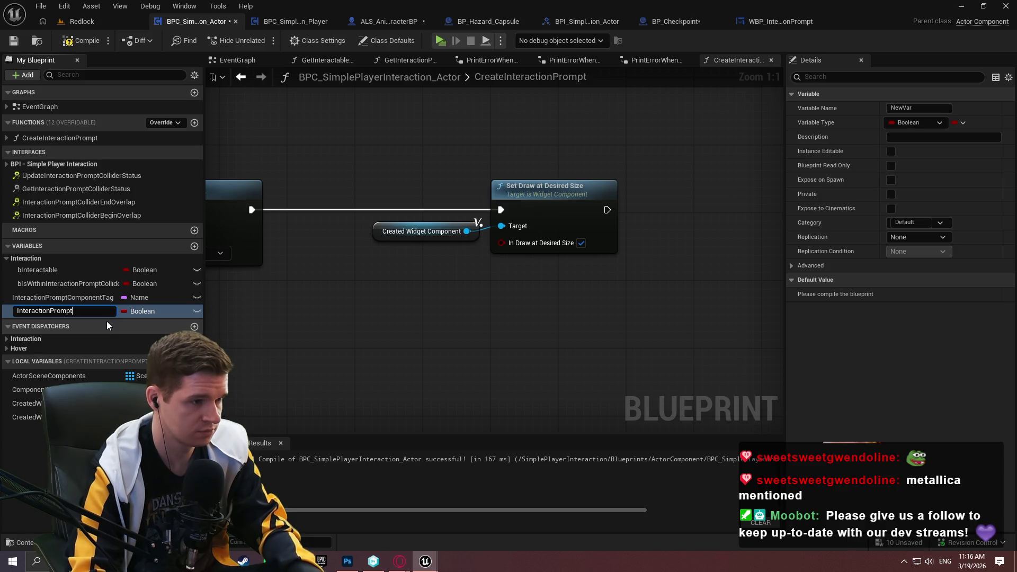
pyautogui.write('g')
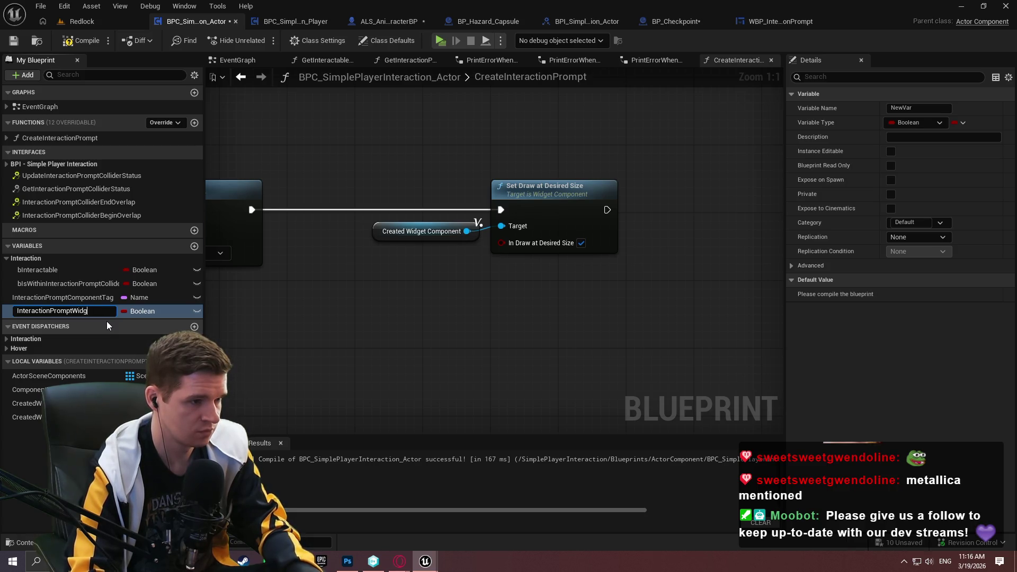
pyautogui.write('etComponent')
pyautogui.press('Return')
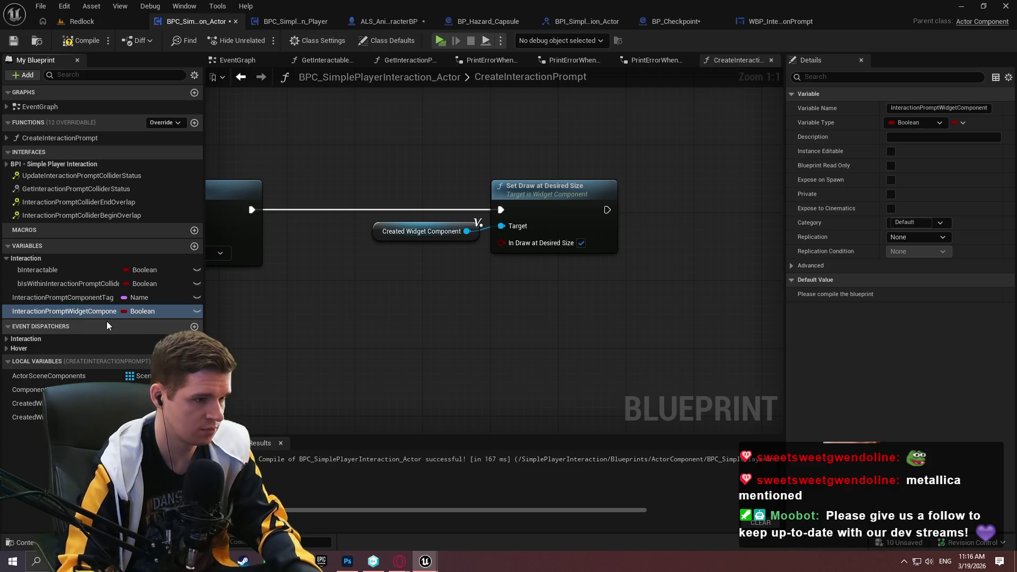
pyautogui.click(143, 311)
pyautogui.write('wi')
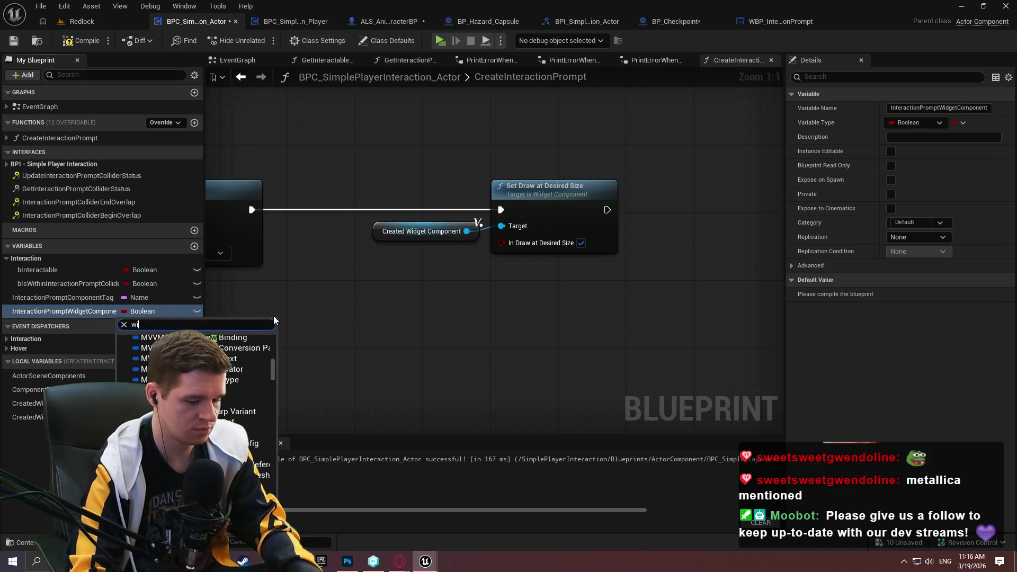
pyautogui.write('dgetc')
pyautogui.moveTo(267, 447)
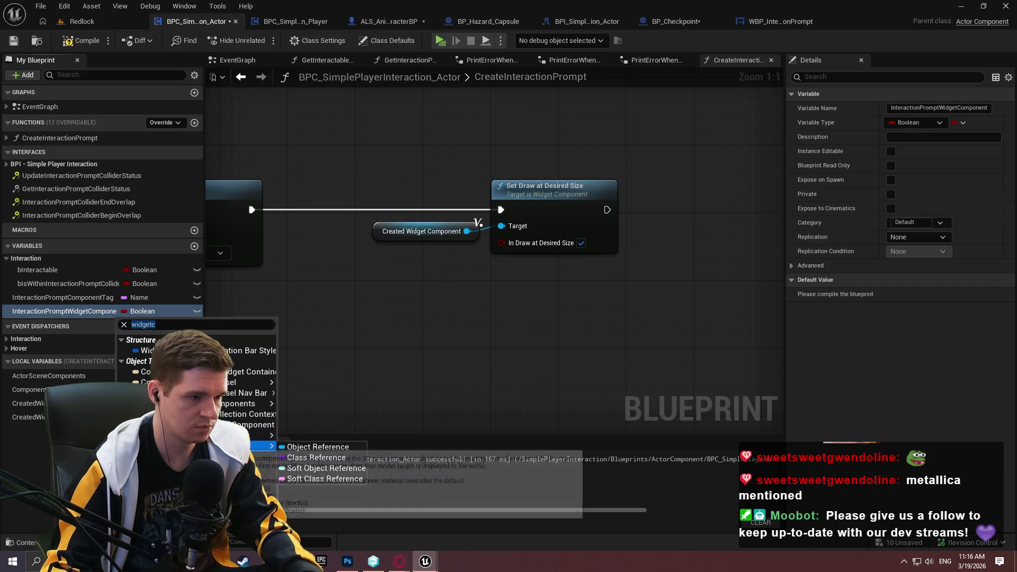
pyautogui.click(339, 450)
pyautogui.click(80, 41)
pyautogui.click(14, 41)
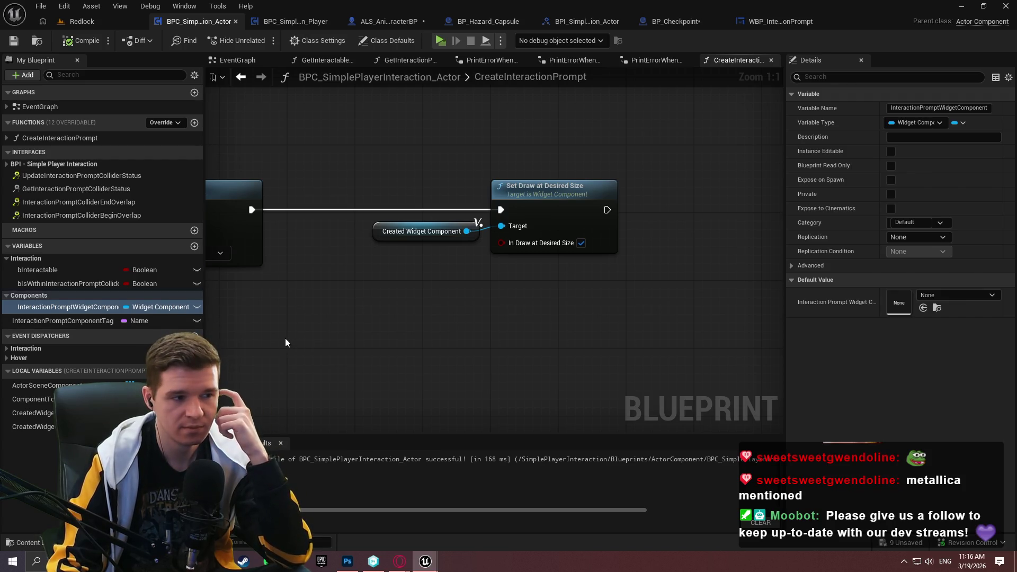
# Add a third Sequence output and wire Then 2 to Attach Component To Component
pyautogui.scroll(-5, 452, 341)
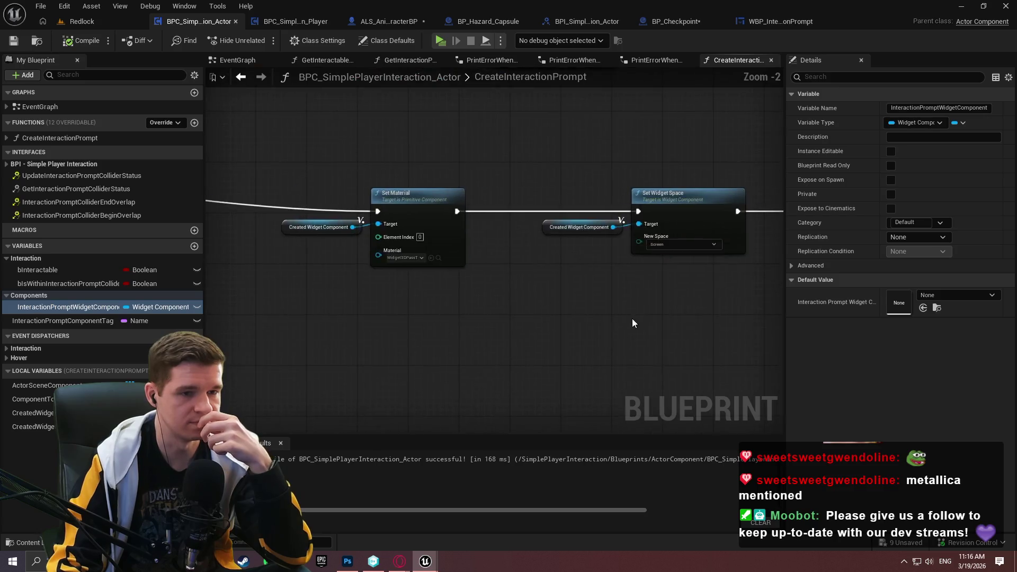
pyautogui.moveTo(382, 281)
pyautogui.mouseDown()
pyautogui.moveTo(455, 223)
pyautogui.moveTo(529, 220)
pyautogui.moveTo(529, 265)
pyautogui.moveTo(556, 318)
pyautogui.moveTo(535, 311)
pyautogui.moveTo(538, 265)
pyautogui.moveTo(574, 243)
pyautogui.moveTo(591, 386)
pyautogui.moveTo(420, 334)
pyautogui.mouseUp()
pyautogui.scroll(1, 470, 215)
pyautogui.moveTo(368, 170); pyautogui.dragTo(551, 343)
pyautogui.moveTo(214, 176)
pyautogui.mouseDown()
pyautogui.moveTo(569, 177)
pyautogui.moveTo(220, 249)
pyautogui.mouseUp()
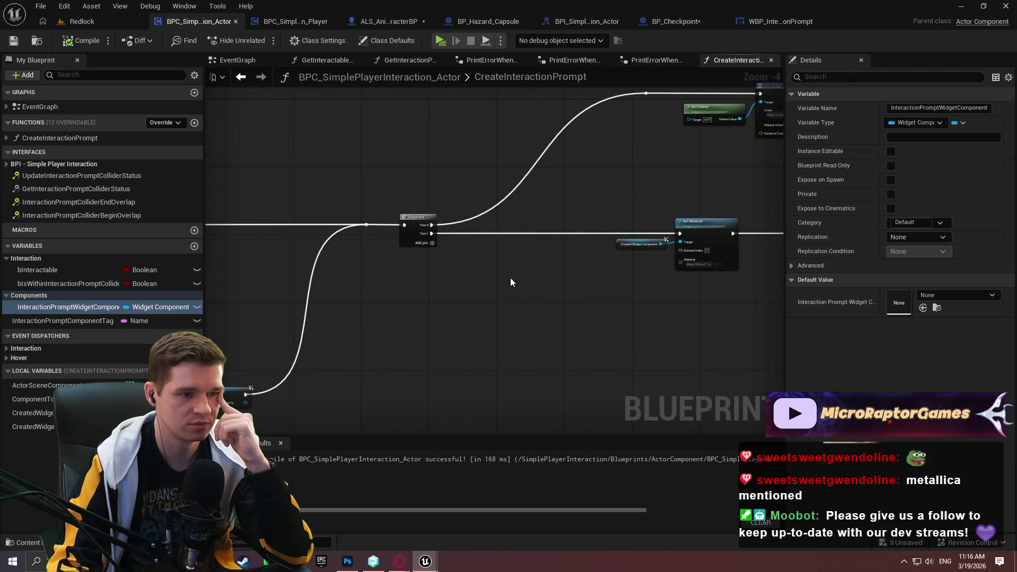
pyautogui.click(435, 243)
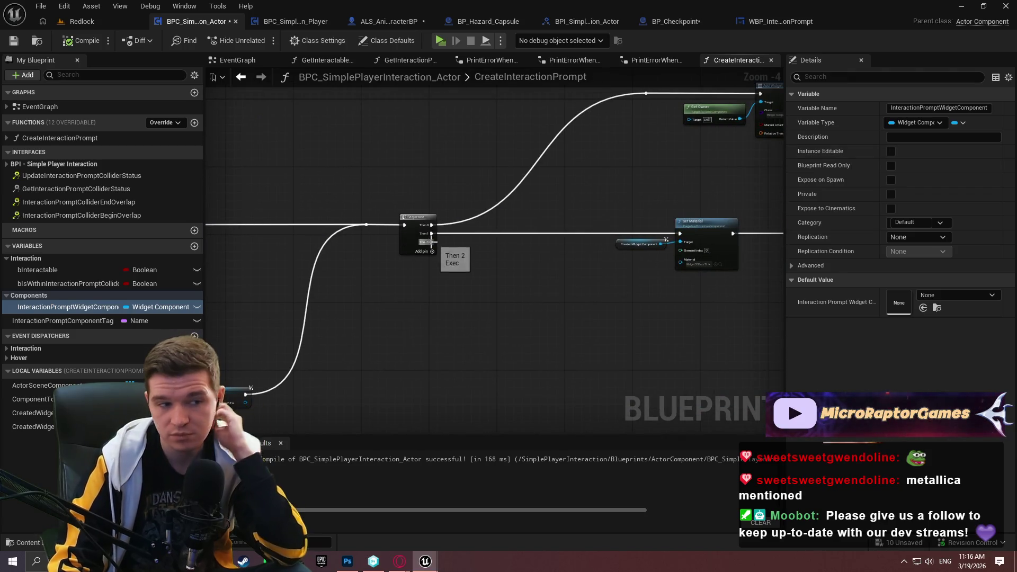
pyautogui.moveTo(469, 275)
pyautogui.mouseDown()
pyautogui.moveTo(379, 212)
pyautogui.moveTo(271, 183)
pyautogui.moveTo(499, 295)
pyautogui.moveTo(318, 177)
pyautogui.moveTo(404, 254)
pyautogui.moveTo(245, 236)
pyautogui.moveTo(346, 226)
pyautogui.mouseUp()
pyautogui.doubleClick(490, 268)
# Add a Branch after the Attach node, using its Return Value as the condition
pyautogui.click(760, 288)
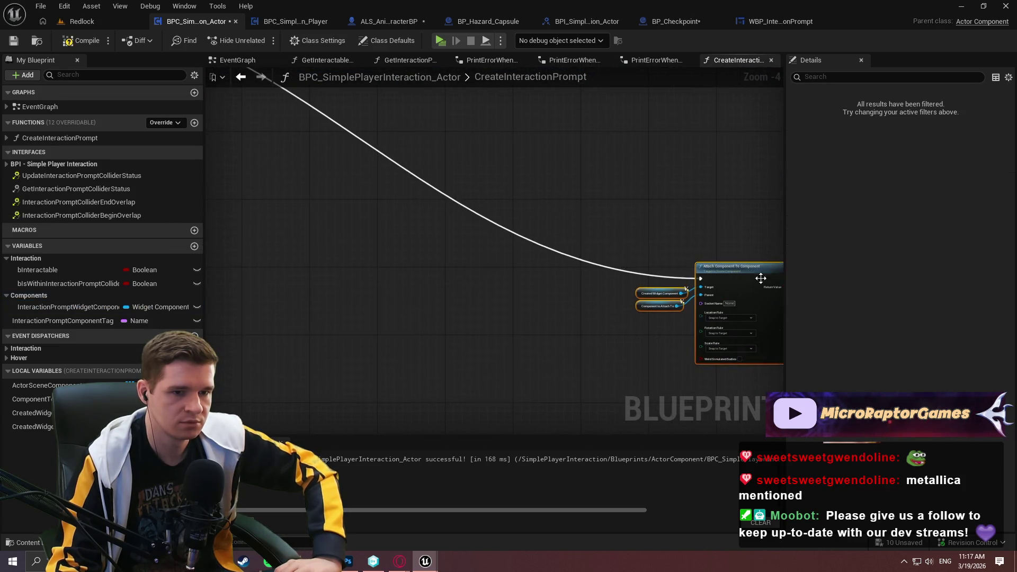
pyautogui.moveTo(760, 288); pyautogui.dragTo(433, 158)
pyautogui.scroll(4, 564, 238)
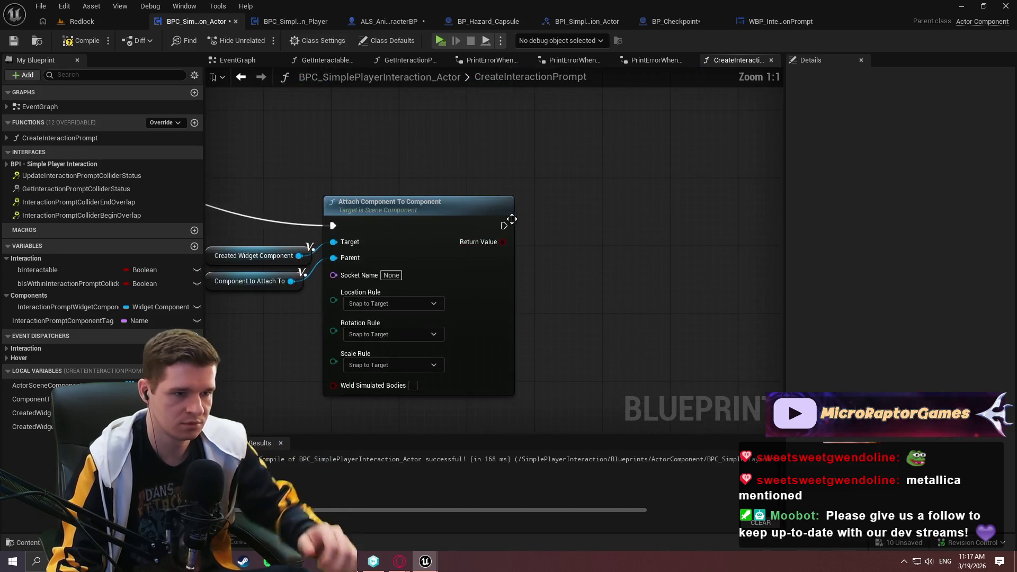
pyautogui.click(543, 221)
pyautogui.moveTo(504, 225)
pyautogui.mouseDown()
pyautogui.moveTo(548, 239)
pyautogui.moveTo(549, 255)
pyautogui.mouseUp()
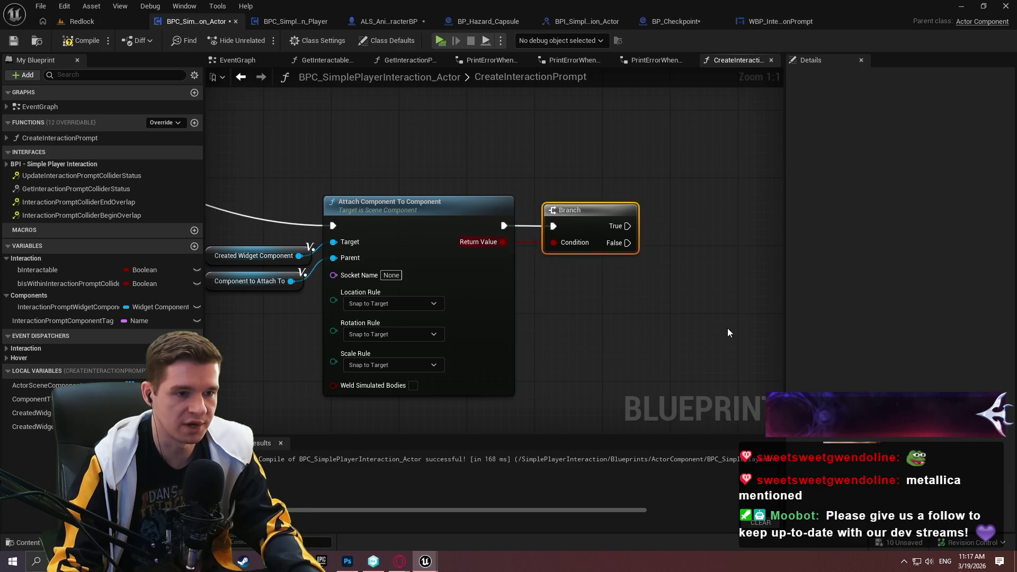
pyautogui.moveTo(731, 333); pyautogui.dragTo(583, 242)
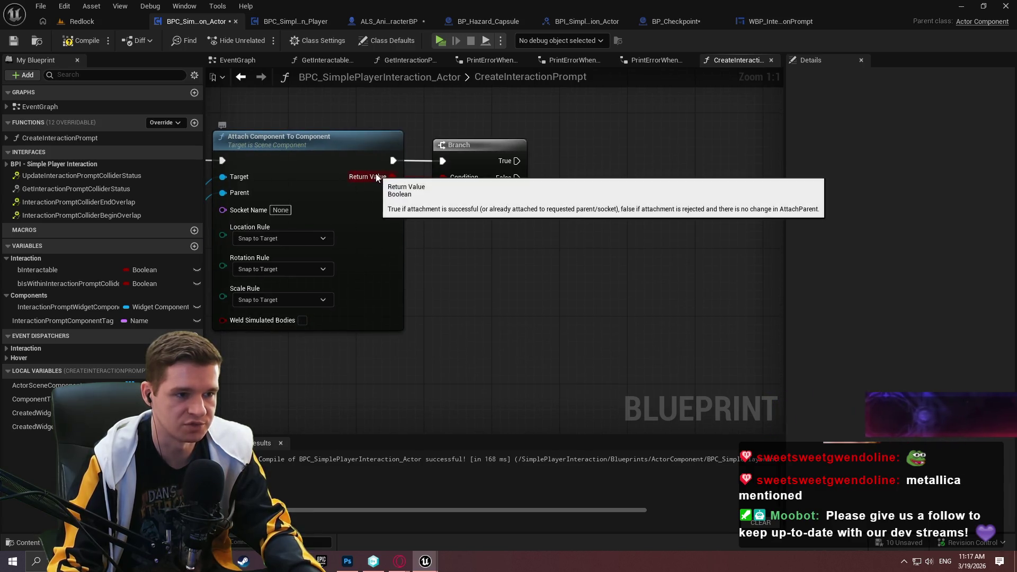
# Place a Print String on the Branch's False path, then open the collapsed error graph
pyautogui.moveTo(518, 179); pyautogui.dragTo(621, 266)
pyautogui.write('print')
pyautogui.press('Return')
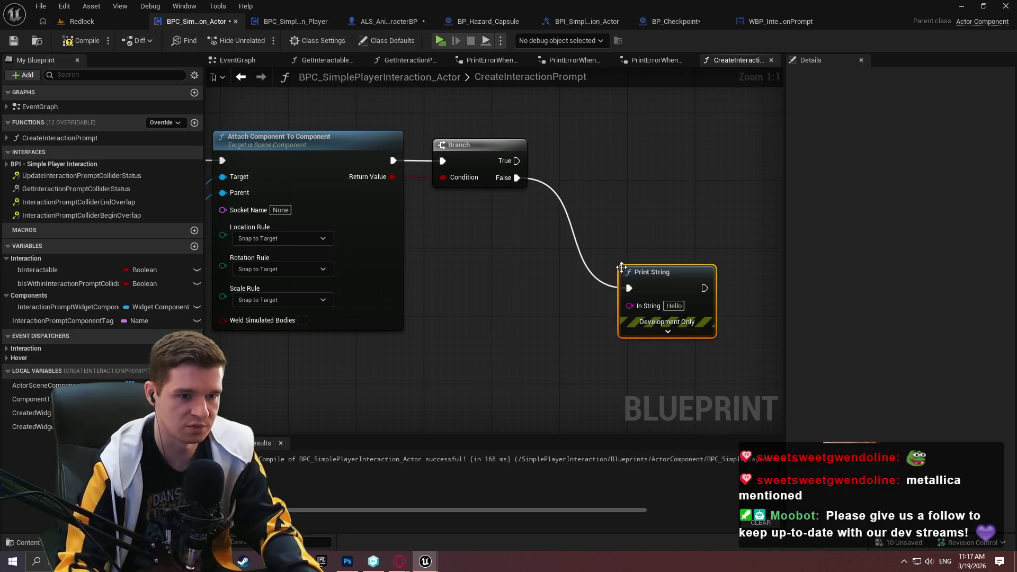
pyautogui.click(667, 332)
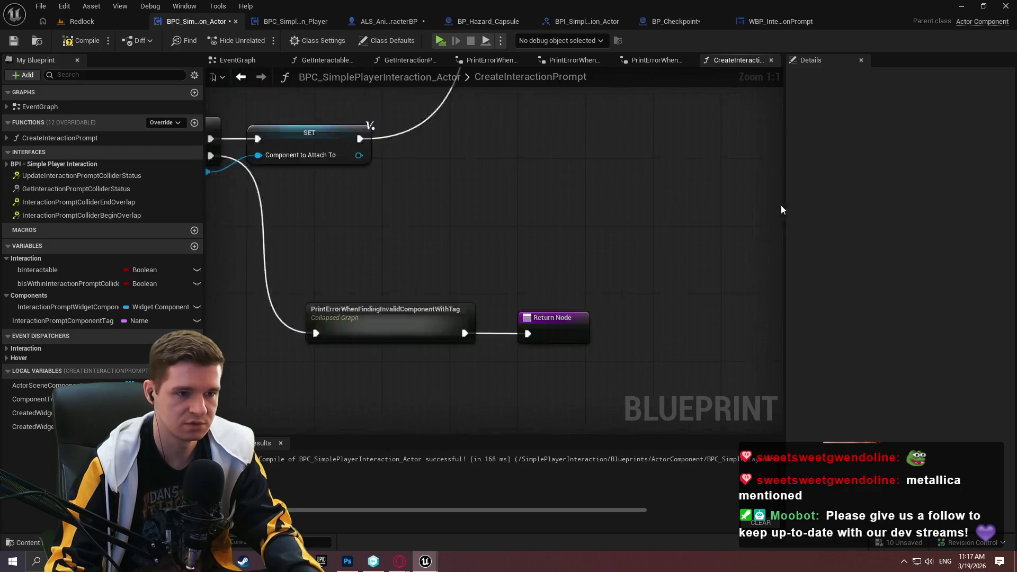
pyautogui.doubleClick(614, 290)
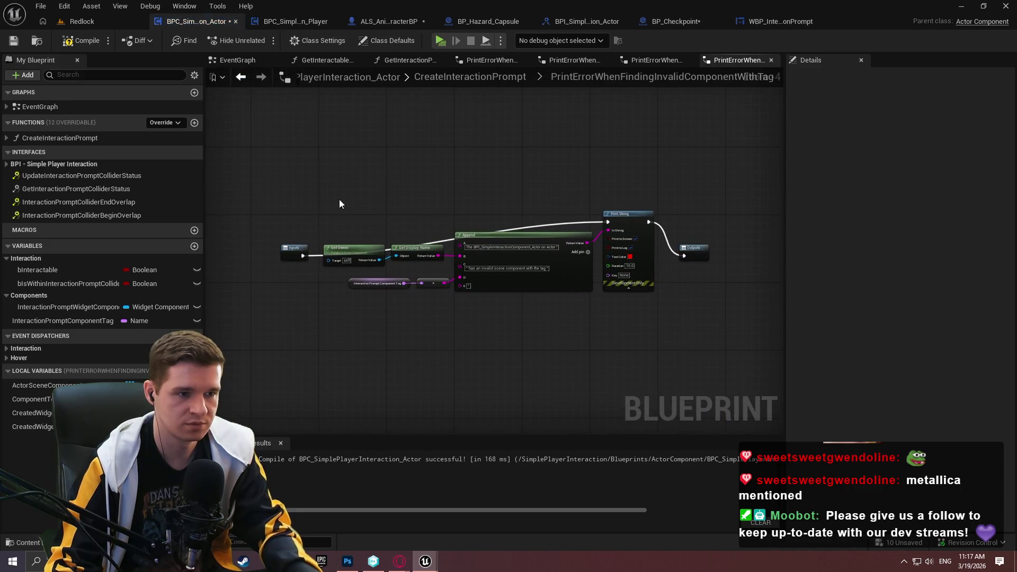
# Copy the Get Display Name, Append and Print String nodes into CreateInteractionPrompt
pyautogui.moveTo(400, 198)
pyautogui.mouseDown()
pyautogui.moveTo(504, 218)
pyautogui.moveTo(290, 195)
pyautogui.moveTo(310, 179)
pyautogui.moveTo(575, 310)
pyautogui.mouseUp()
pyautogui.moveTo(347, 172); pyautogui.dragTo(608, 345)
pyautogui.click(469, 77)
pyautogui.scroll(-8, 530, 227)
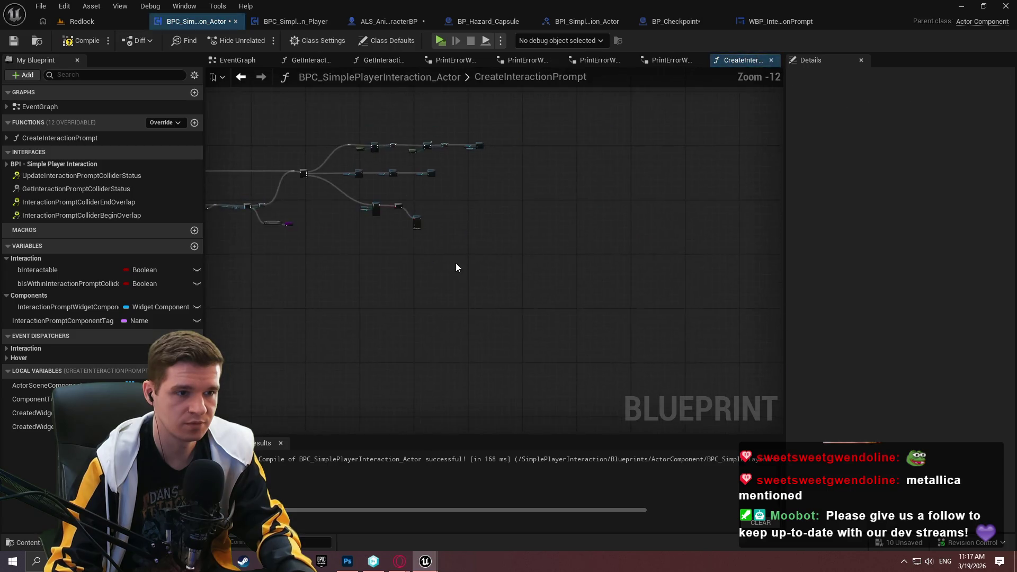
pyautogui.scroll(2, 502, 218)
pyautogui.scroll(6, 554, 227)
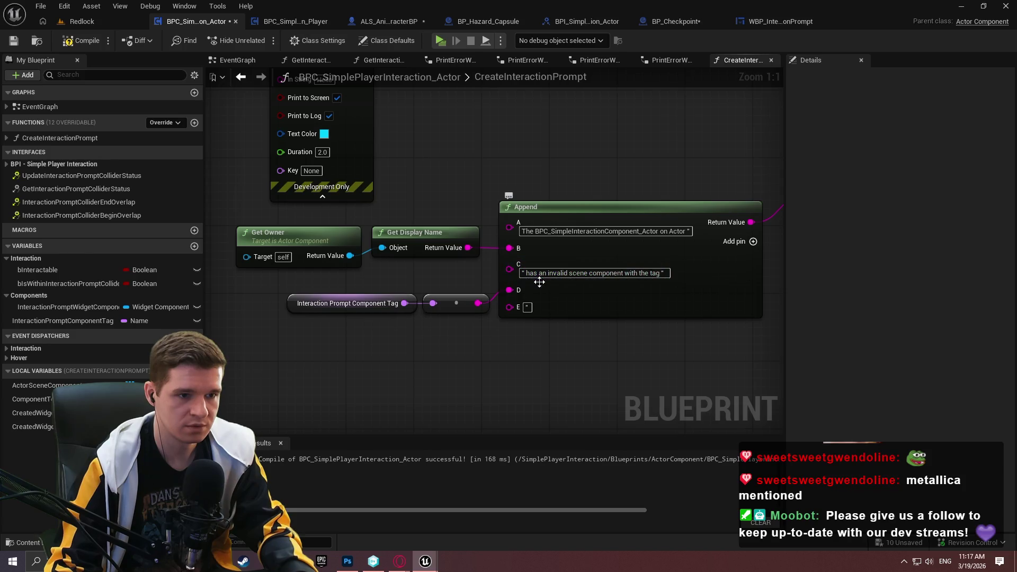
# Edit the message to say the owner has failed to attach the interaction prompt to component
pyautogui.write('has failed to atta')
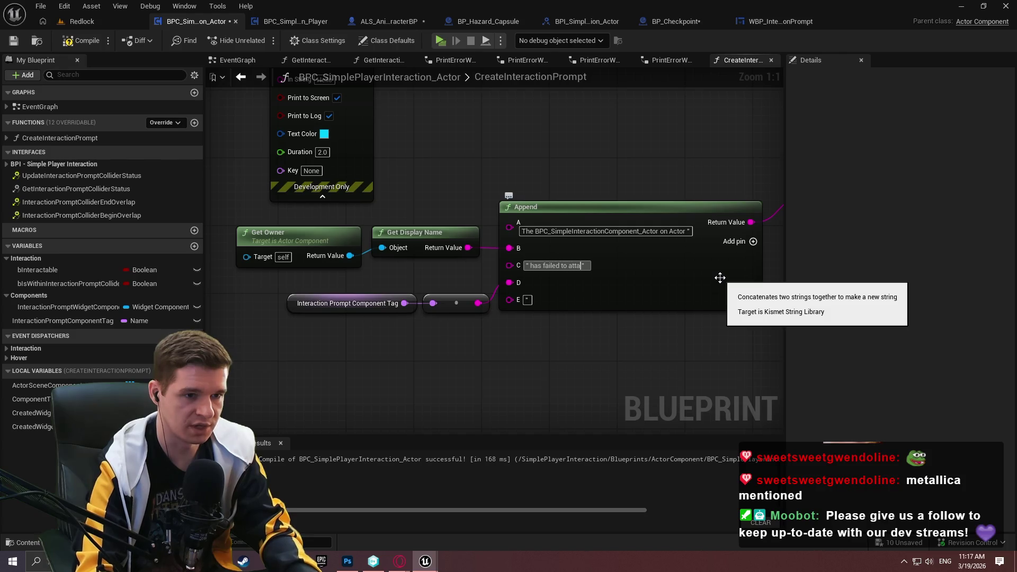
pyautogui.write('ch')
pyautogui.press('Return')
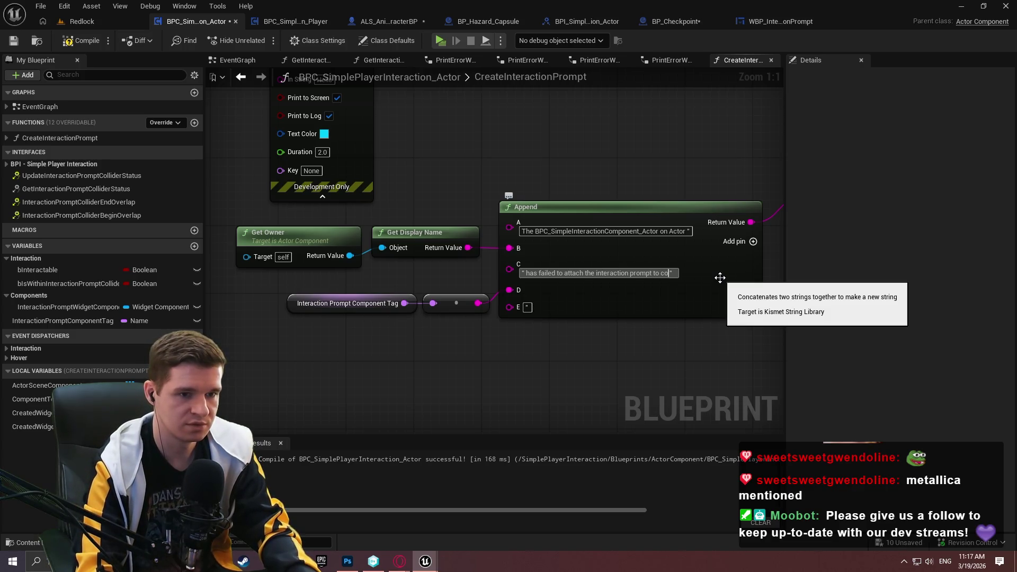
pyautogui.write('mponent')
pyautogui.click(538, 331)
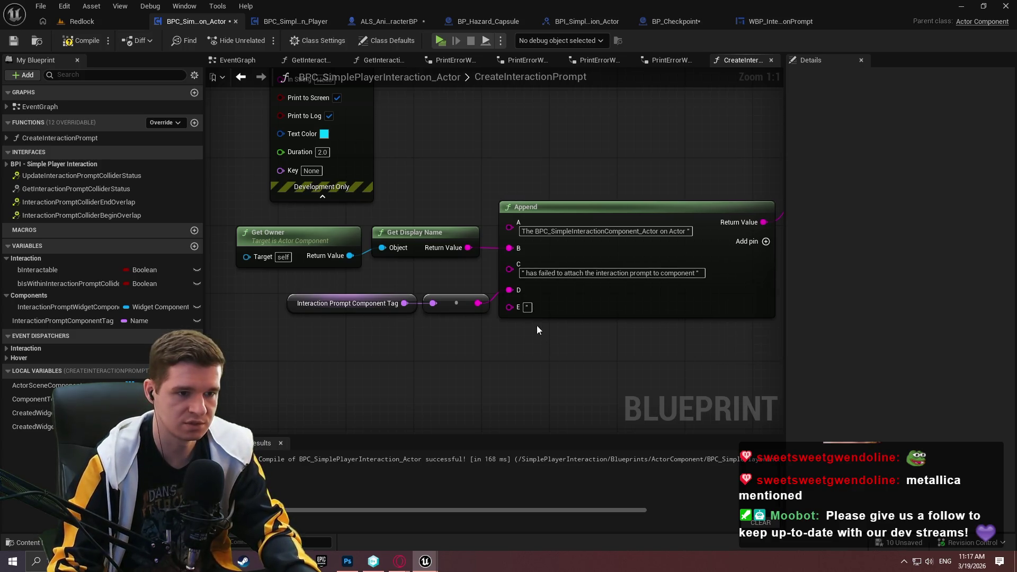
# Replace the component tag with the Component to Attach To display name in the message
pyautogui.moveTo(463, 343)
pyautogui.mouseDown()
pyautogui.moveTo(335, 339)
pyautogui.moveTo(306, 291)
pyautogui.mouseUp()
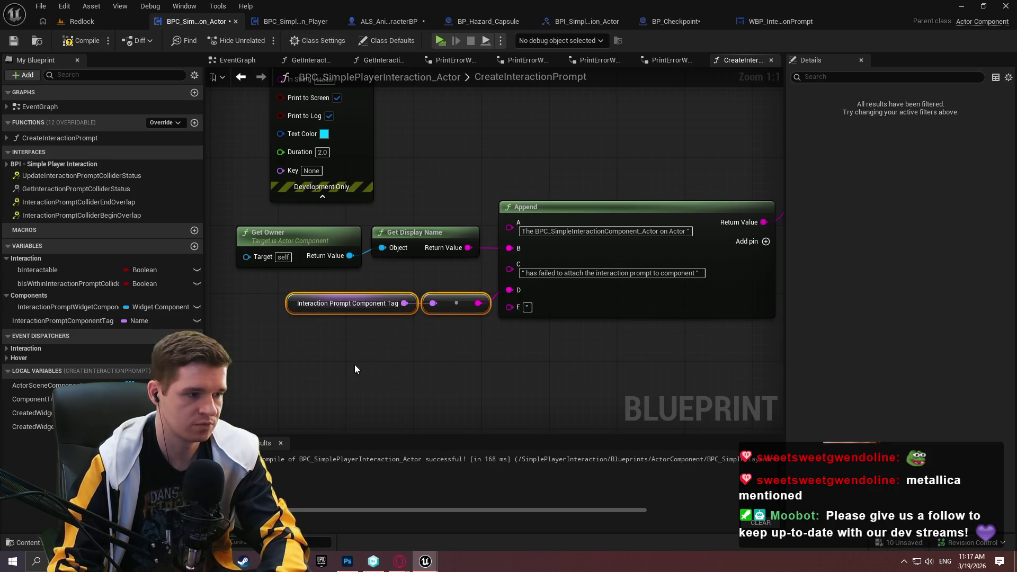
pyautogui.press('Delete')
pyautogui.moveTo(32, 399)
pyautogui.mouseDown()
pyautogui.moveTo(283, 317)
pyautogui.moveTo(275, 308)
pyautogui.mouseUp()
pyautogui.click(318, 329)
pyautogui.moveTo(356, 311); pyautogui.dragTo(509, 290)
pyautogui.moveTo(434, 265)
pyautogui.mouseDown()
pyautogui.moveTo(437, 329)
pyautogui.moveTo(392, 299)
pyautogui.mouseUp()
pyautogui.keyDown('ctrl'); pyautogui.click(310, 311); pyautogui.keyUp('ctrl')
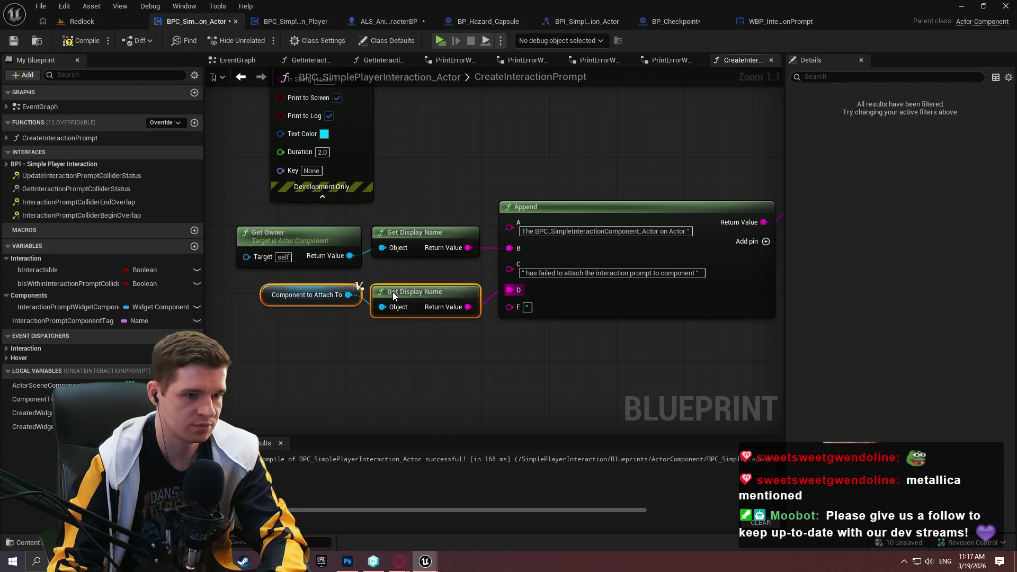
pyautogui.click(503, 339)
# Delete the placeholder Hello print, wire Branch False to the error print, add a CreatedWidgetComponent getter
pyautogui.scroll(-4, 583, 297)
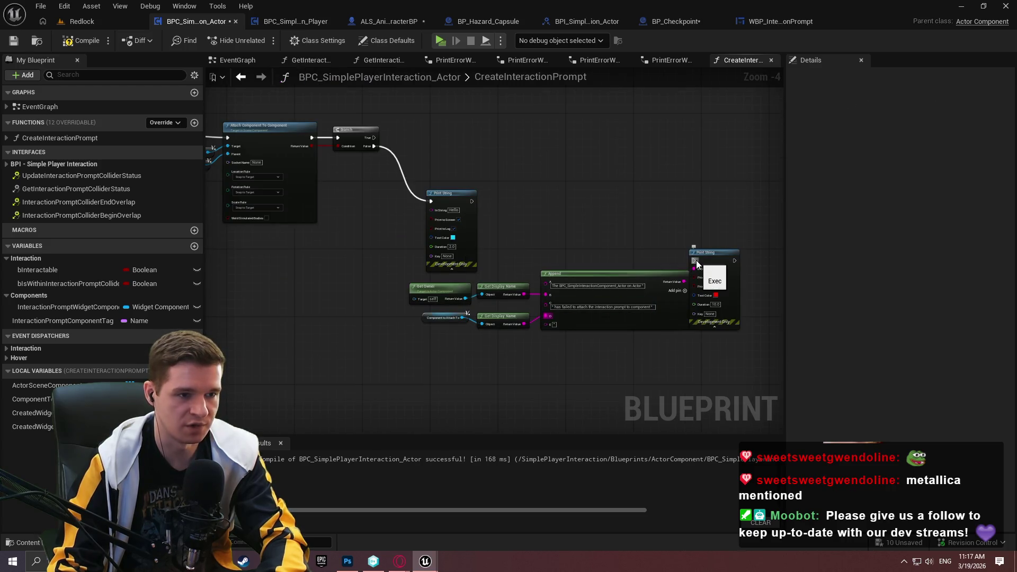
pyautogui.click(472, 193)
pyautogui.press('Delete')
pyautogui.moveTo(694, 260)
pyautogui.mouseDown()
pyautogui.moveTo(369, 142)
pyautogui.moveTo(444, 192)
pyautogui.moveTo(568, 221)
pyautogui.mouseUp()
pyautogui.scroll(3, 444, 192)
pyautogui.click(682, 231)
pyautogui.scroll(-1, 682, 231)
pyautogui.moveTo(750, 275); pyautogui.dragTo(273, 102)
pyautogui.moveTo(758, 194); pyautogui.dragTo(483, 204)
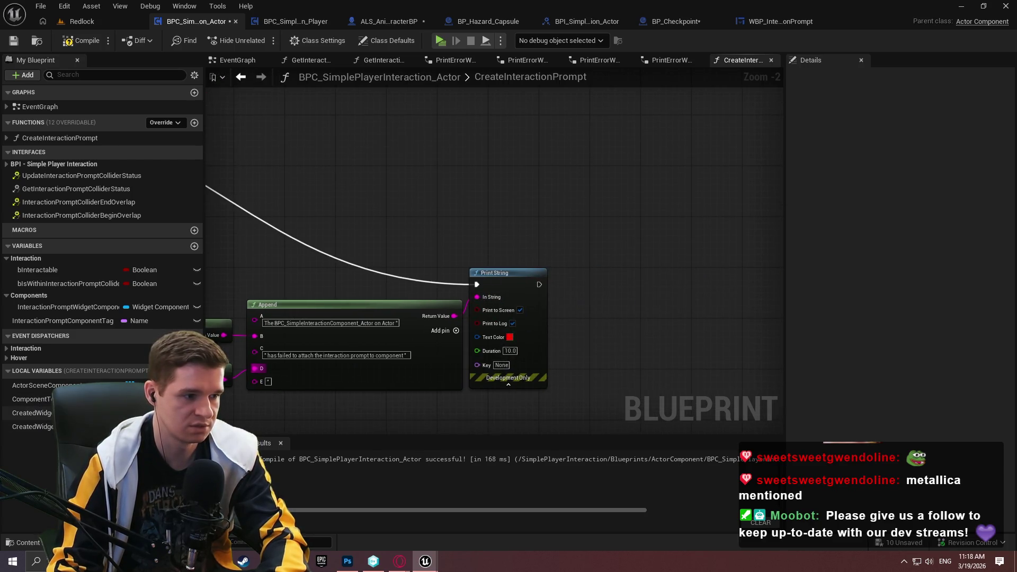
pyautogui.moveTo(32, 412)
pyautogui.mouseDown()
pyautogui.moveTo(709, 287)
pyautogui.moveTo(595, 271)
pyautogui.mouseUp()
pyautogui.click(622, 287)
# Add a Remove from Parent node on a CreatedWidgetObject getter
pyautogui.moveTo(32, 427)
pyautogui.mouseDown()
pyautogui.moveTo(650, 318)
pyautogui.moveTo(603, 308)
pyautogui.mouseUp()
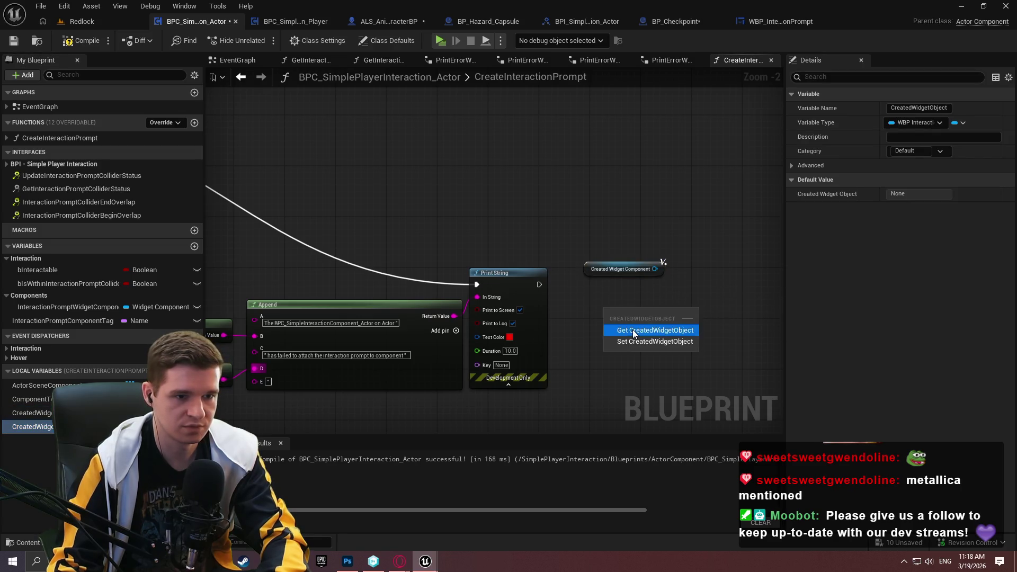
pyautogui.click(633, 331)
pyautogui.scroll(2, 583, 297)
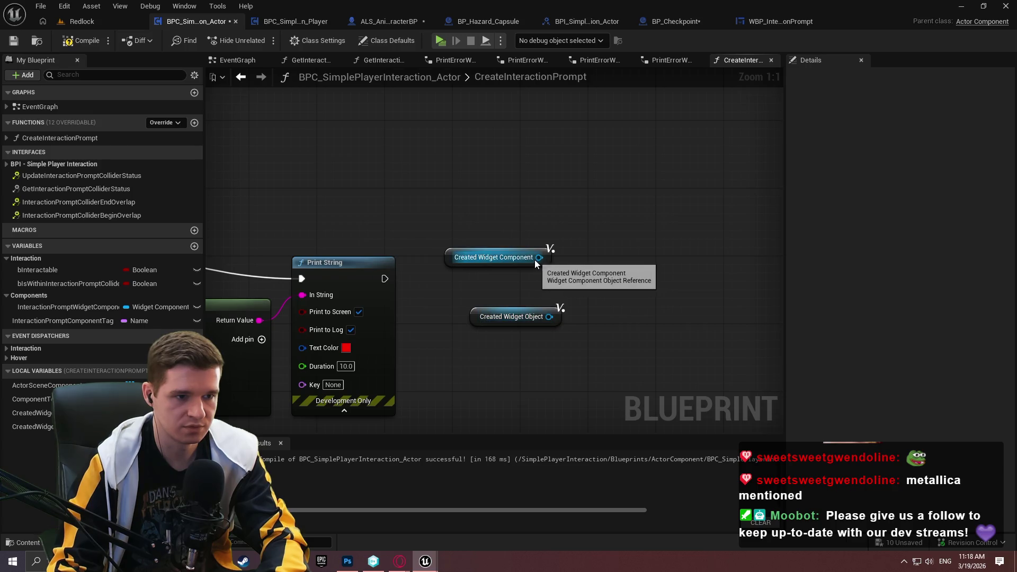
pyautogui.moveTo(549, 316); pyautogui.dragTo(624, 297)
pyautogui.press('Escape')
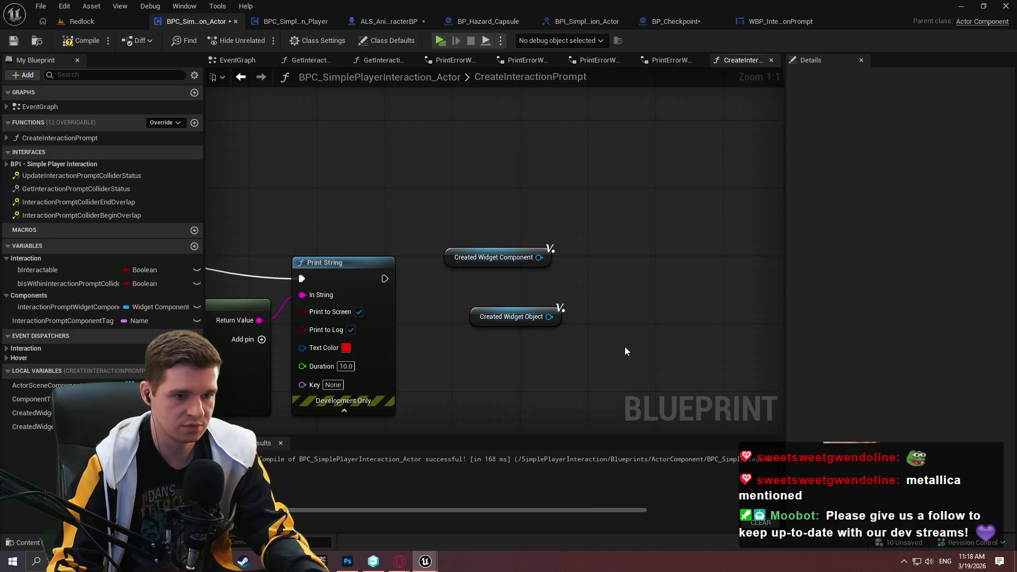
pyautogui.moveTo(549, 316); pyautogui.dragTo(618, 305)
pyautogui.write('remoi')
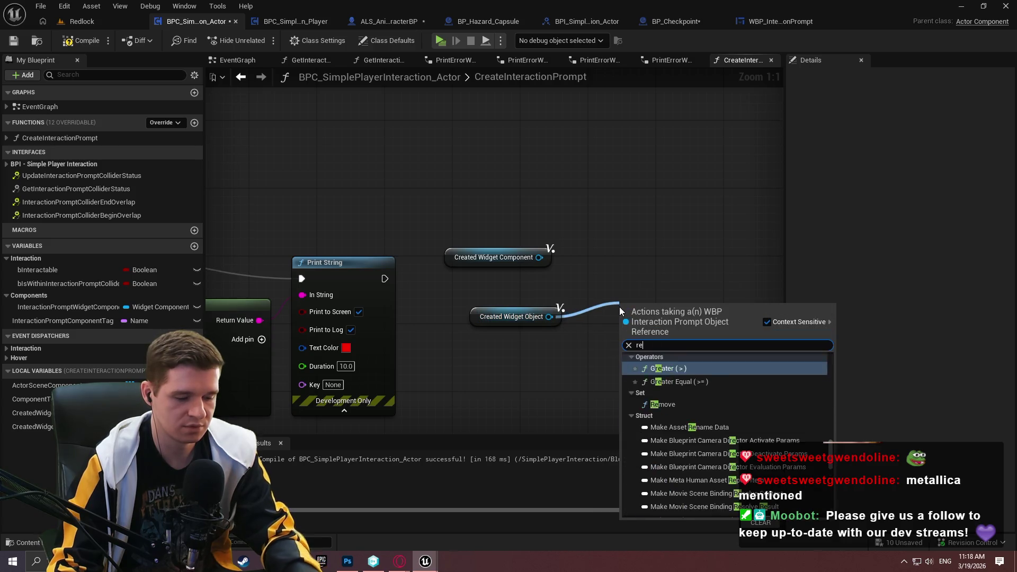
pyautogui.press('BackSpace')
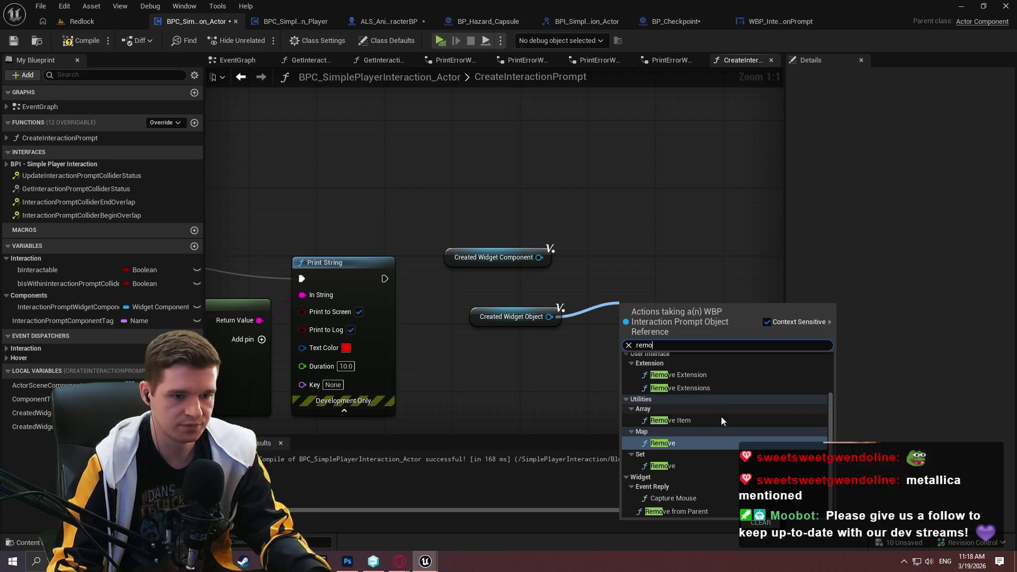
pyautogui.scroll(-2, 726, 442)
pyautogui.click(685, 511)
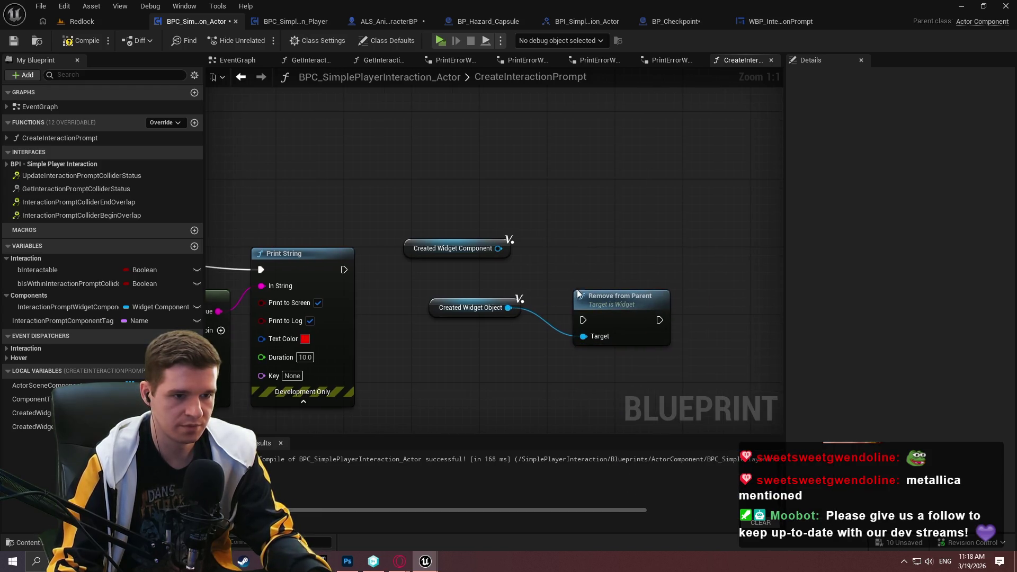
# Add Destroy Component on CreatedWidgetComponent and wire the error print into Remove from Parent
pyautogui.moveTo(503, 244)
pyautogui.mouseDown()
pyautogui.moveTo(640, 372)
pyautogui.moveTo(698, 369)
pyautogui.moveTo(613, 274)
pyautogui.mouseUp()
pyautogui.write('destr')
pyautogui.click(752, 214)
pyautogui.moveTo(680, 337); pyautogui.dragTo(705, 261)
pyautogui.moveTo(598, 331); pyautogui.dragTo(631, 327)
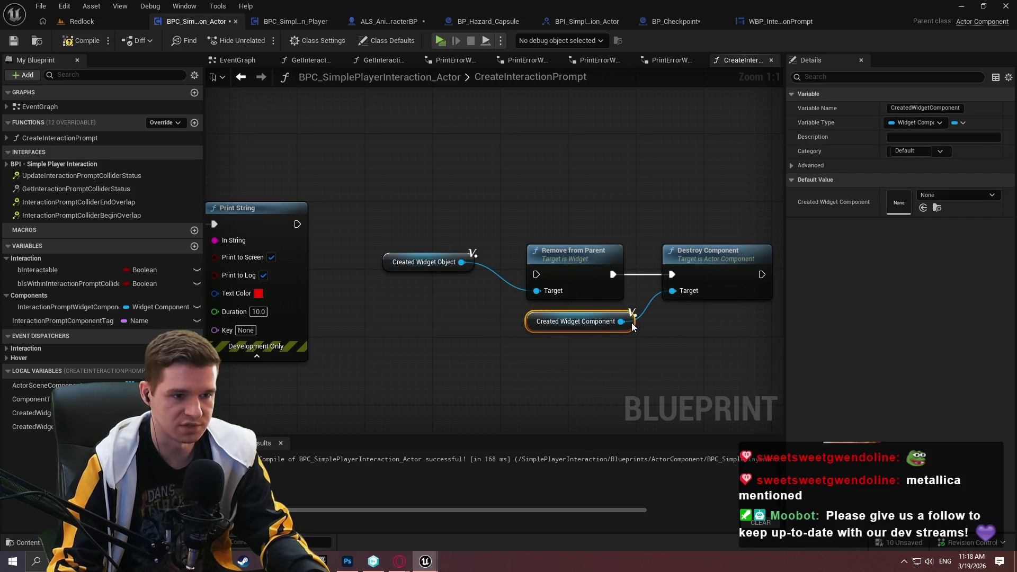
pyautogui.click(470, 259)
pyautogui.moveTo(471, 261); pyautogui.dragTo(479, 321)
pyautogui.moveTo(536, 274); pyautogui.dragTo(297, 224)
# Line up the cleanup nodes and add a Return Node after Destroy Component
pyautogui.moveTo(456, 187); pyautogui.dragTo(720, 380)
pyautogui.moveTo(579, 264)
pyautogui.mouseDown()
pyautogui.moveTo(578, 218)
pyautogui.moveTo(648, 219)
pyautogui.mouseUp()
pyautogui.click(704, 364)
pyautogui.write('return')
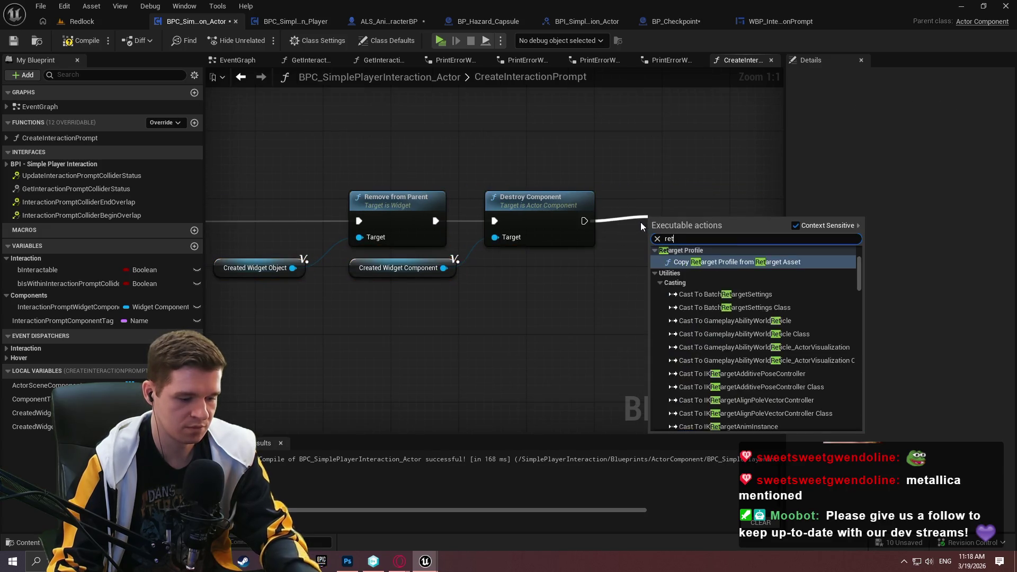
pyautogui.click(689, 377)
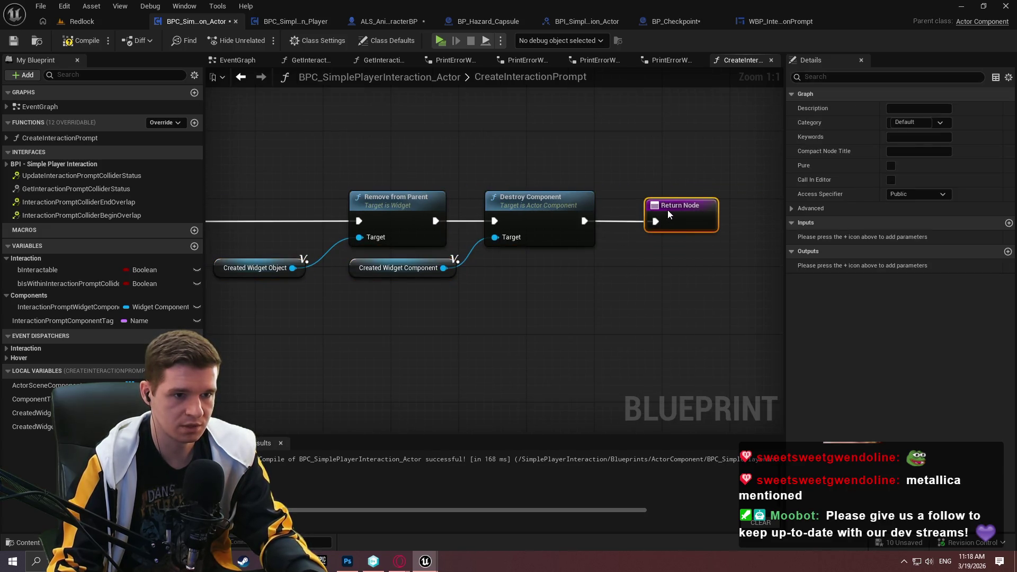
pyautogui.scroll(-4, 478, 367)
pyautogui.click(662, 354)
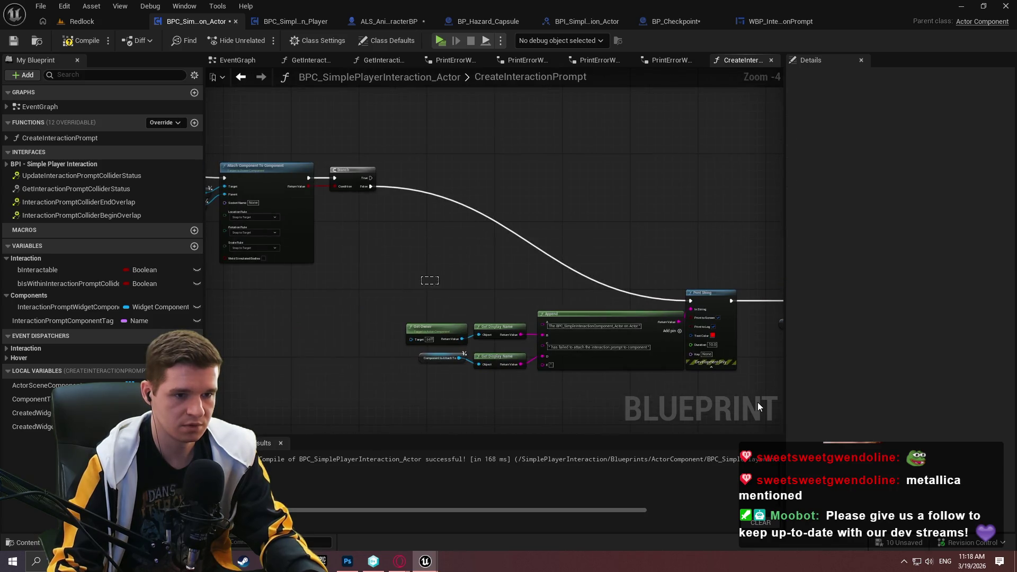
# Collapse the Print String chain into a graph named PrintErrorIfWidgetComponentAttachmentFailed
pyautogui.moveTo(758, 407); pyautogui.dragTo(425, 279)
pyautogui.scroll(4, 763, 326)
pyautogui.rightClick(711, 257)
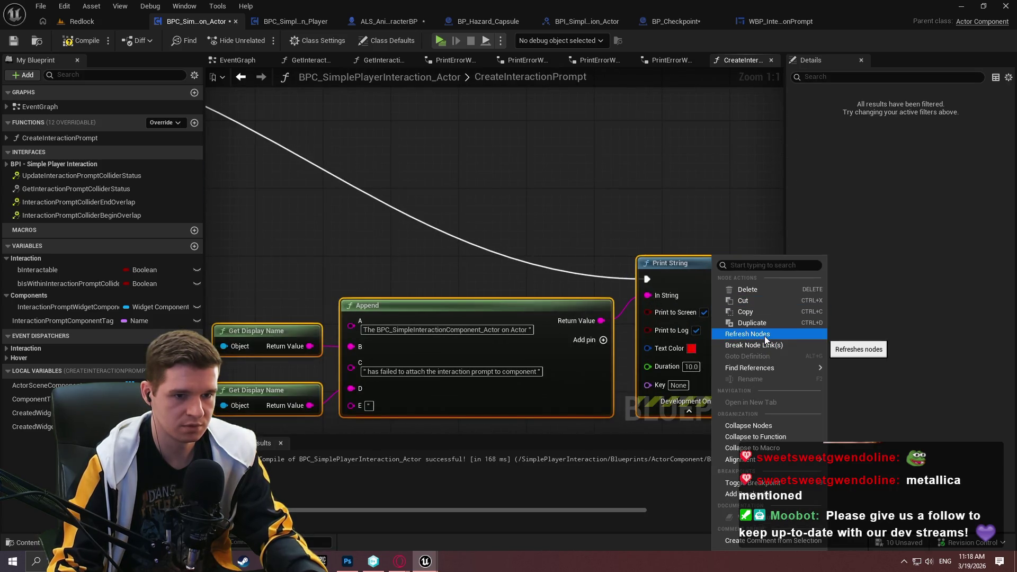
pyautogui.click(759, 427)
pyautogui.write('Pri')
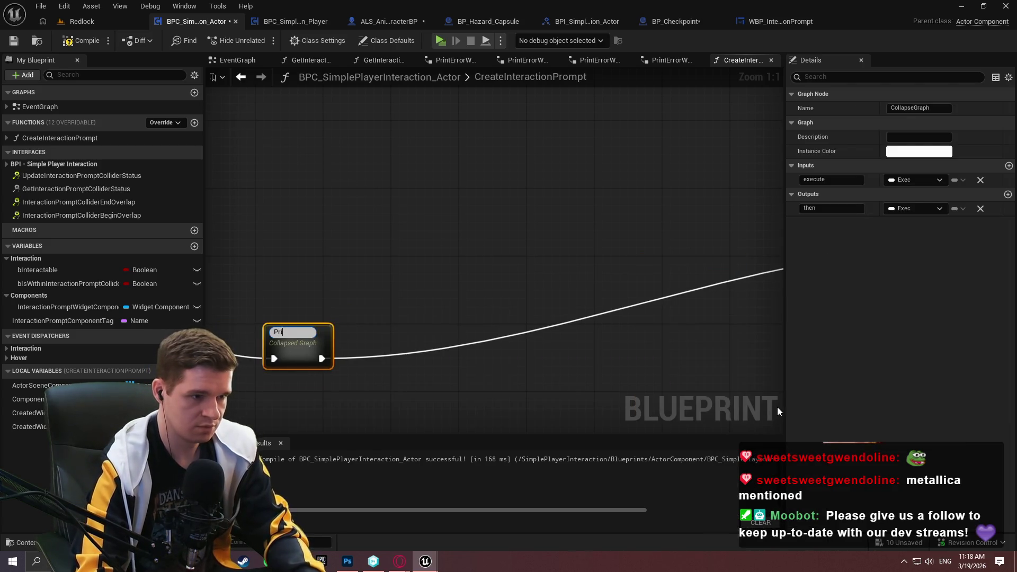
pyautogui.write('ntErrorIfW')
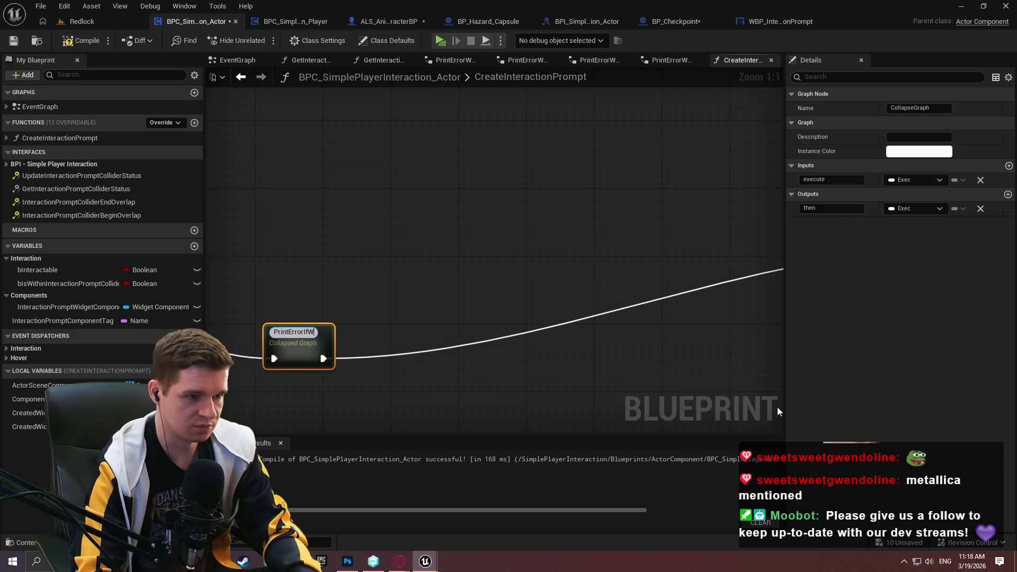
pyautogui.write('idgetComp')
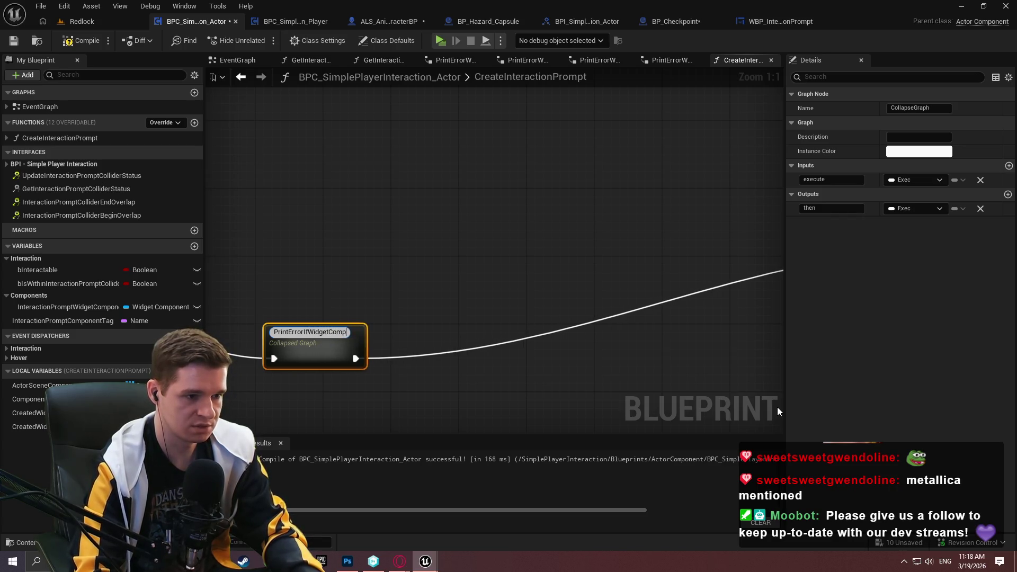
pyautogui.write('onentAttachmentFailed')
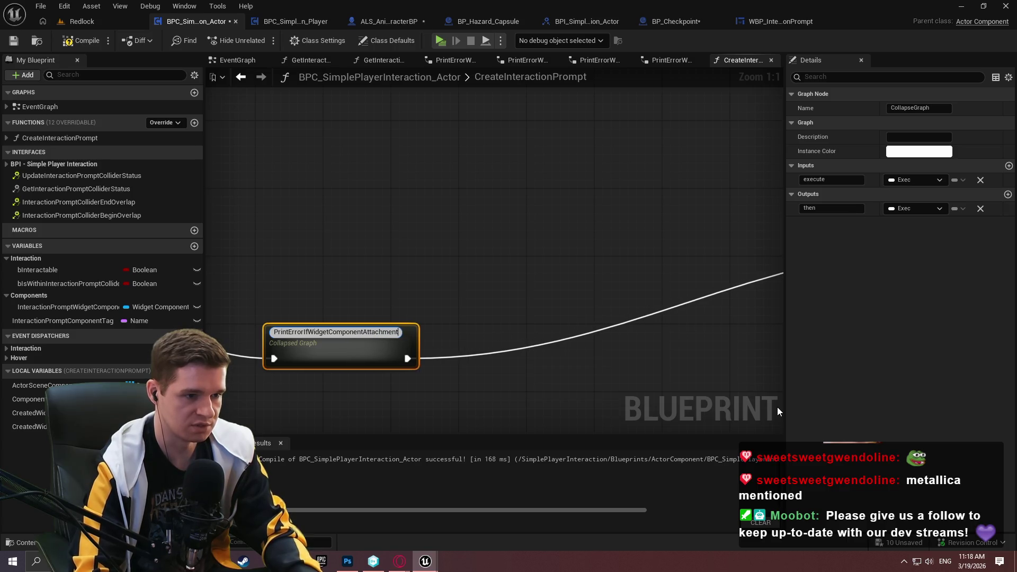
pyautogui.press('Return')
# Move the remove, destroy and return nodes beside the collapsed graph; add a CreatedWidgetObject getter
pyautogui.scroll(-4, 477, 294)
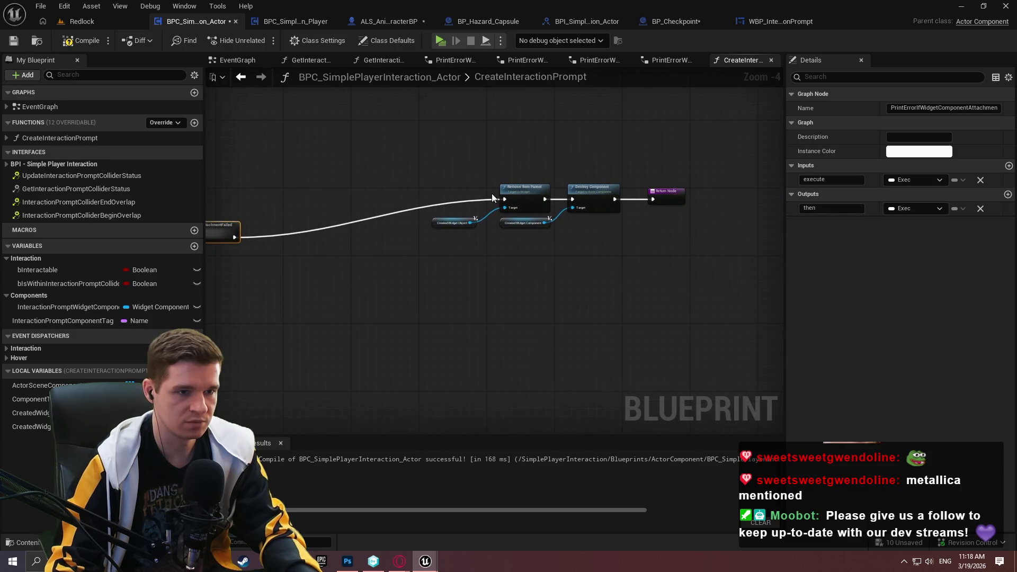
pyautogui.moveTo(728, 269); pyautogui.dragTo(487, 180)
pyautogui.moveTo(534, 207); pyautogui.dragTo(358, 235)
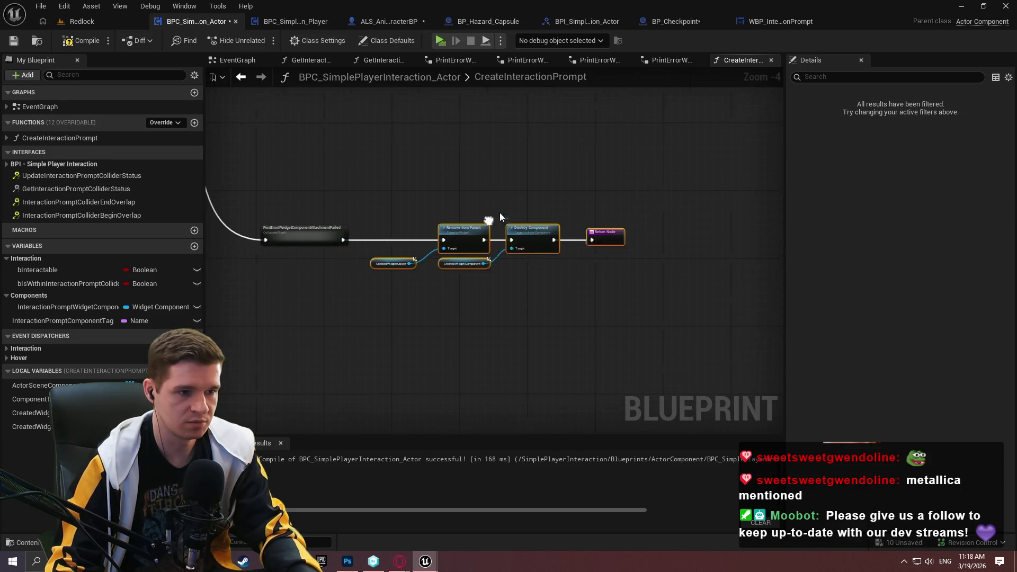
pyautogui.moveTo(680, 315); pyautogui.dragTo(436, 236)
pyautogui.moveTo(270, 216)
pyautogui.mouseDown()
pyautogui.moveTo(384, 275)
pyautogui.moveTo(412, 249)
pyautogui.moveTo(417, 186)
pyautogui.moveTo(405, 205)
pyautogui.mouseUp()
pyautogui.scroll(3, 671, 160)
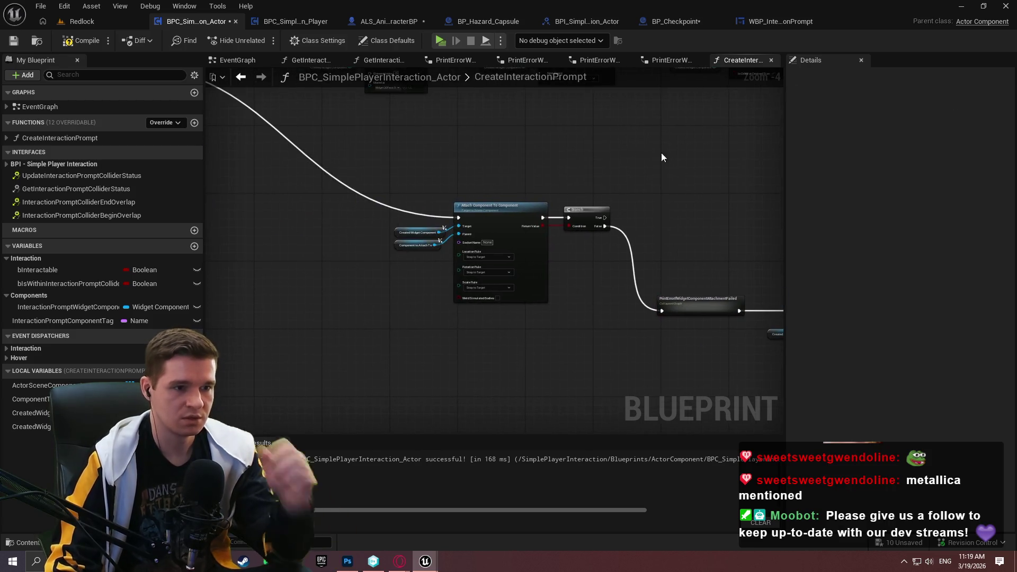
pyautogui.moveTo(664, 196)
pyautogui.mouseDown()
pyautogui.moveTo(561, 163)
pyautogui.moveTo(712, 264)
pyautogui.moveTo(418, 240)
pyautogui.moveTo(542, 249)
pyautogui.mouseUp()
pyautogui.moveTo(593, 265)
pyautogui.mouseDown()
pyautogui.moveTo(571, 270)
pyautogui.moveTo(648, 262)
pyautogui.mouseUp()
# Set CreatedWidgetObject visibility to Not Hit-Testable (Self & All Children) on Branch True
pyautogui.click(582, 289)
pyautogui.write('visib')
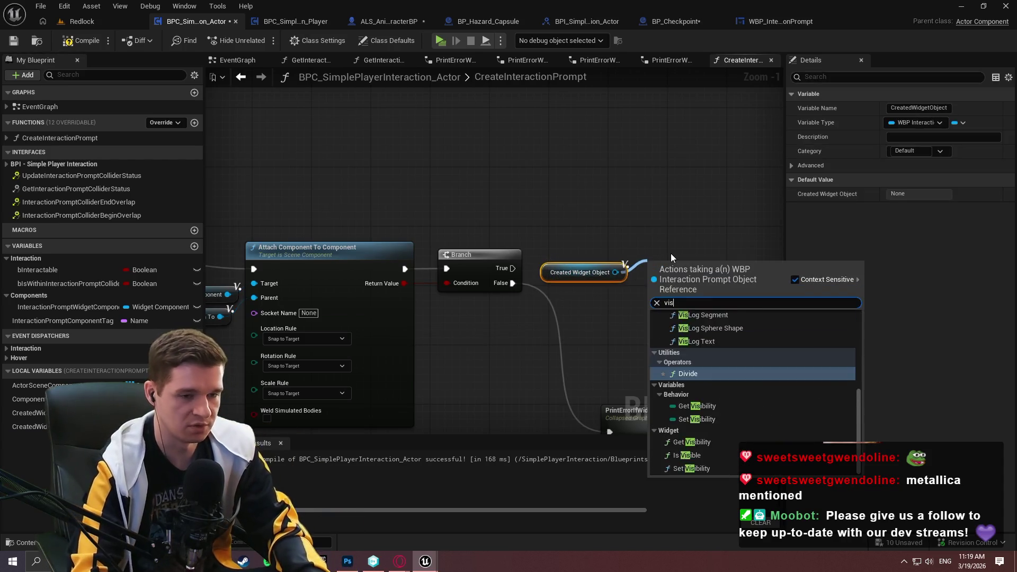
pyautogui.click(692, 453)
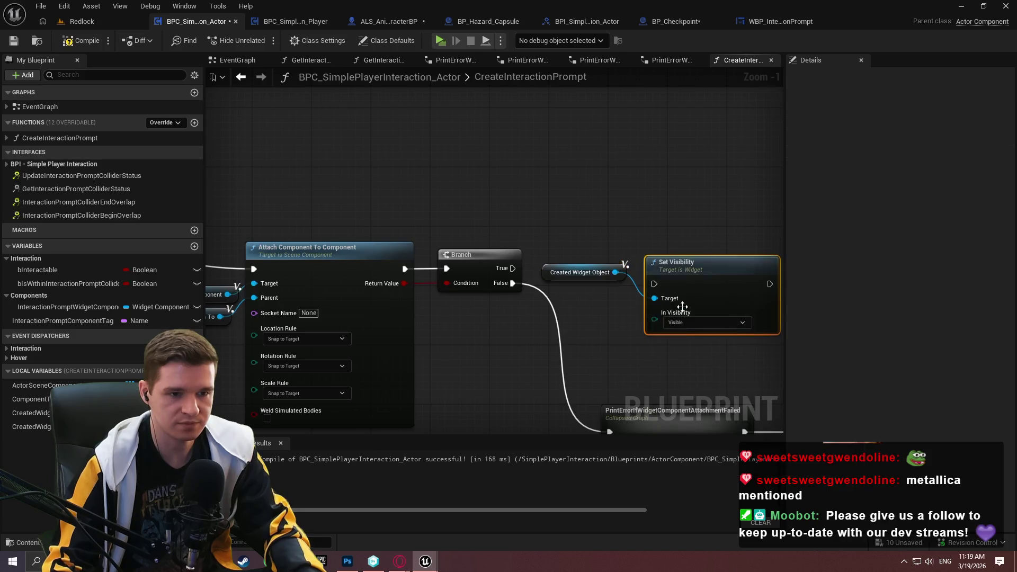
pyautogui.click(720, 367)
pyautogui.moveTo(654, 284); pyautogui.dragTo(504, 268)
pyautogui.moveTo(605, 268); pyautogui.dragTo(681, 274)
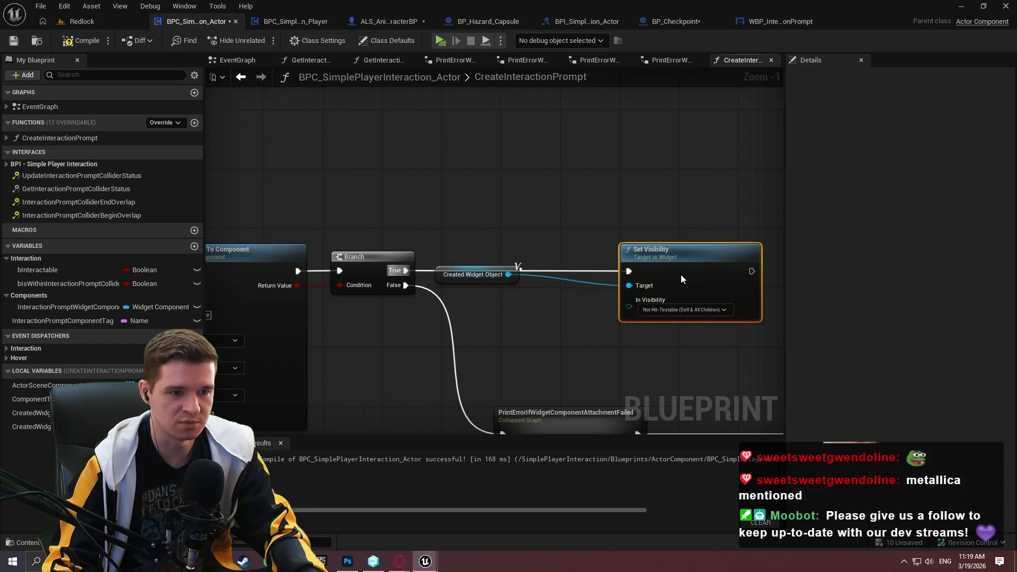
pyautogui.moveTo(492, 275); pyautogui.dragTo(585, 288)
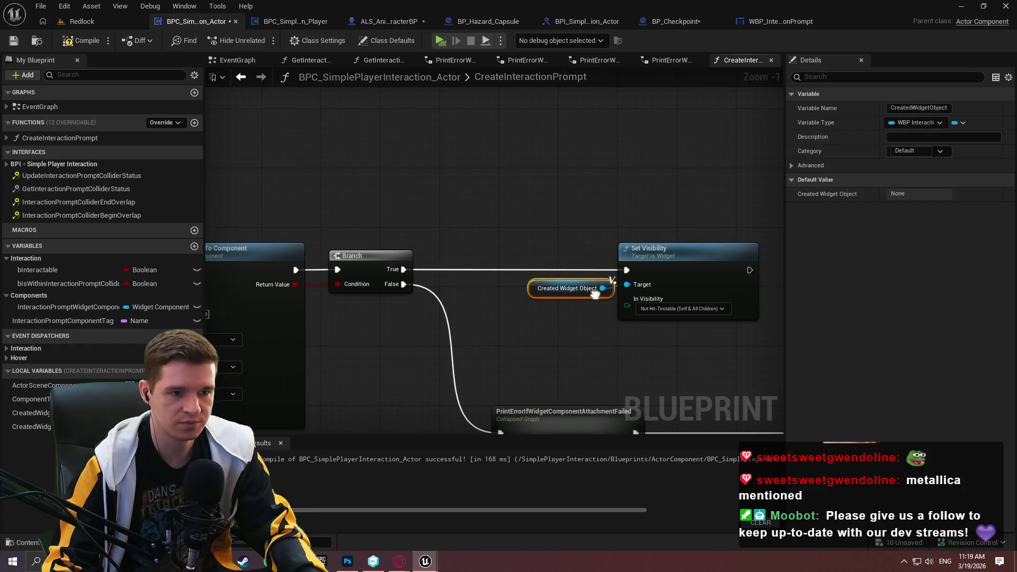
pyautogui.moveTo(570, 293); pyautogui.dragTo(563, 293)
# Add a Return Node after the Set Visibility node
pyautogui.moveTo(722, 271); pyautogui.dragTo(591, 258)
pyautogui.moveTo(657, 256); pyautogui.dragTo(645, 254)
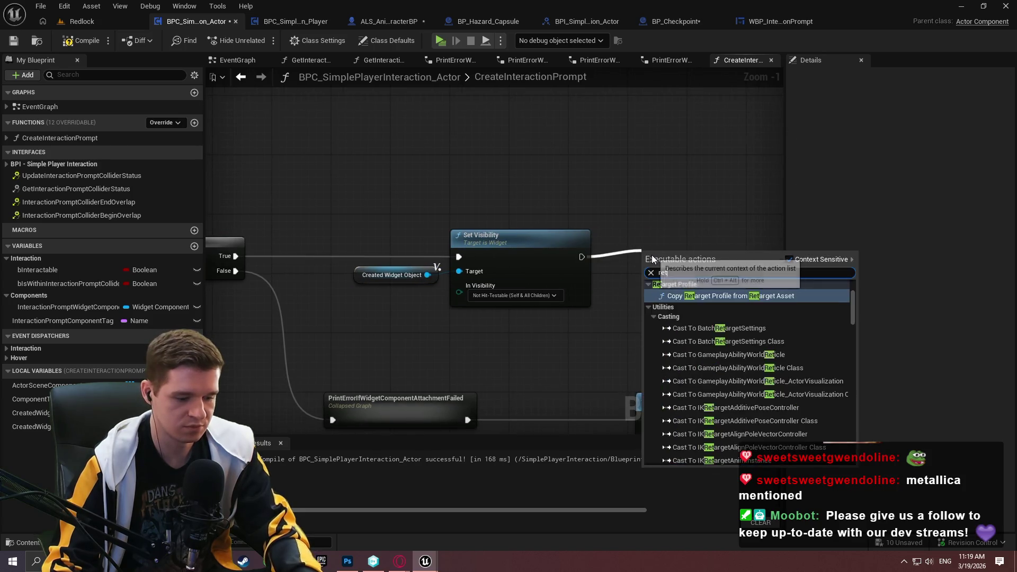
pyautogui.write('retur')
pyautogui.click(698, 413)
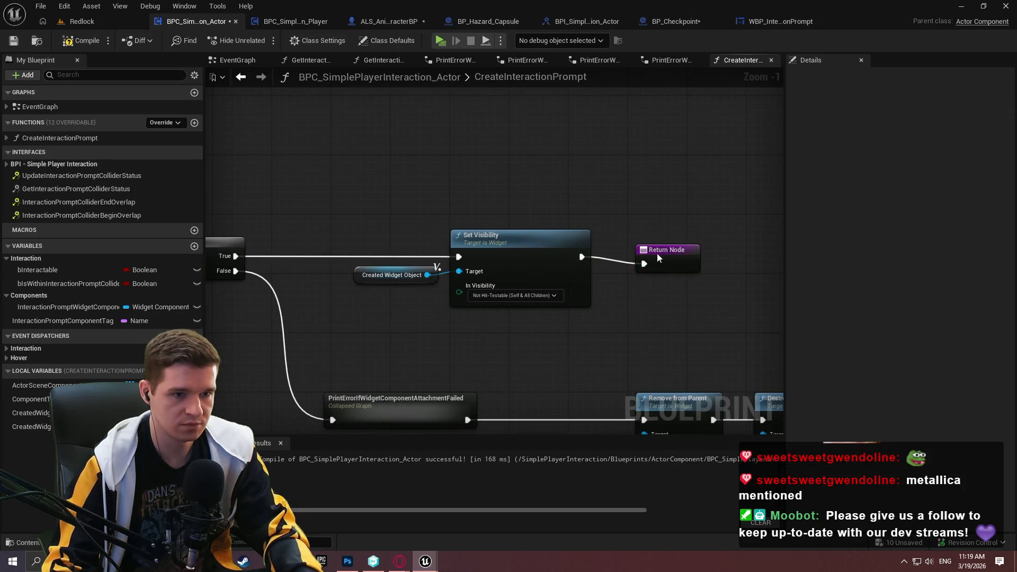
pyautogui.scroll(-2, 723, 315)
pyautogui.moveTo(722, 317); pyautogui.dragTo(514, 179)
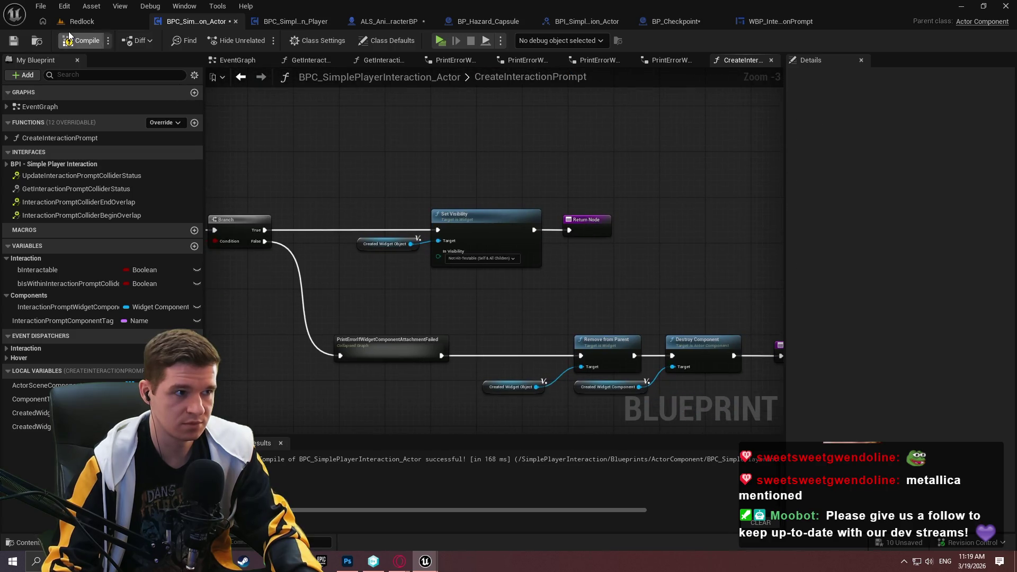
# Compile the BPC_SimplePlayerInteraction_Actor blueprint and save it
pyautogui.click(15, 43)
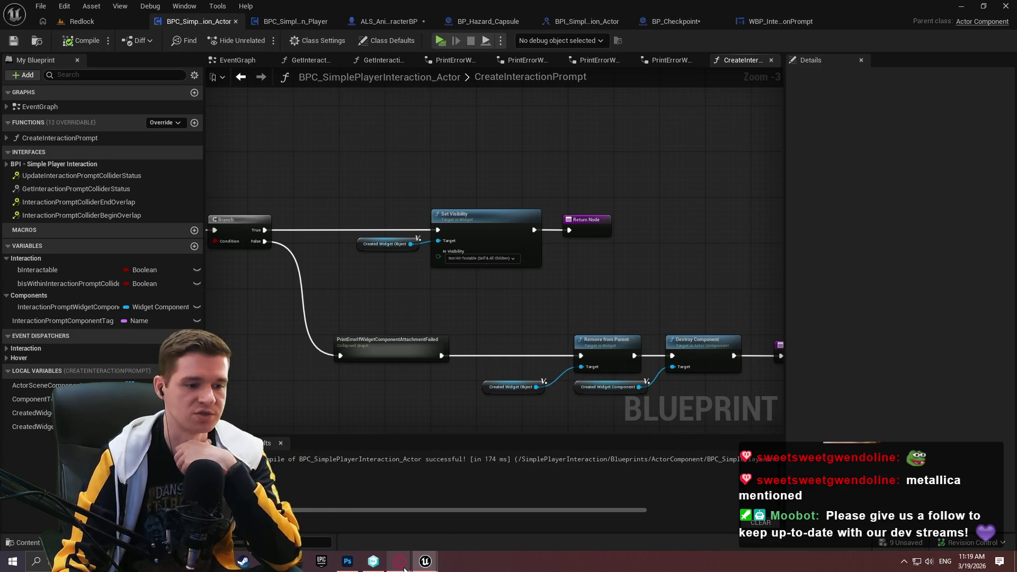
pyautogui.moveTo(428, 562)
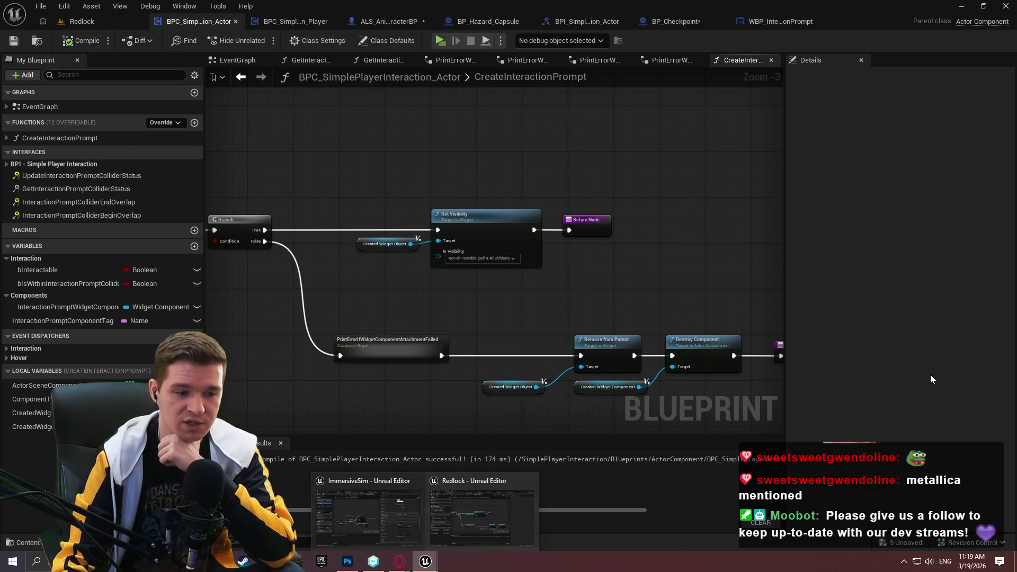
# Play the ImmersiveSim level, throw the knife into a white cube and pick it back up
pyautogui.click(356, 528)
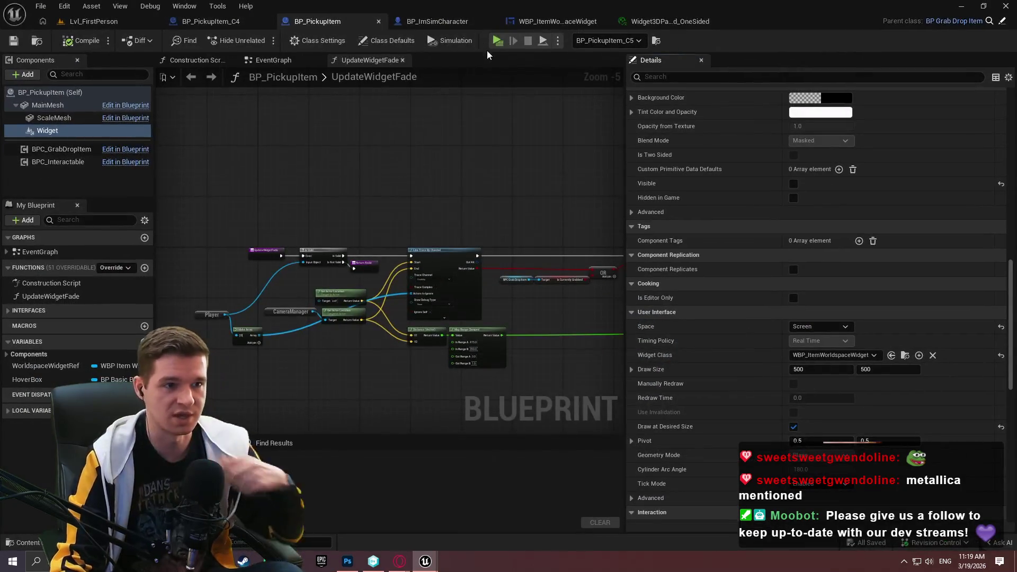
pyautogui.click(496, 41)
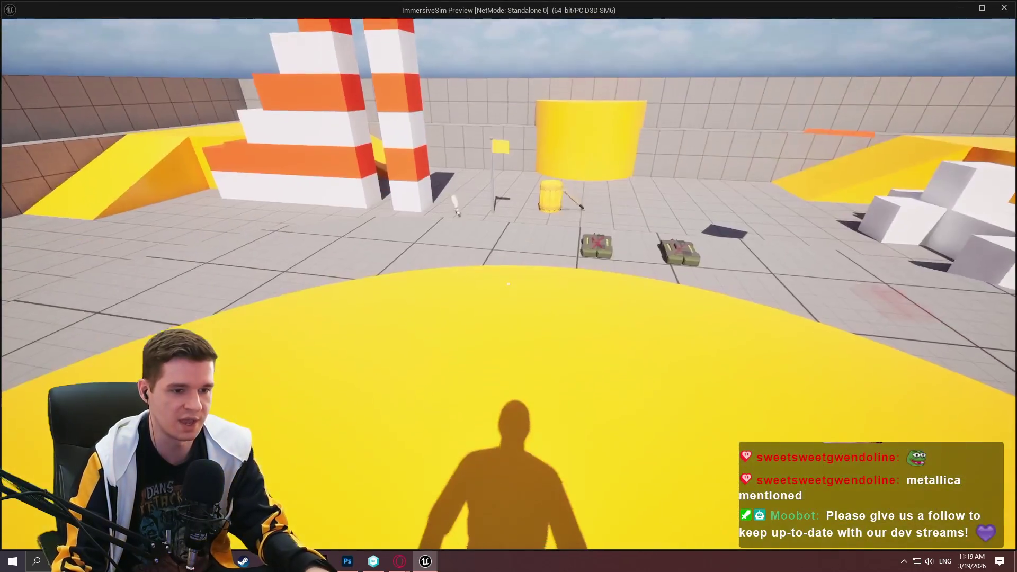
pyautogui.press('w')
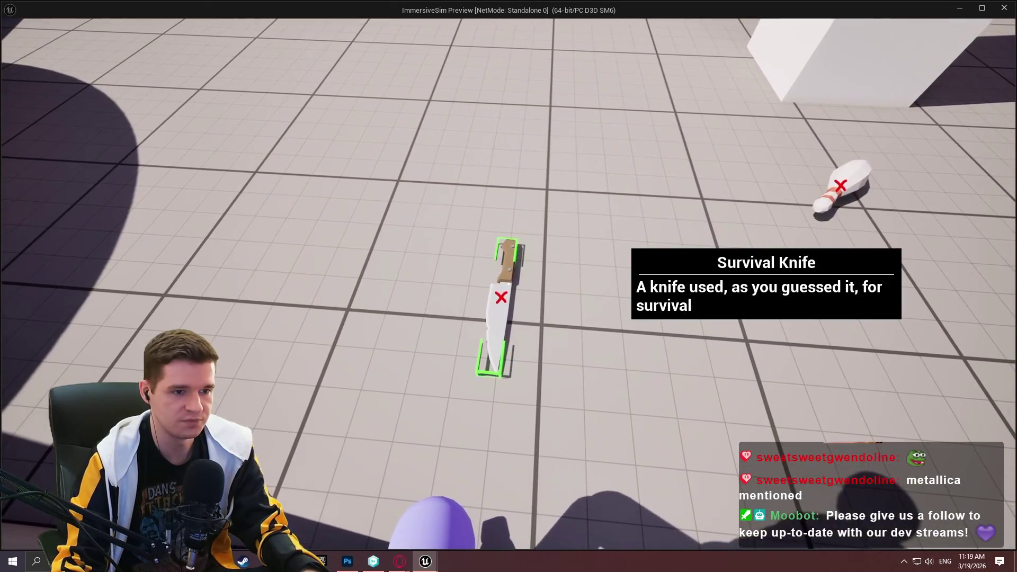
pyautogui.press('e')
pyautogui.click(508, 283)
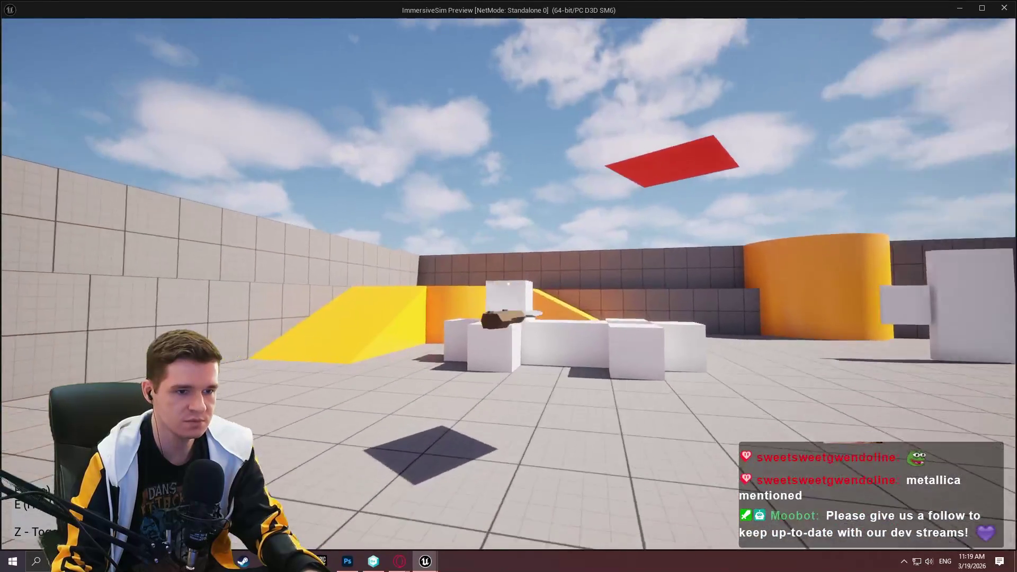
pyautogui.press('w')
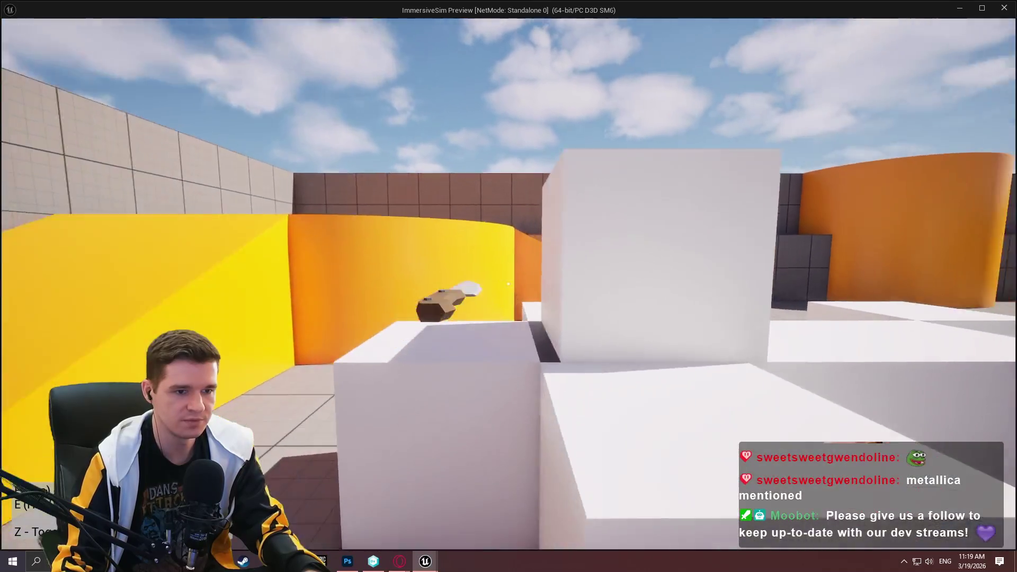
pyautogui.press('s')
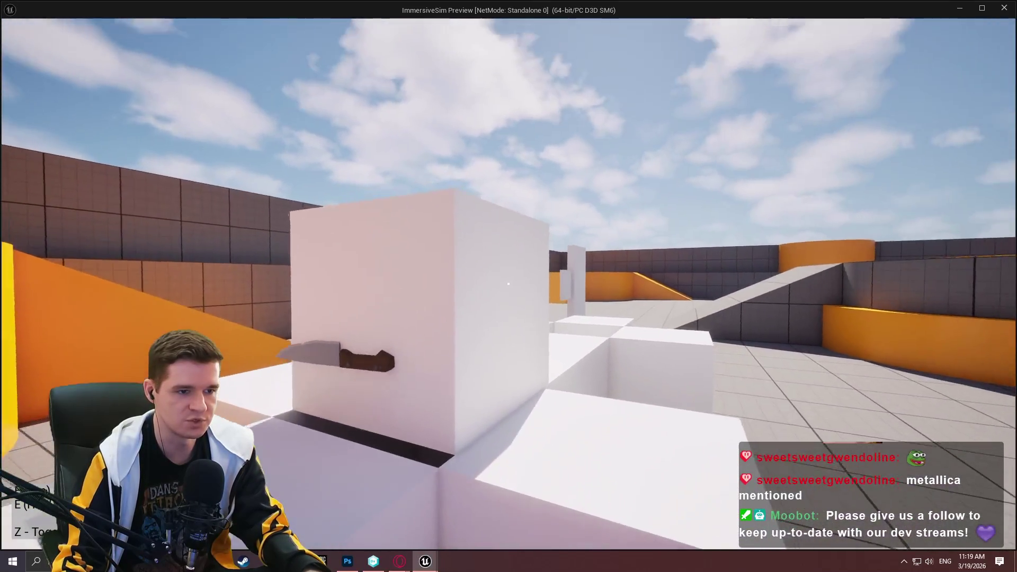
pyautogui.press('a')
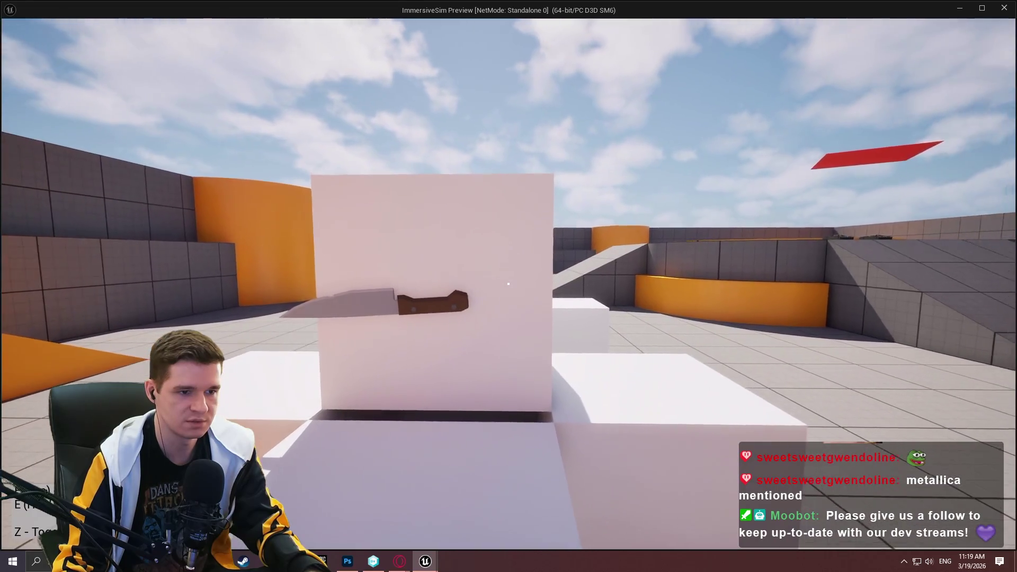
pyautogui.press('e')
# Climb and jump around the white blocks until the Survival Knife prompt and outline appear
pyautogui.press('w')
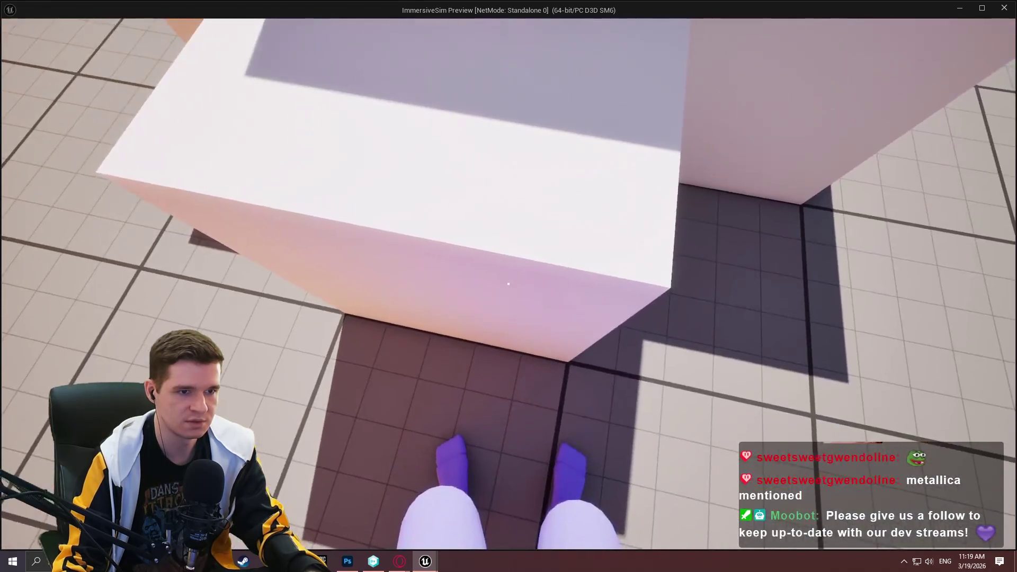
pyautogui.press('s')
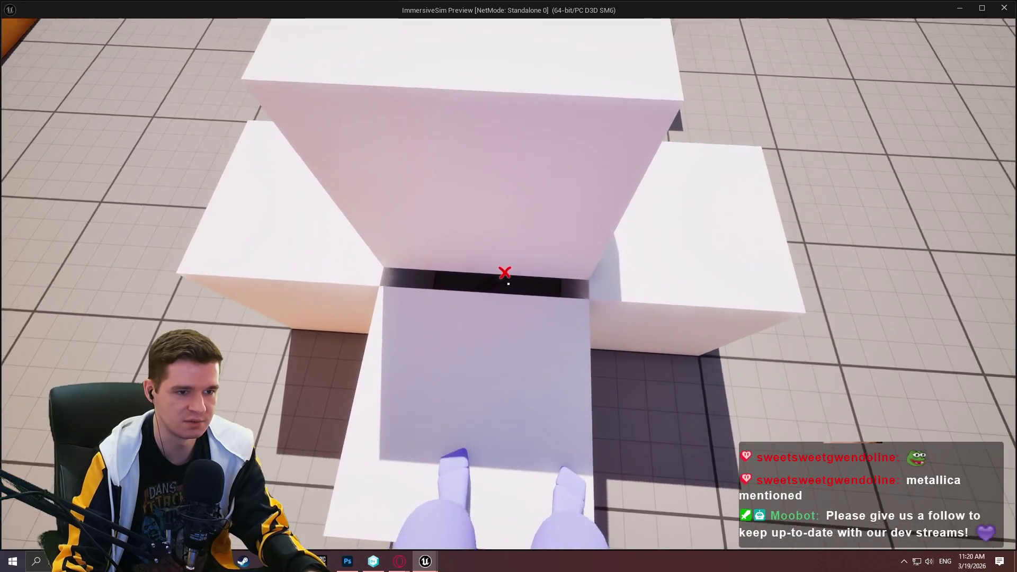
pyautogui.press('s')
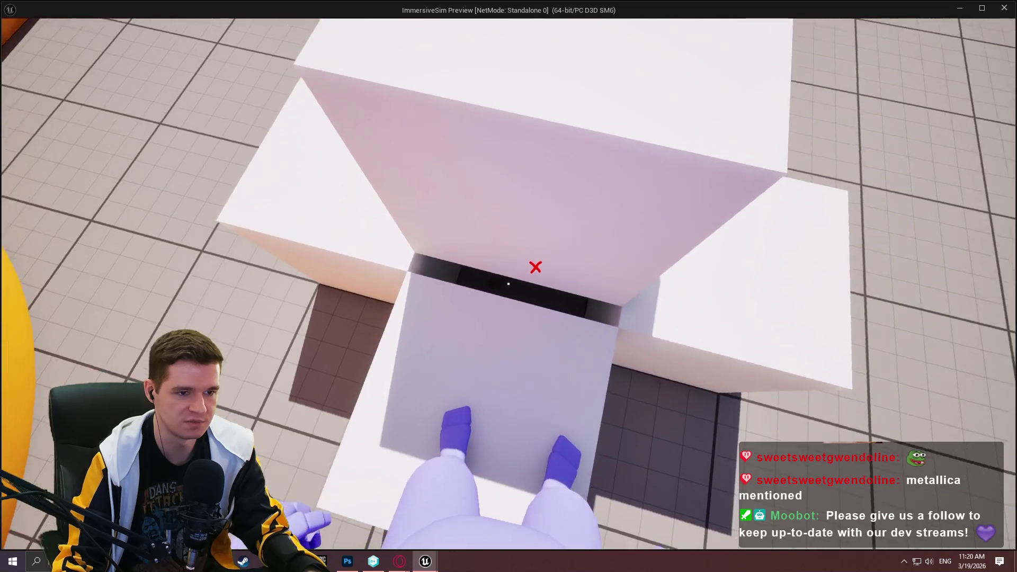
pyautogui.press('s')
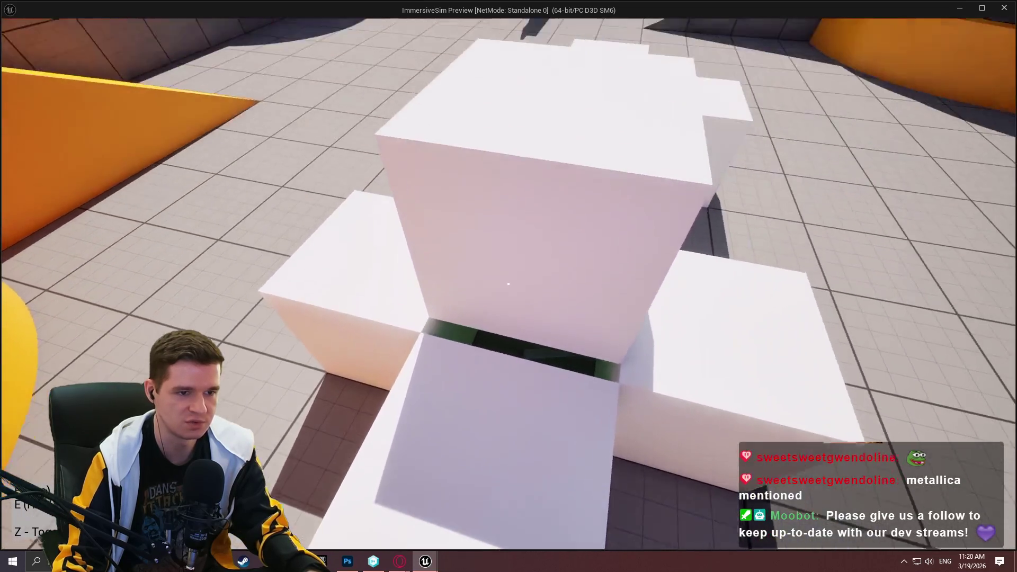
pyautogui.press('space')
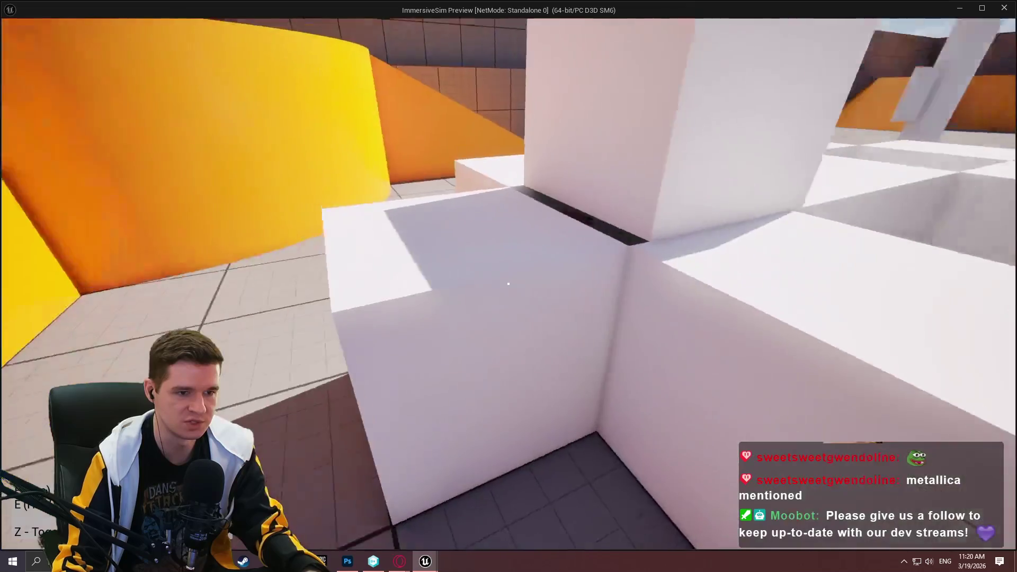
pyautogui.press('w')
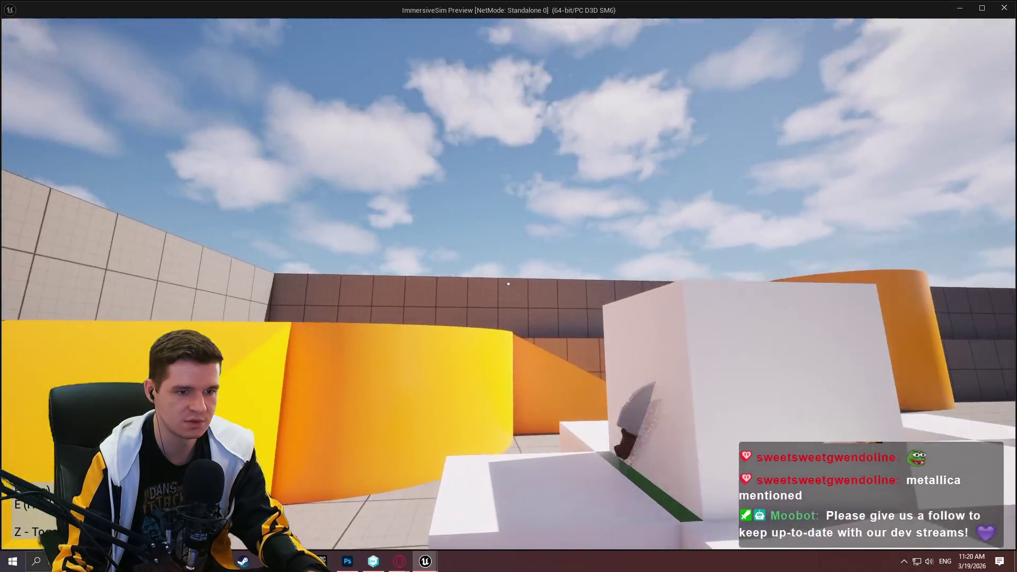
pyautogui.press('e')
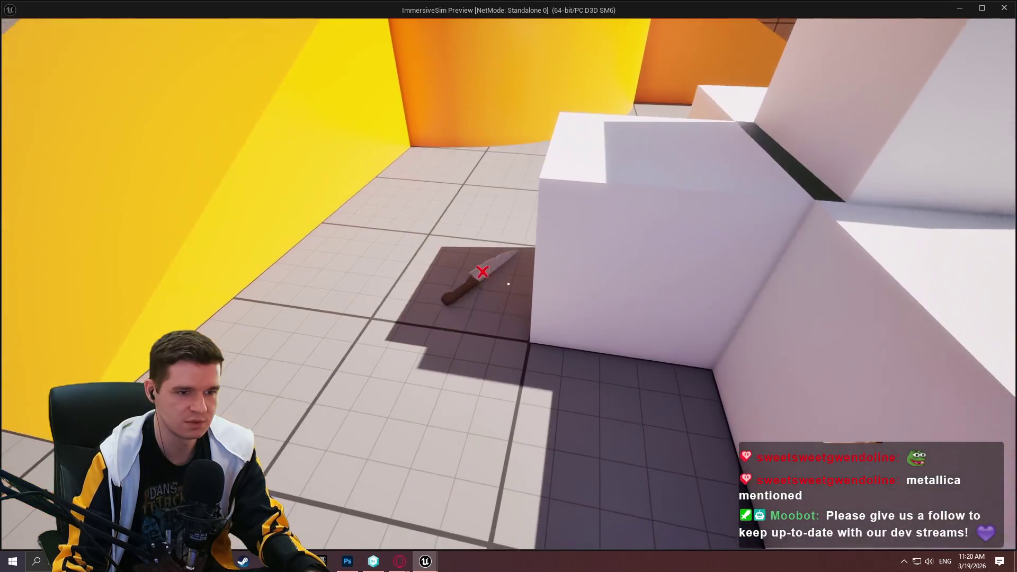
pyautogui.press('d')
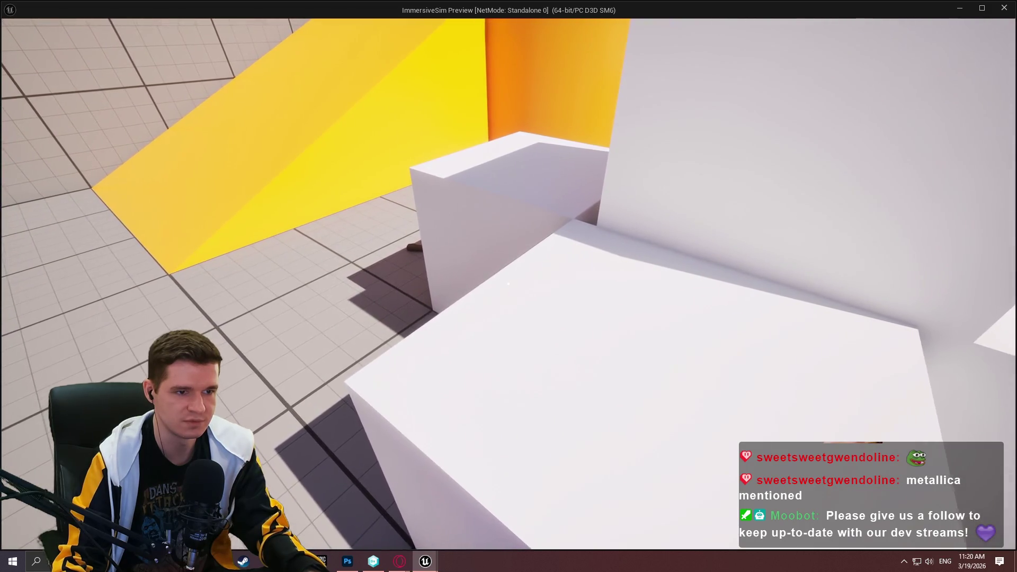
# Walk around the white blocks to the Survival Knife and pick it up
pyautogui.press('a')
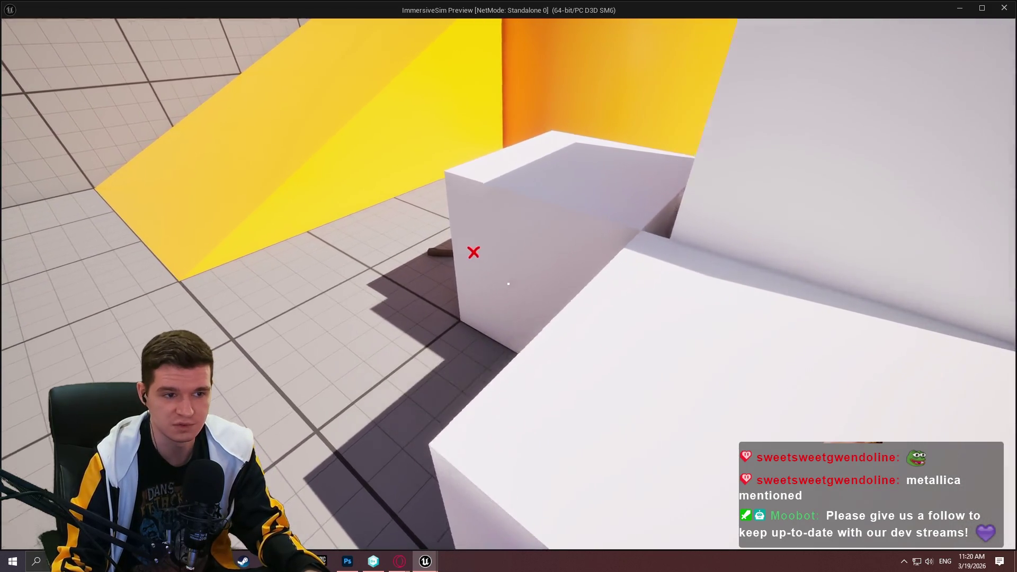
pyautogui.press('a')
pyautogui.press('w')
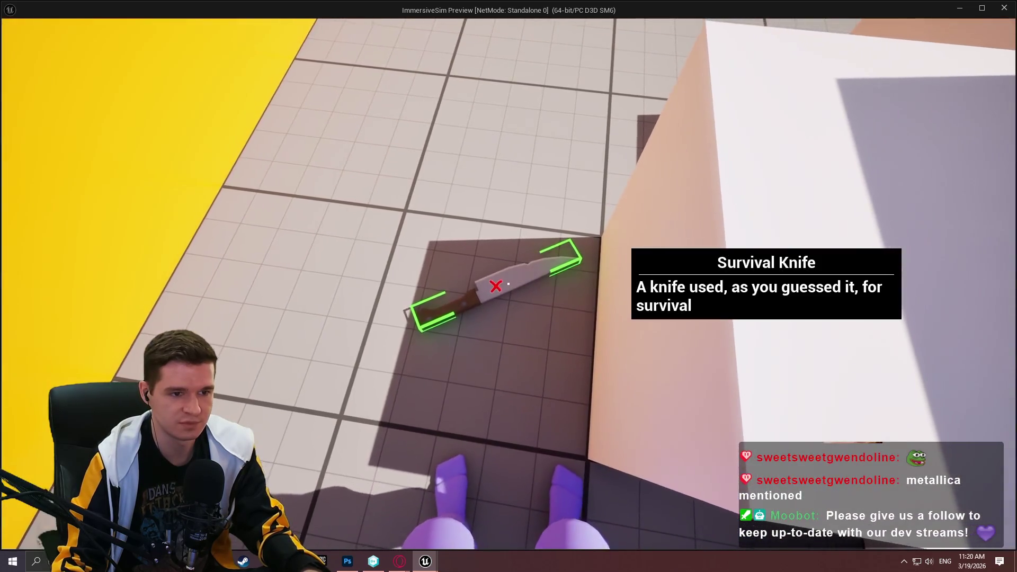
pyautogui.press('e')
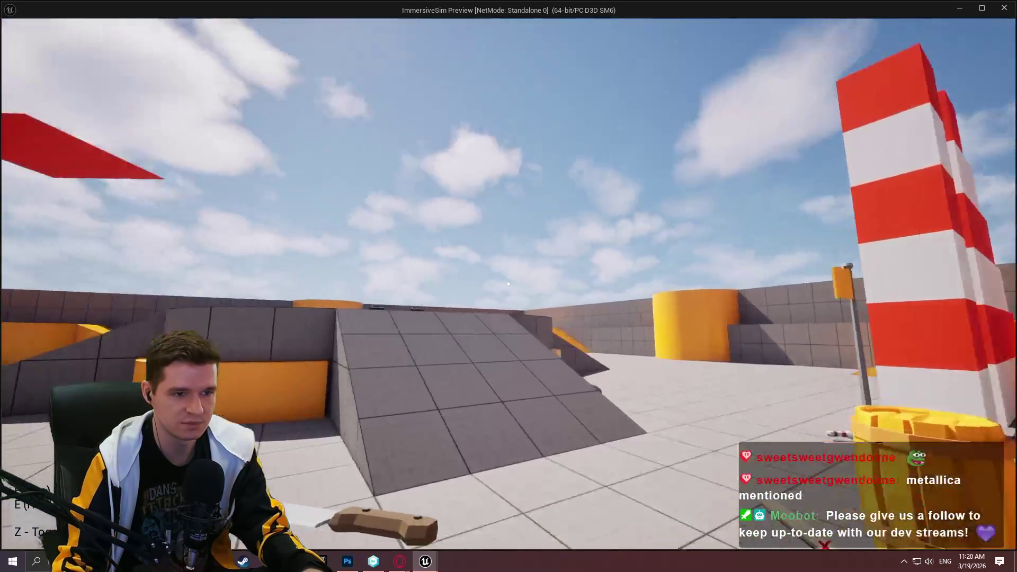
# Carry the knife up the grey ramp and drop it near the C4 packs
pyautogui.press('w')
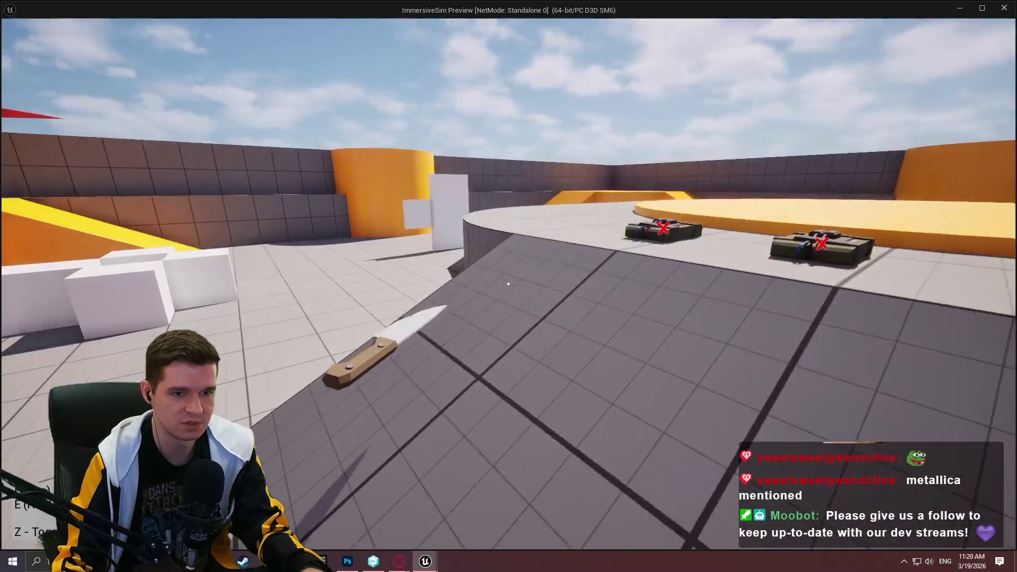
pyautogui.press('w')
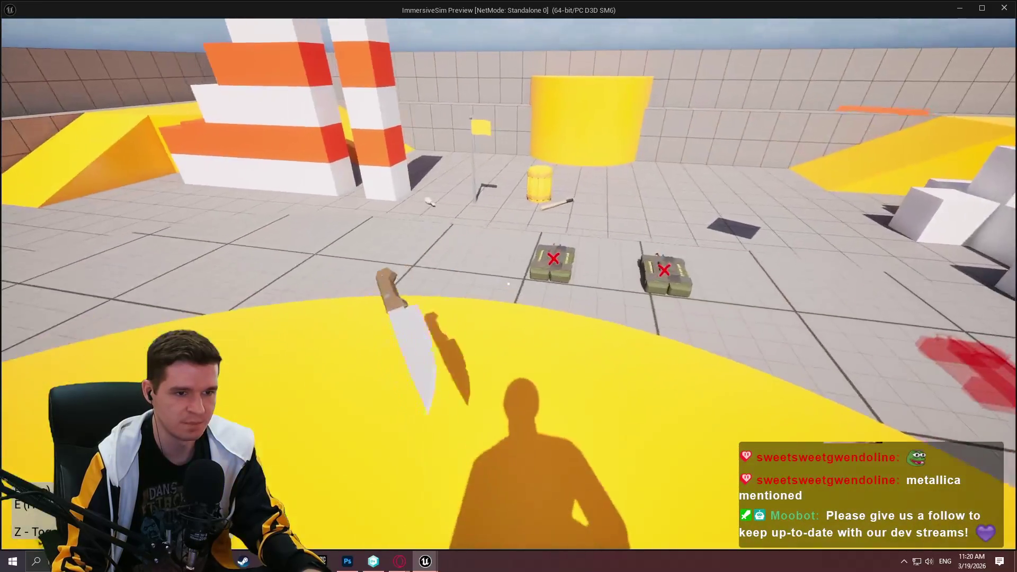
pyautogui.press('w')
pyautogui.press('g')
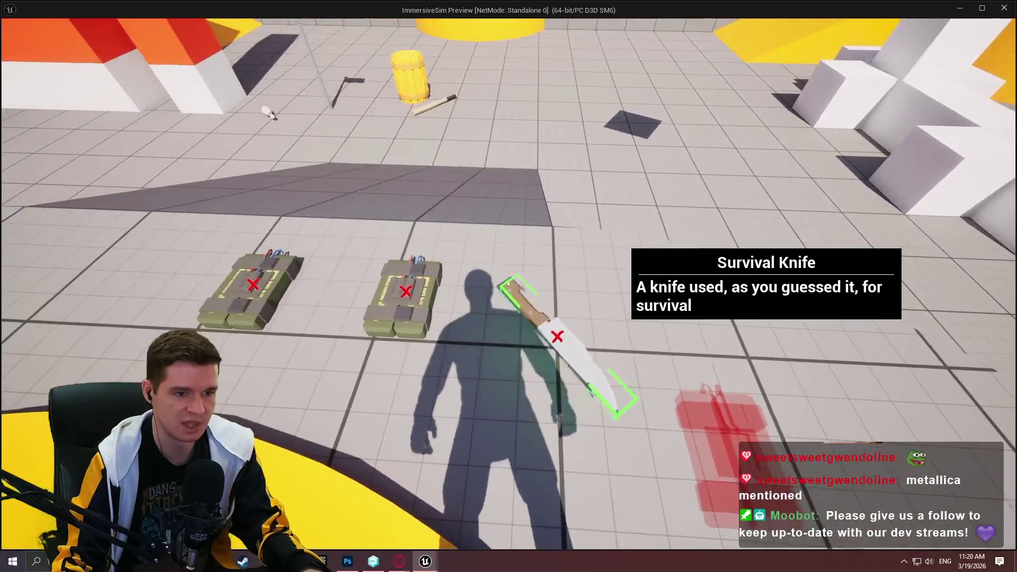
pyautogui.press('s')
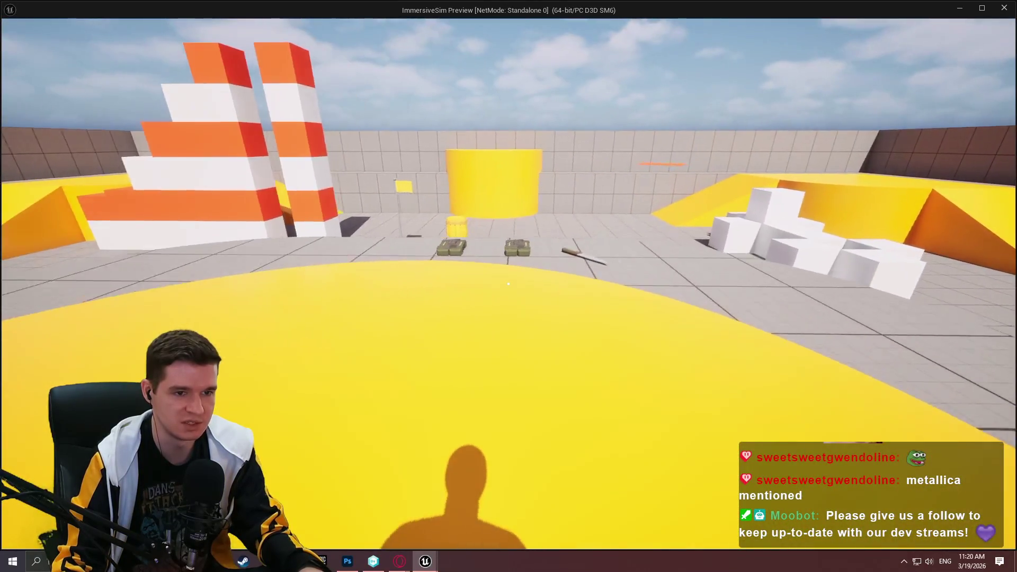
# Walk past the barrel and up the ramp to overlook the dropped knife
pyautogui.press('w')
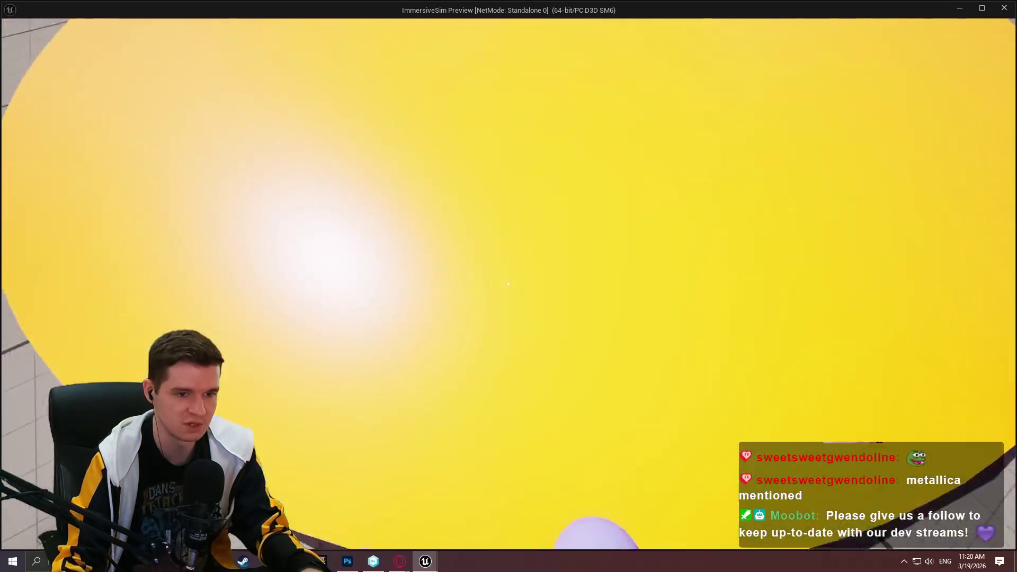
pyautogui.press('w')
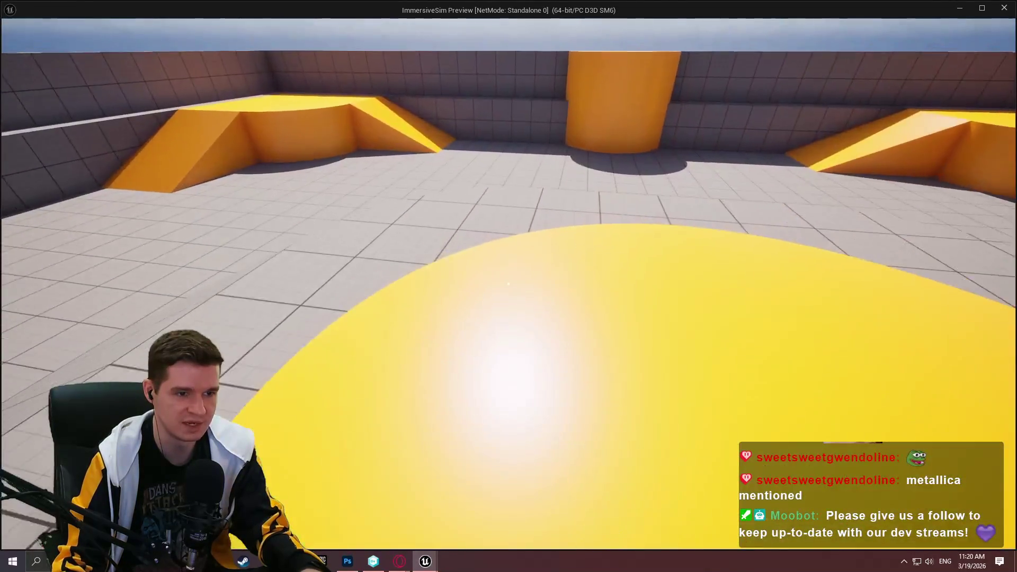
pyautogui.press('w')
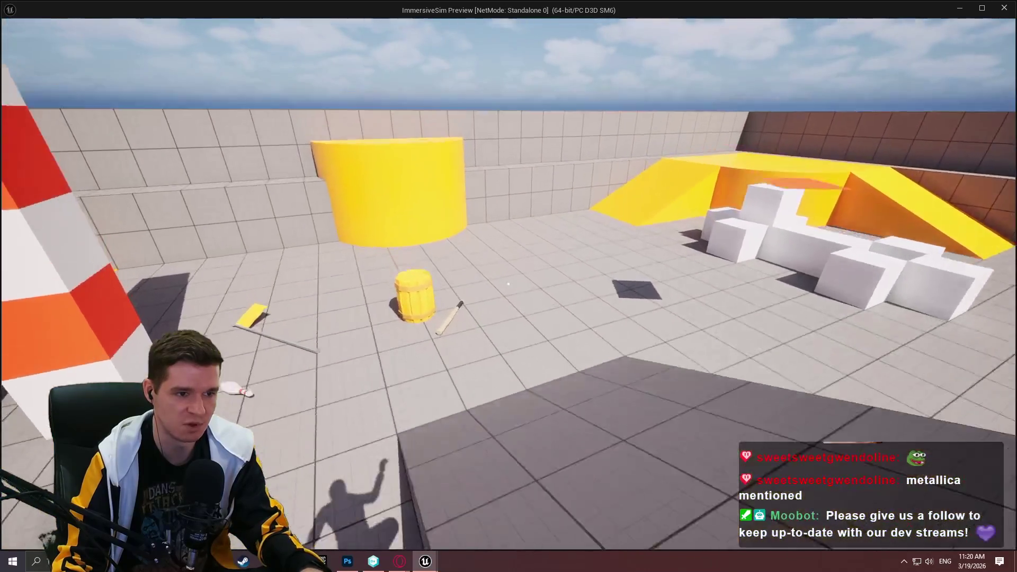
pyautogui.press('w')
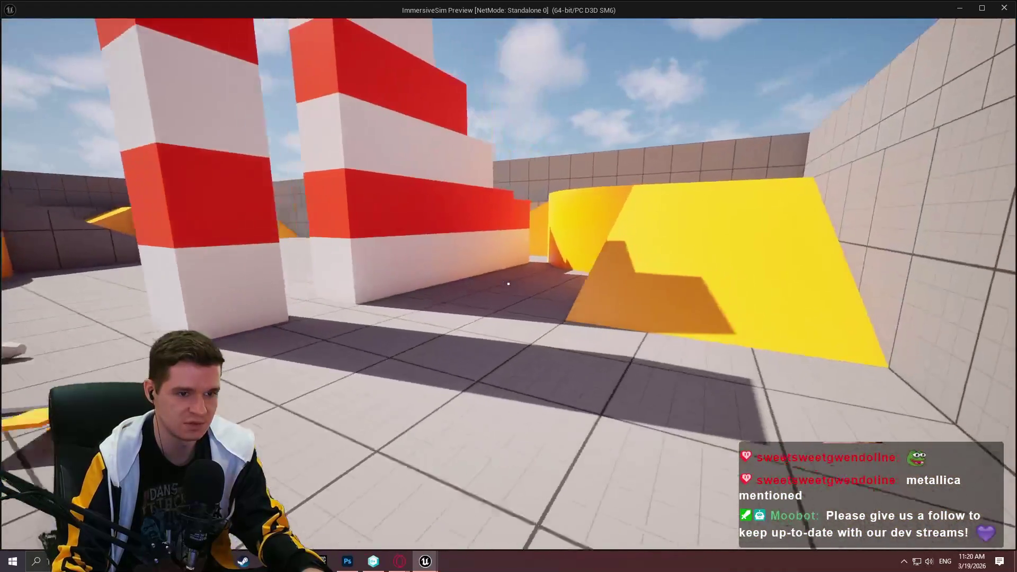
pyautogui.press('w')
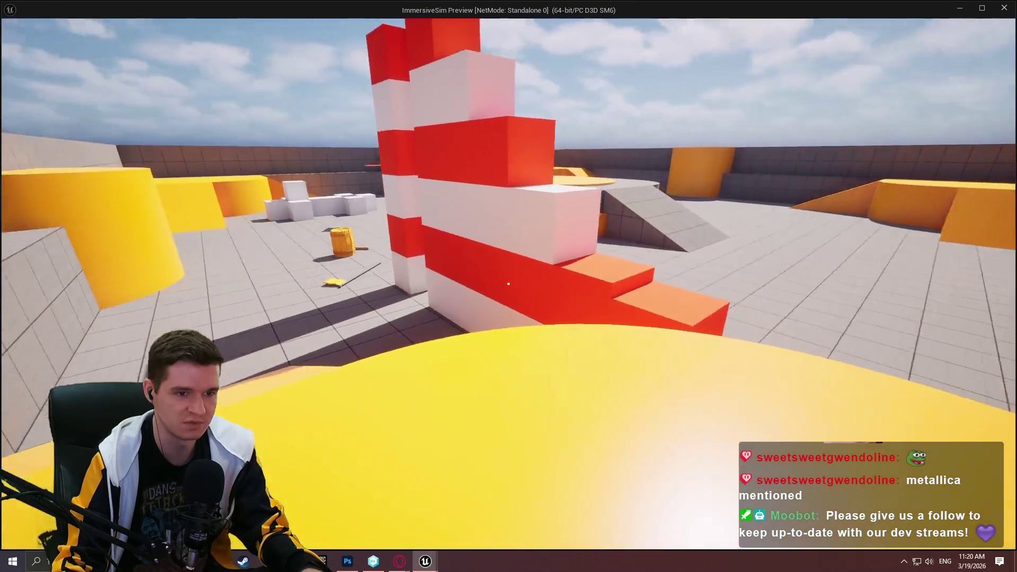
pyautogui.press('w')
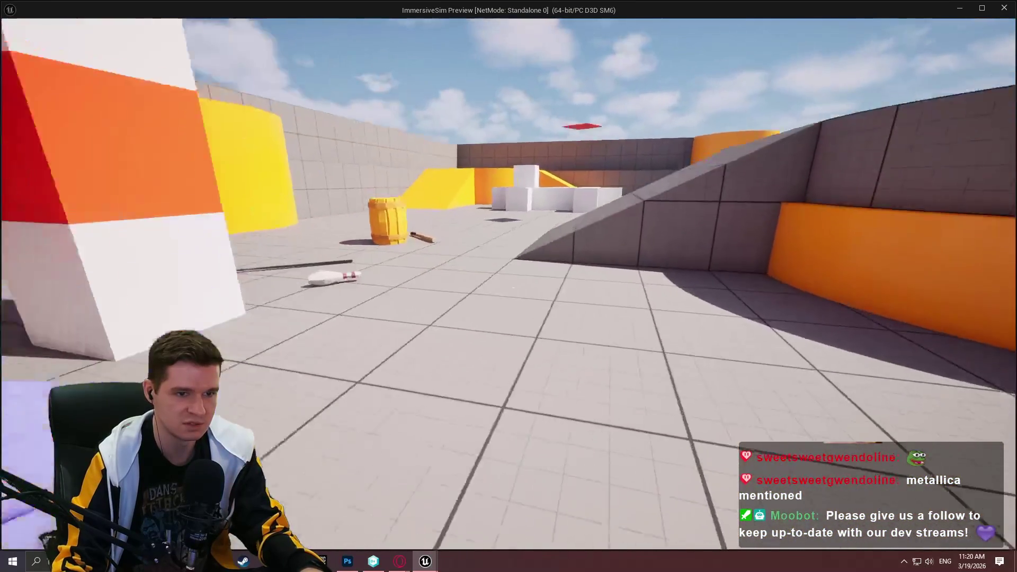
pyautogui.press('w')
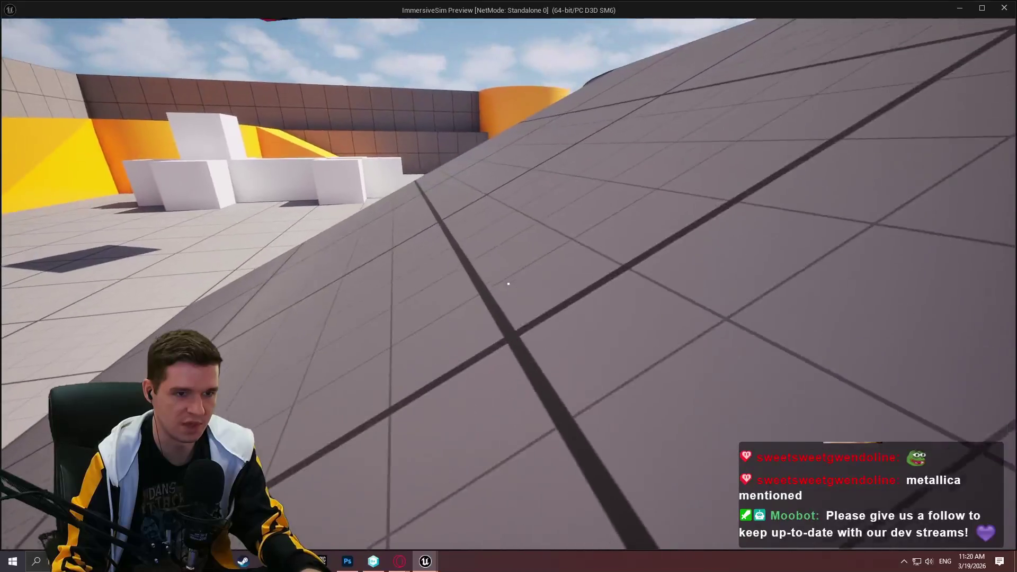
# Return to the lower floor, end the preview, and widen the BP_PickupItem graph
pyautogui.press('w')
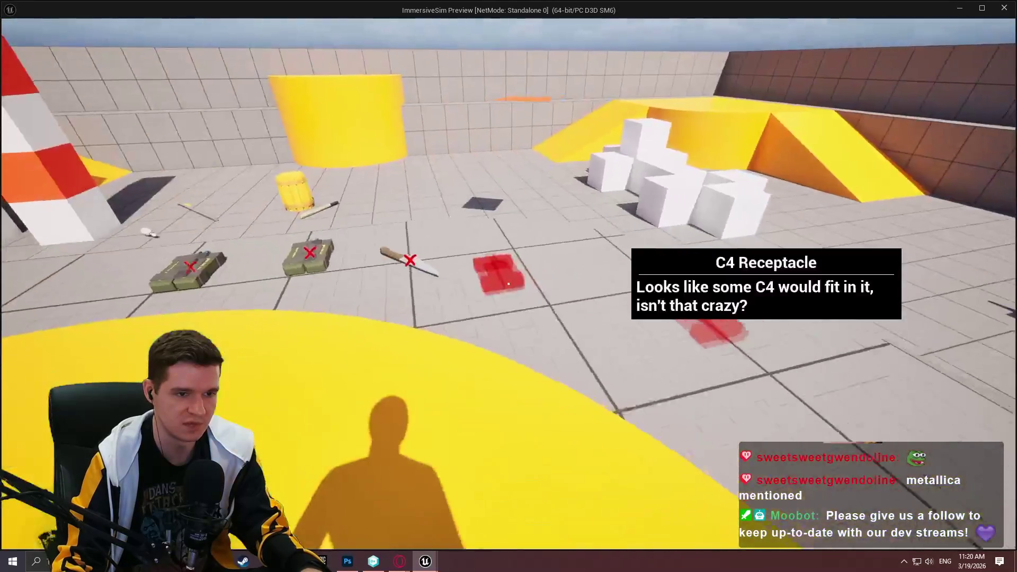
pyautogui.press('w')
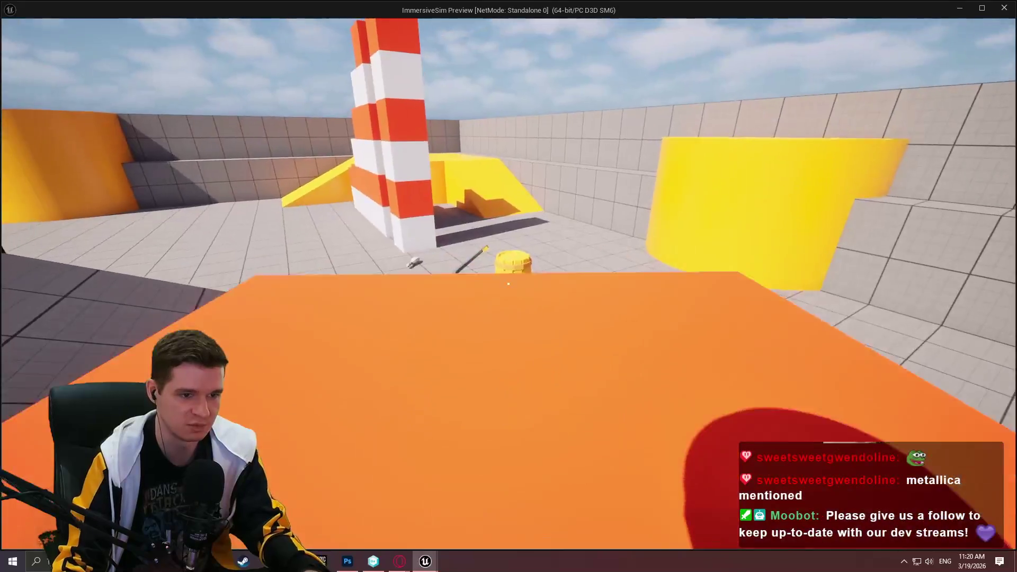
pyautogui.press('Escape')
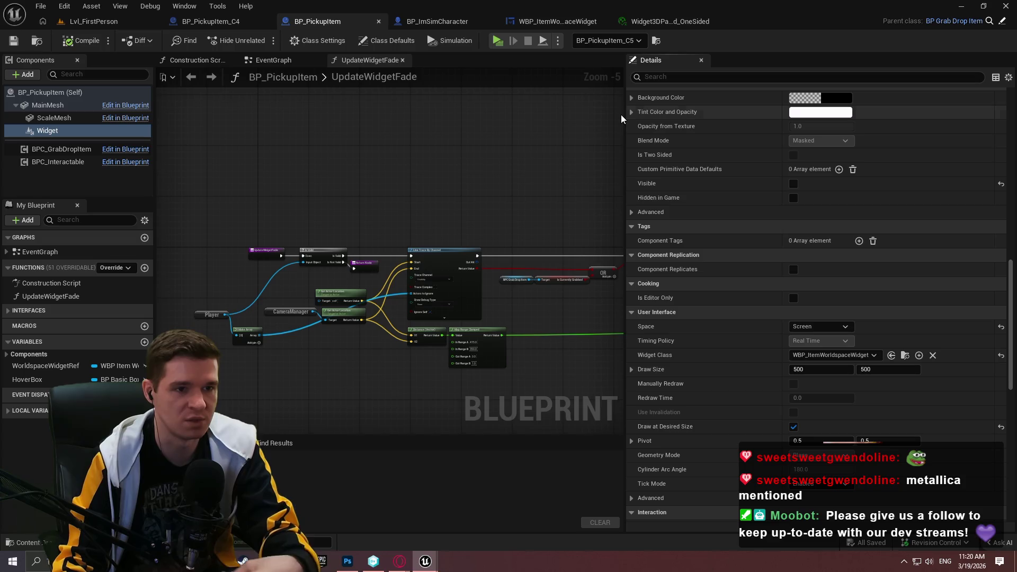
pyautogui.moveTo(625, 126); pyautogui.dragTo(770, 127)
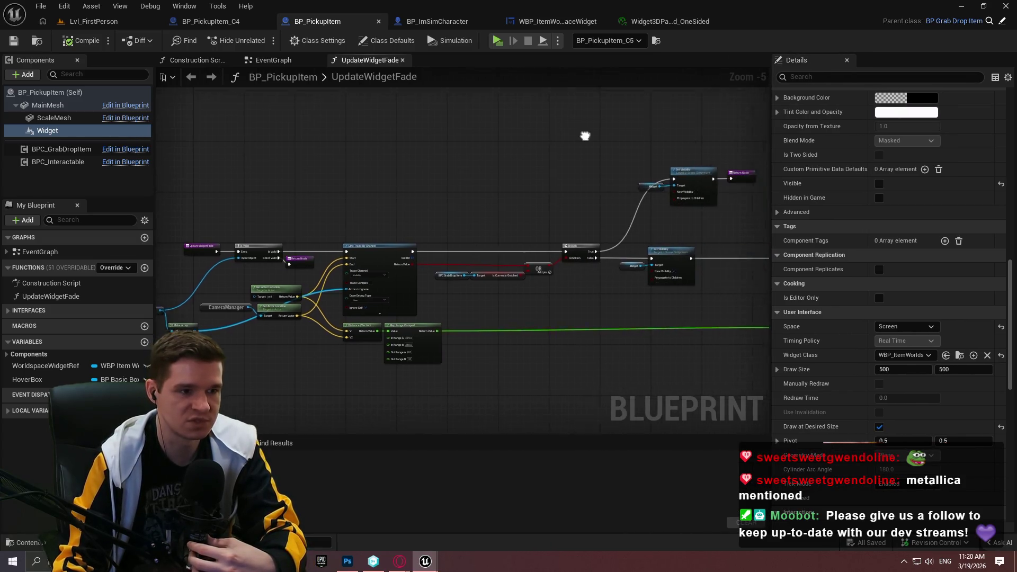
# Inspect UpdateWidgetFade's Branch and Set Visibility nodes, then minimize the BP_PickupItem editor
pyautogui.scroll(3, 464, 218)
pyautogui.scroll(-5, 551, 147)
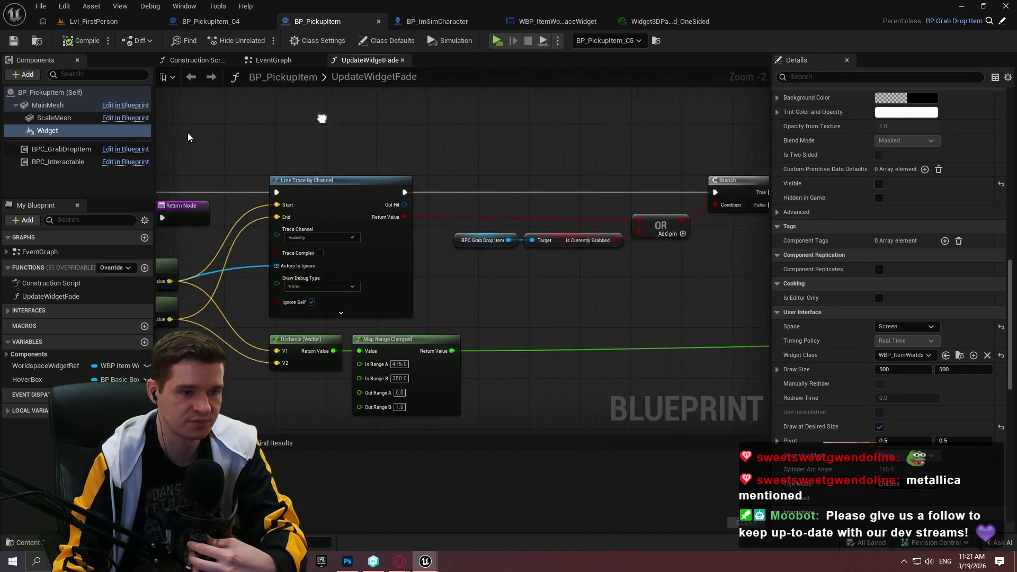
pyautogui.moveTo(579, 306); pyautogui.dragTo(170, 155)
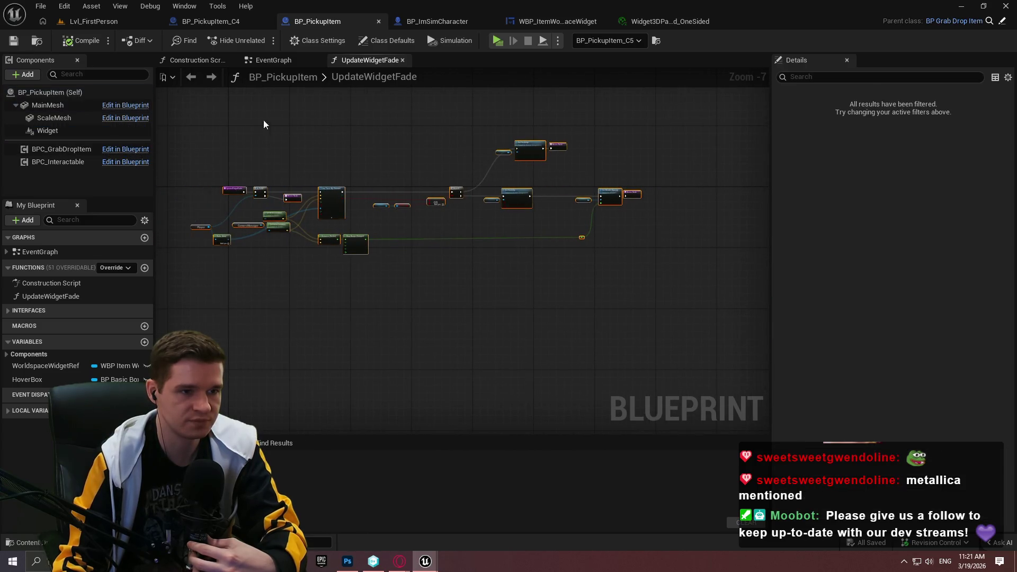
pyautogui.click(605, 297)
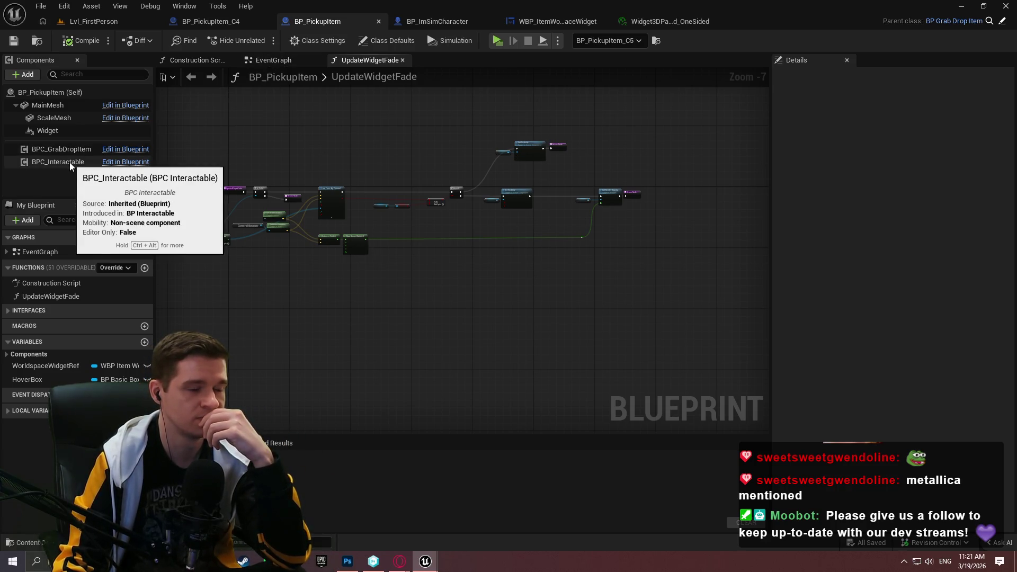
pyautogui.scroll(4, 223, 206)
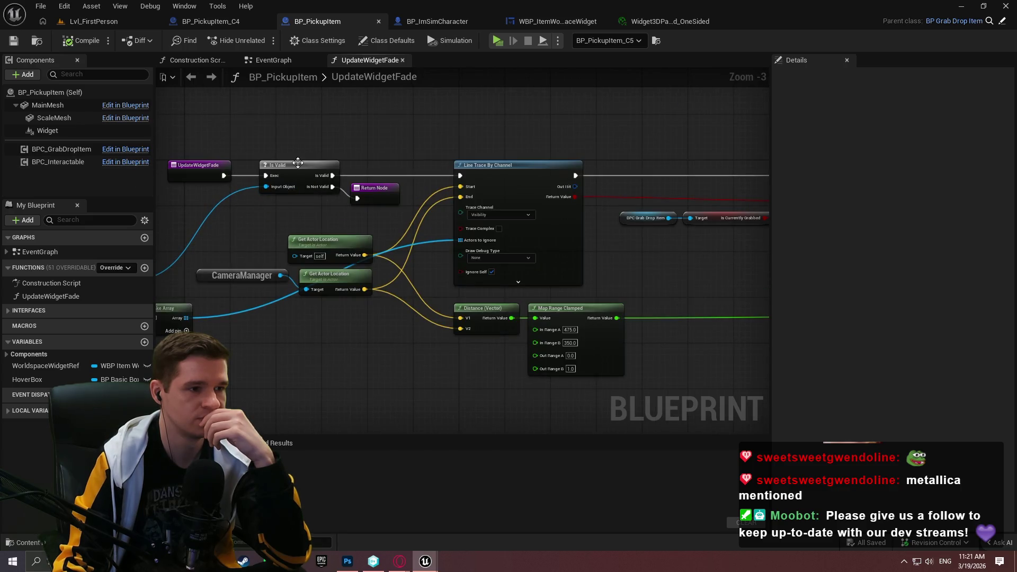
pyautogui.moveTo(460, 141)
pyautogui.mouseDown()
pyautogui.moveTo(242, 144)
pyautogui.moveTo(201, 180)
pyautogui.moveTo(157, 274)
pyautogui.mouseUp()
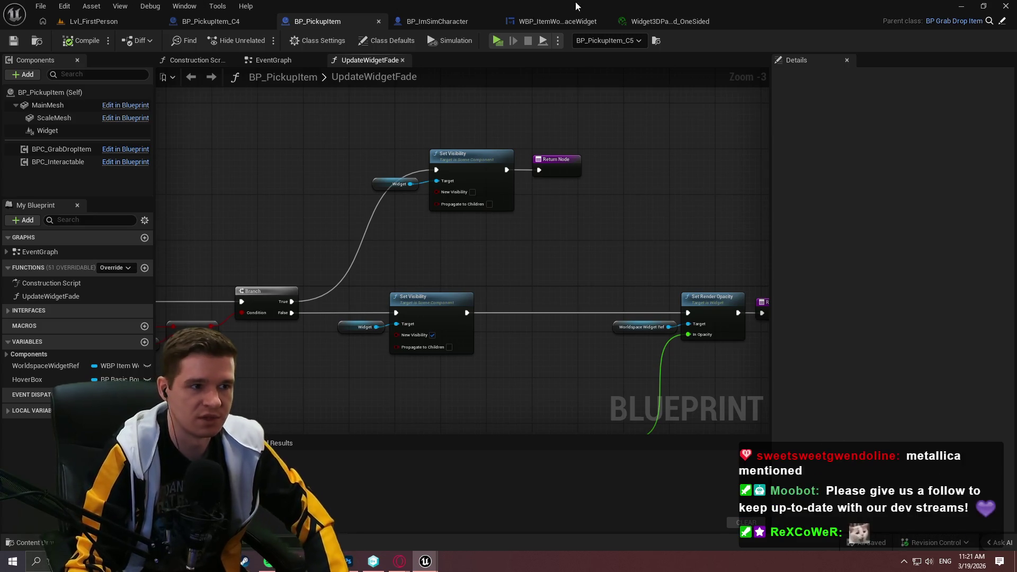
pyautogui.click(958, 6)
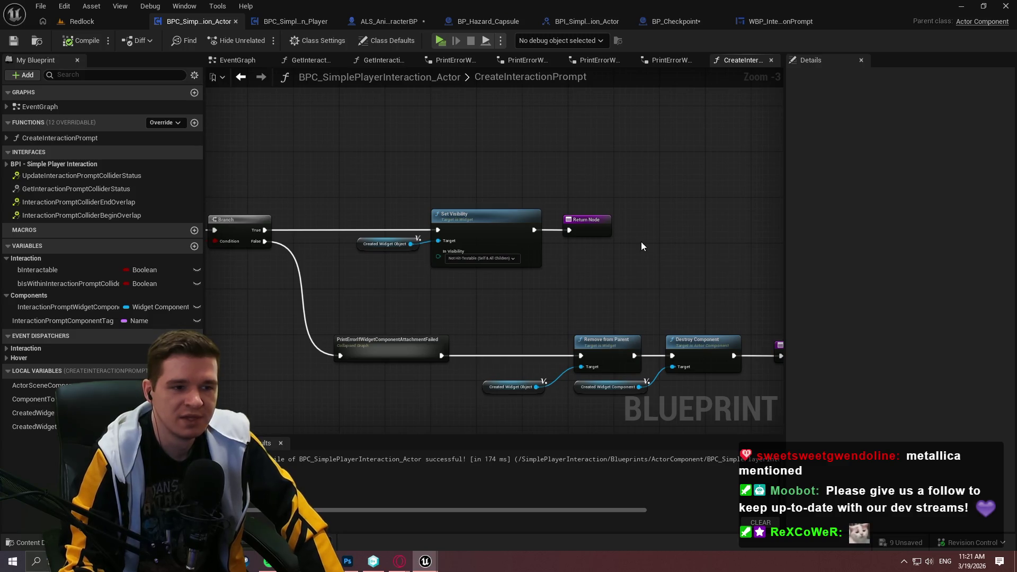
# Move the reroute point near Attach Component to tidy the wire
pyautogui.scroll(-1, 704, 173)
pyautogui.moveTo(484, 218); pyautogui.dragTo(723, 233)
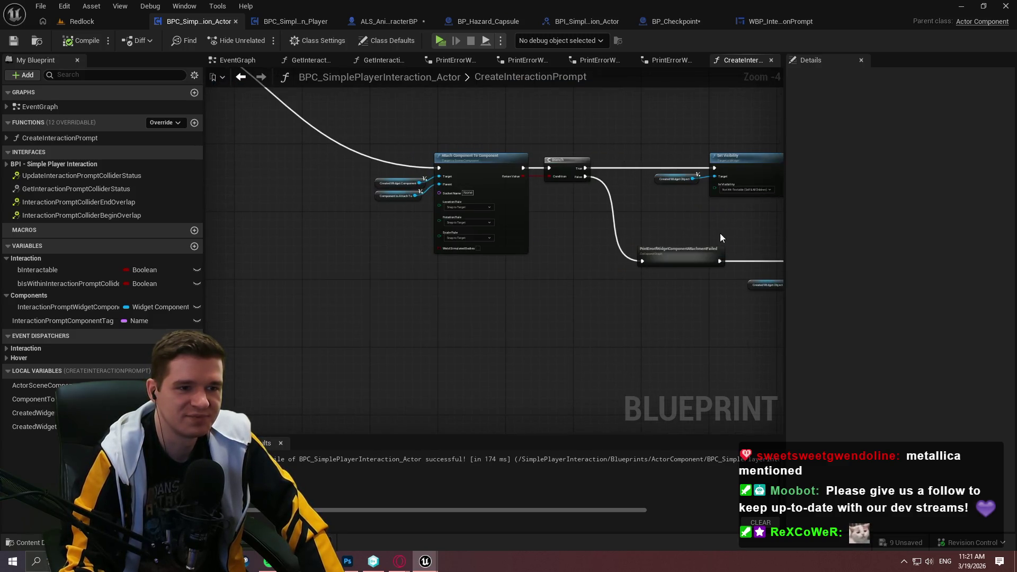
pyautogui.scroll(-3, 595, 223)
pyautogui.moveTo(513, 264); pyautogui.dragTo(504, 286)
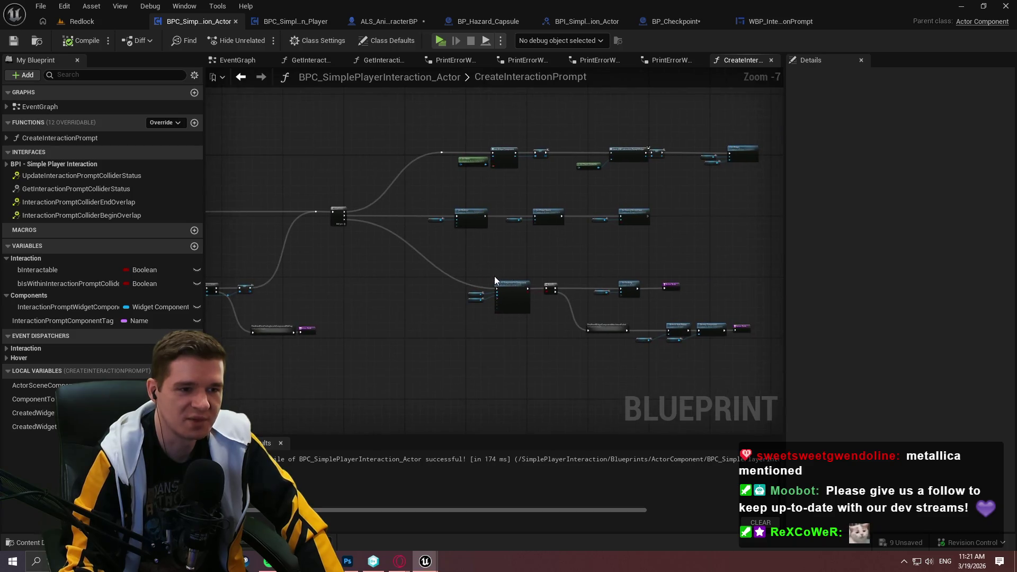
pyautogui.scroll(3, 453, 282)
pyautogui.scroll(2, 454, 283)
pyautogui.scroll(-3, 459, 272)
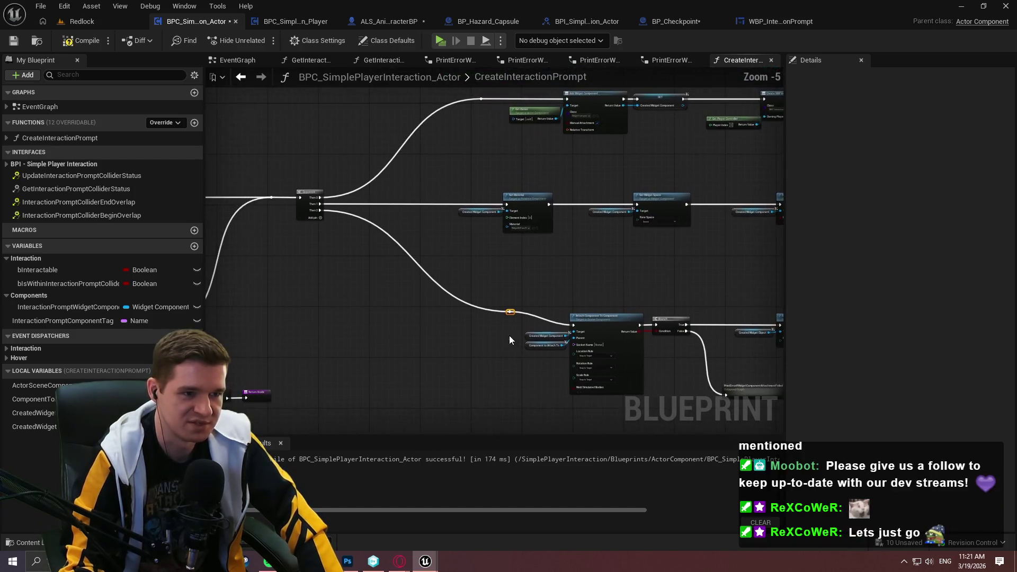
pyautogui.scroll(3, 507, 314)
pyautogui.moveTo(422, 357); pyautogui.dragTo(404, 352)
pyautogui.scroll(-3, 470, 299)
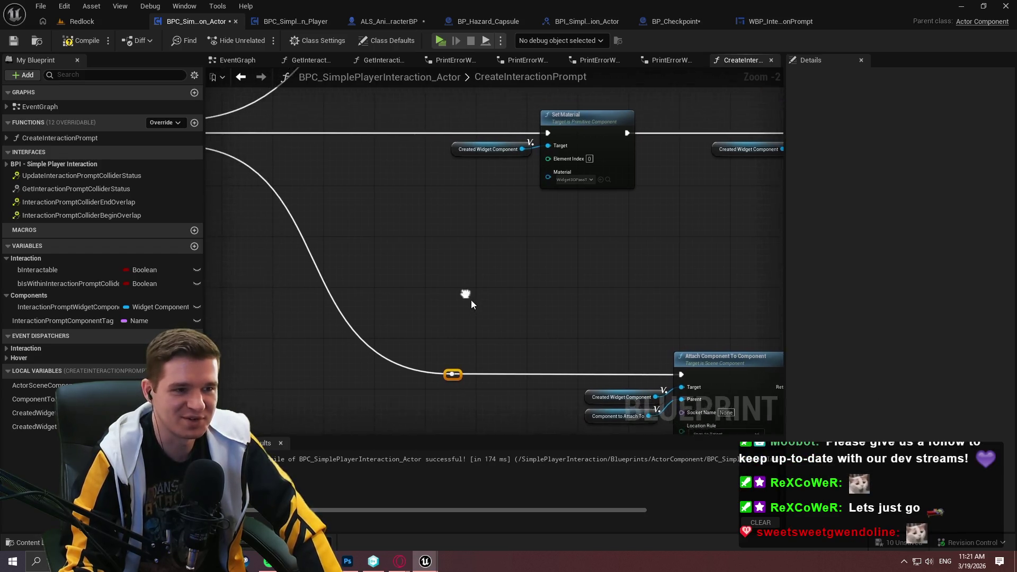
pyautogui.scroll(1, 455, 283)
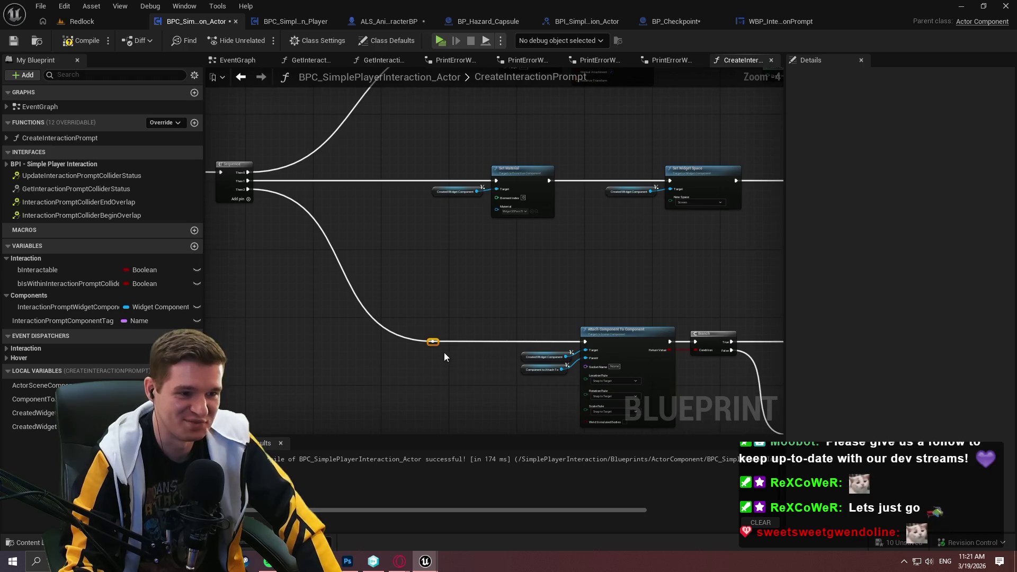
pyautogui.moveTo(439, 345); pyautogui.dragTo(475, 344)
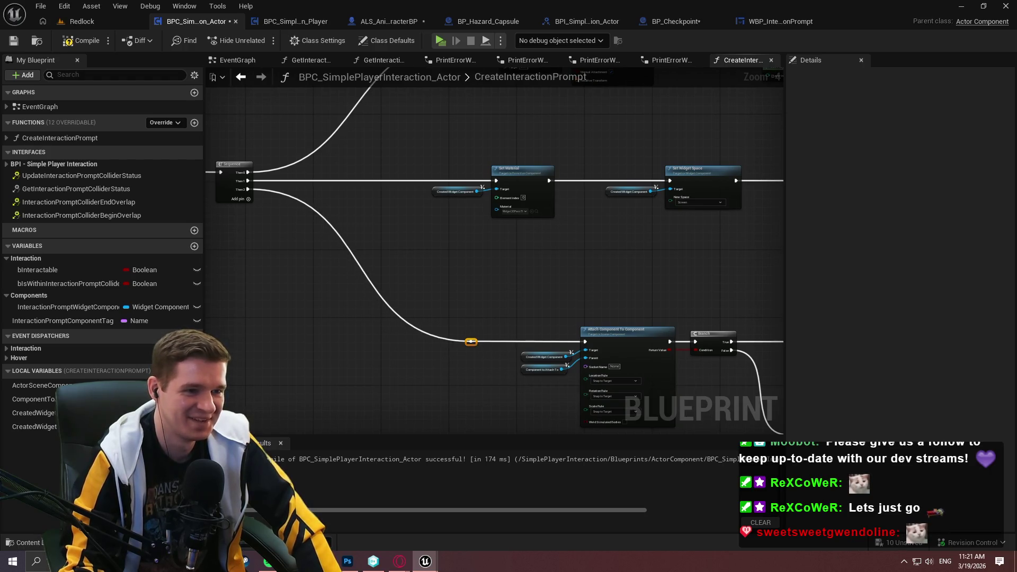
pyautogui.scroll(-1, 476, 344)
pyautogui.scroll(4, 469, 348)
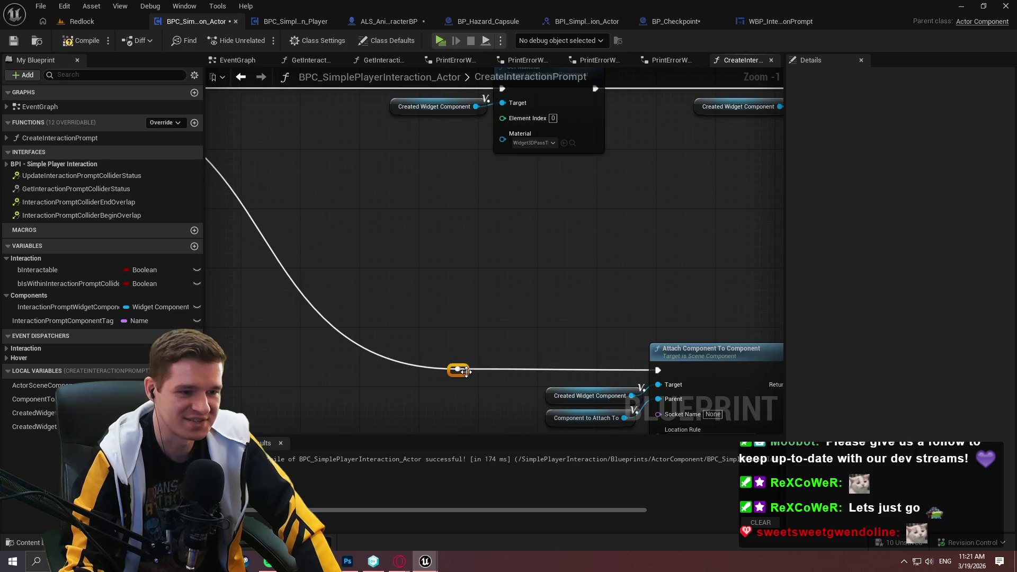
# Check the Add Widget Component and reroute wiring, then compile the blueprint
pyautogui.moveTo(514, 224); pyautogui.dragTo(513, 541)
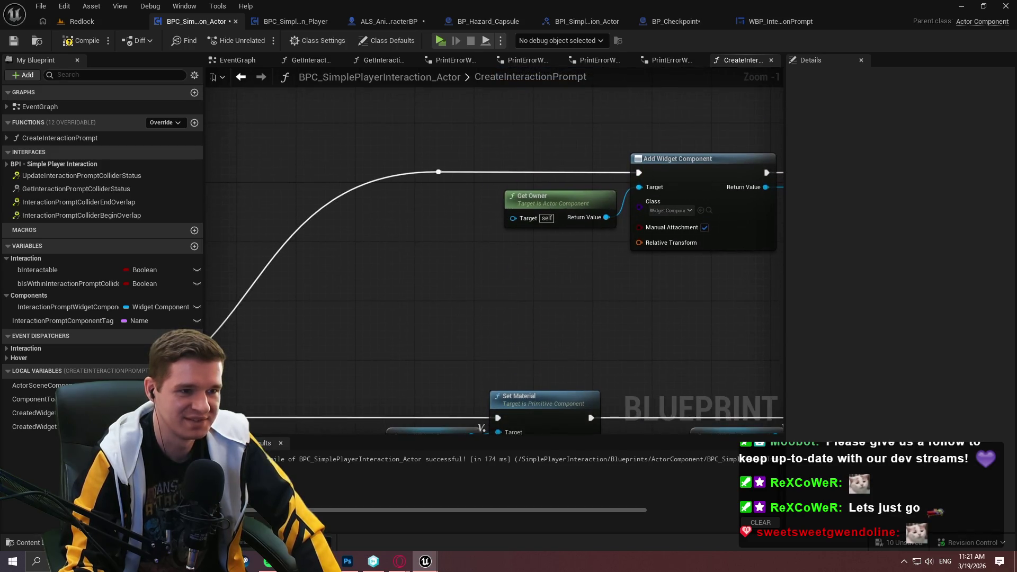
pyautogui.moveTo(535, 324); pyautogui.dragTo(535, 10)
pyautogui.moveTo(506, 376)
pyautogui.mouseDown()
pyautogui.moveTo(517, 377)
pyautogui.moveTo(504, 377)
pyautogui.mouseUp()
pyautogui.click(506, 363)
pyautogui.scroll(-1, 552, 276)
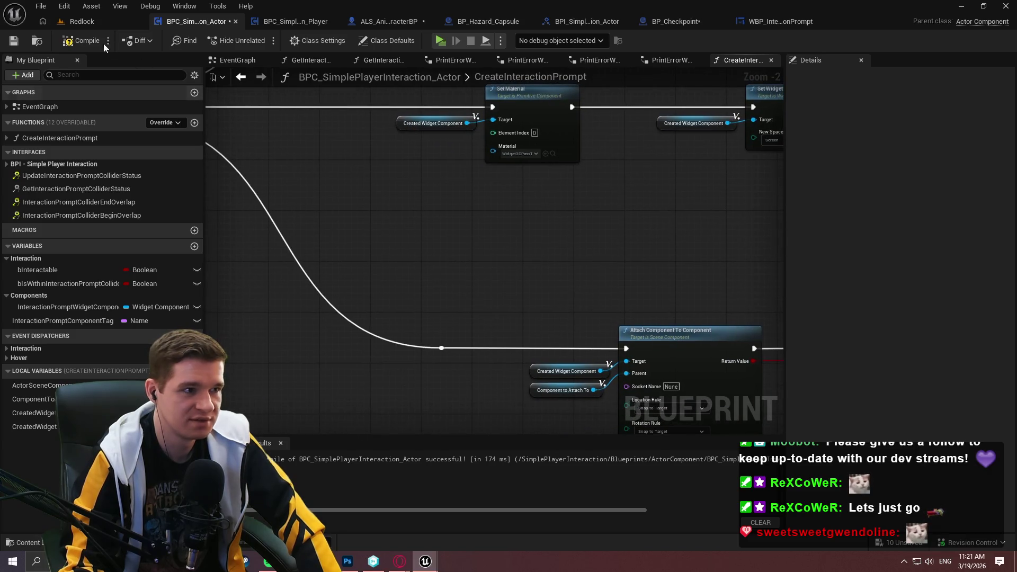
pyautogui.click(81, 41)
# Delete both Return Nodes and pull a new wire from Destroy Component
pyautogui.scroll(-4, 538, 257)
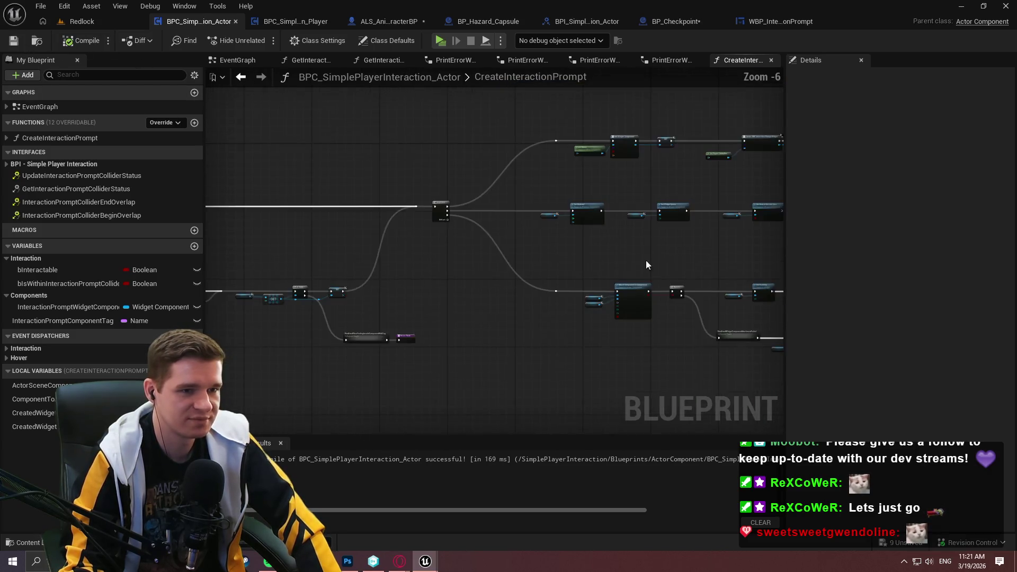
pyautogui.scroll(2, 509, 249)
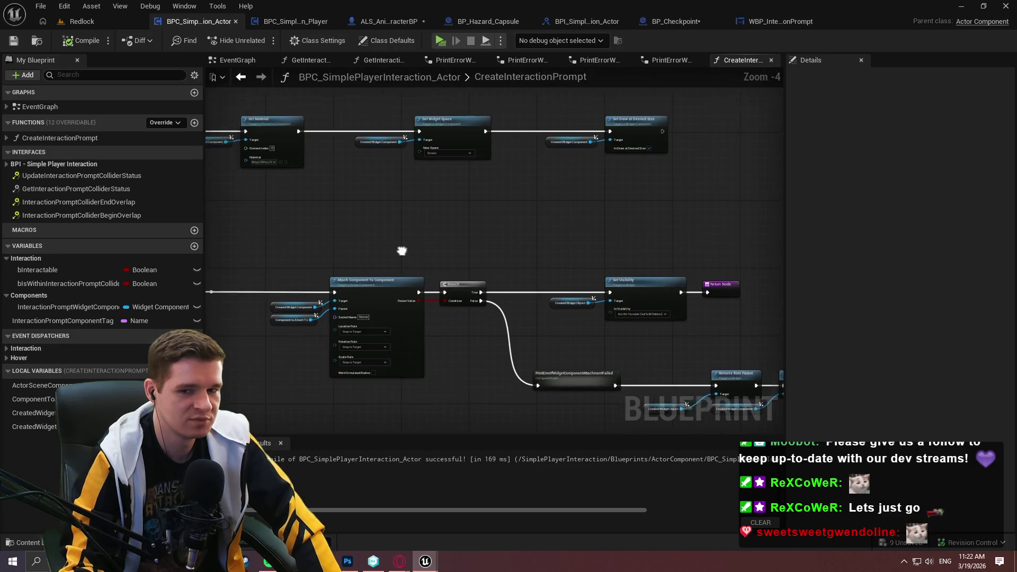
pyautogui.scroll(-3, 498, 318)
pyautogui.scroll(2, 485, 246)
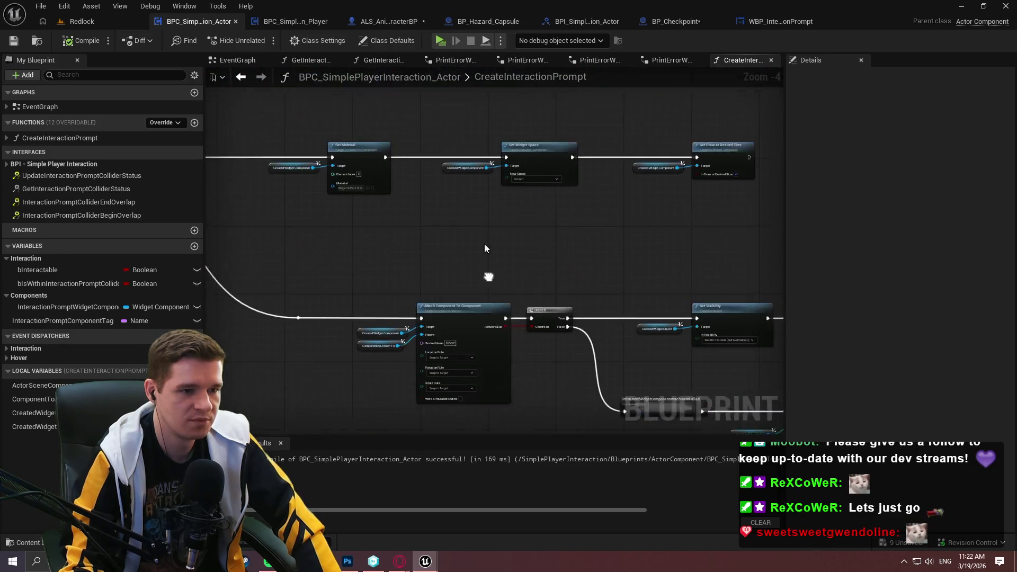
pyautogui.moveTo(498, 297)
pyautogui.mouseDown()
pyautogui.moveTo(529, 265)
pyautogui.moveTo(510, 238)
pyautogui.moveTo(304, 243)
pyautogui.moveTo(398, 390)
pyautogui.moveTo(344, 233)
pyautogui.mouseUp()
pyautogui.scroll(2, 577, 308)
pyautogui.moveTo(633, 296); pyautogui.dragTo(647, 390)
pyautogui.moveTo(459, 239); pyautogui.dragTo(396, 202)
pyautogui.press('Delete')
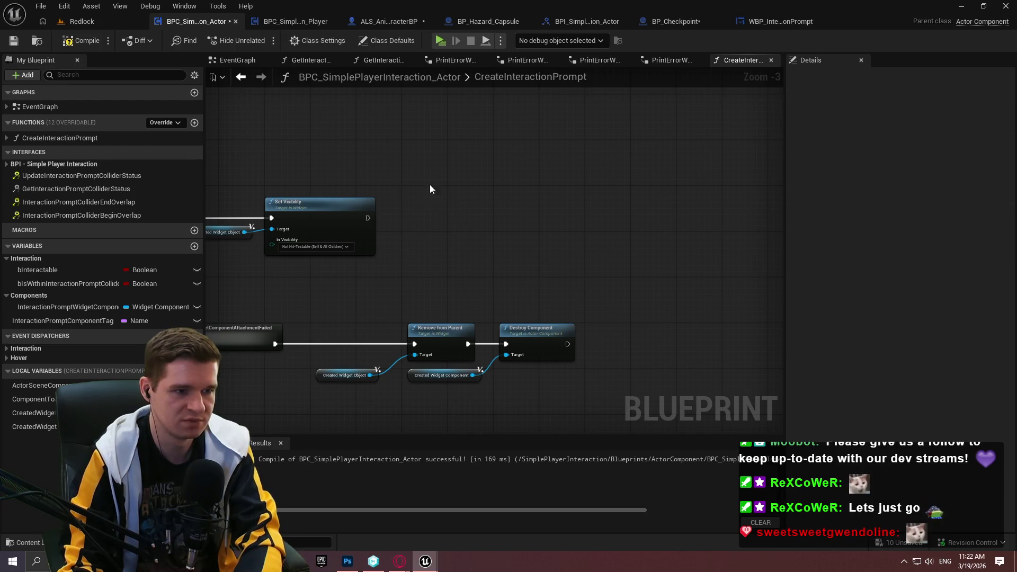
pyautogui.scroll(-2, 689, 205)
pyautogui.scroll(2, 614, 257)
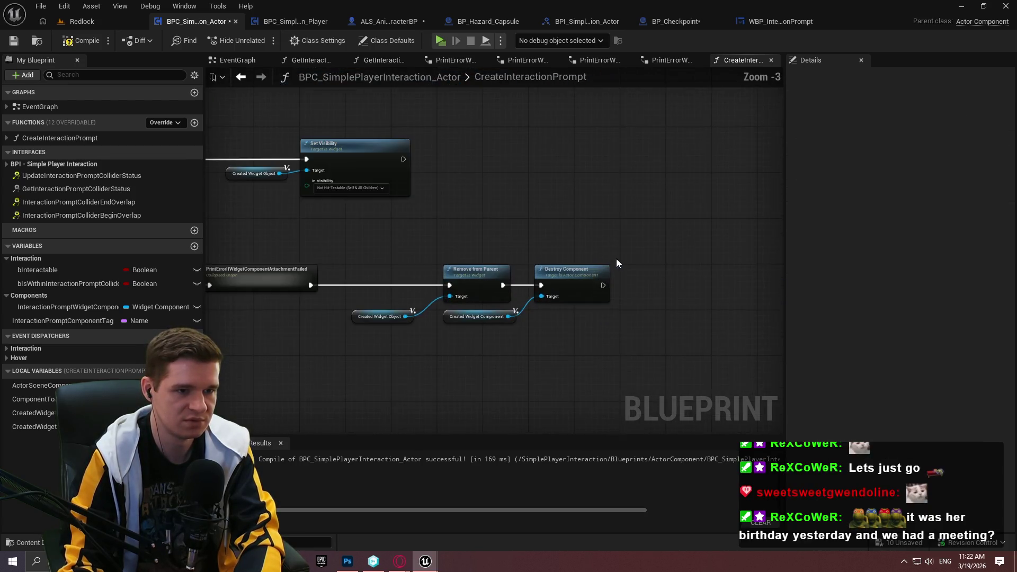
pyautogui.moveTo(603, 285); pyautogui.dragTo(650, 281)
# Add a Return Node after Destroy Component using a 'retur' search
pyautogui.write('retur')
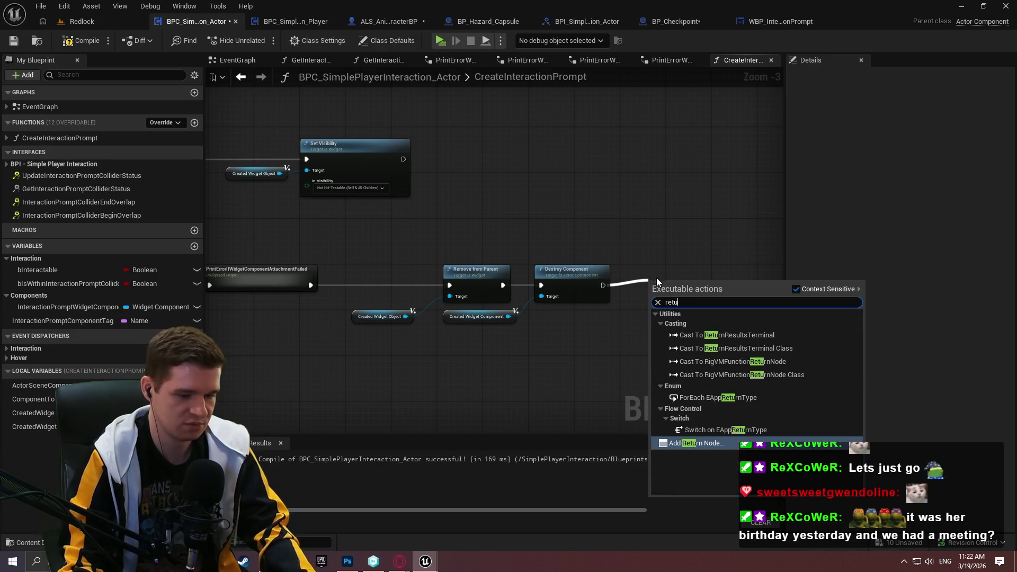
pyautogui.click(690, 443)
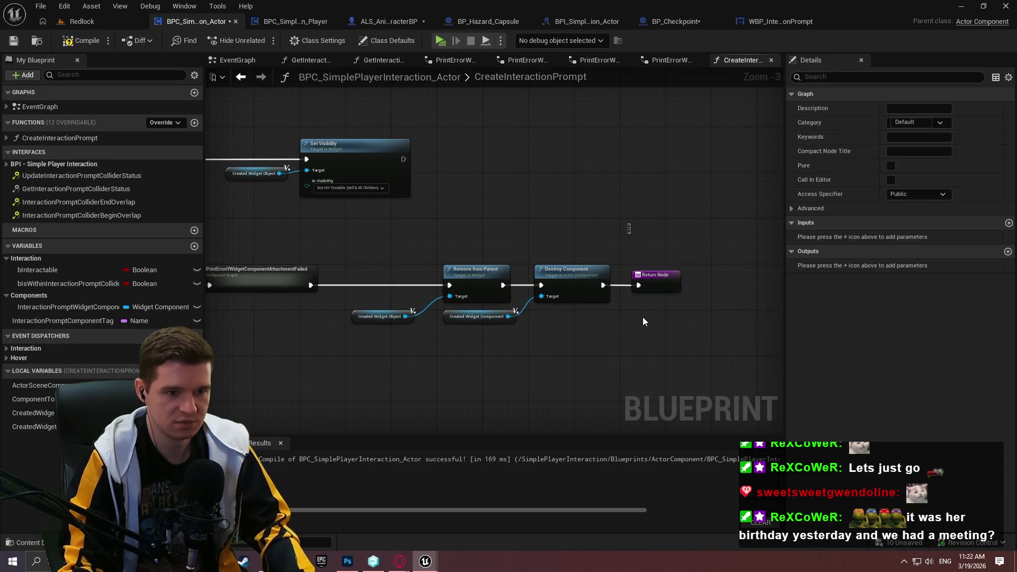
pyautogui.click(602, 203)
pyautogui.scroll(-2, 602, 202)
pyautogui.moveTo(684, 307)
pyautogui.mouseDown()
pyautogui.moveTo(747, 238)
pyautogui.moveTo(645, 234)
pyautogui.moveTo(767, 323)
pyautogui.mouseUp()
pyautogui.scroll(2, 485, 286)
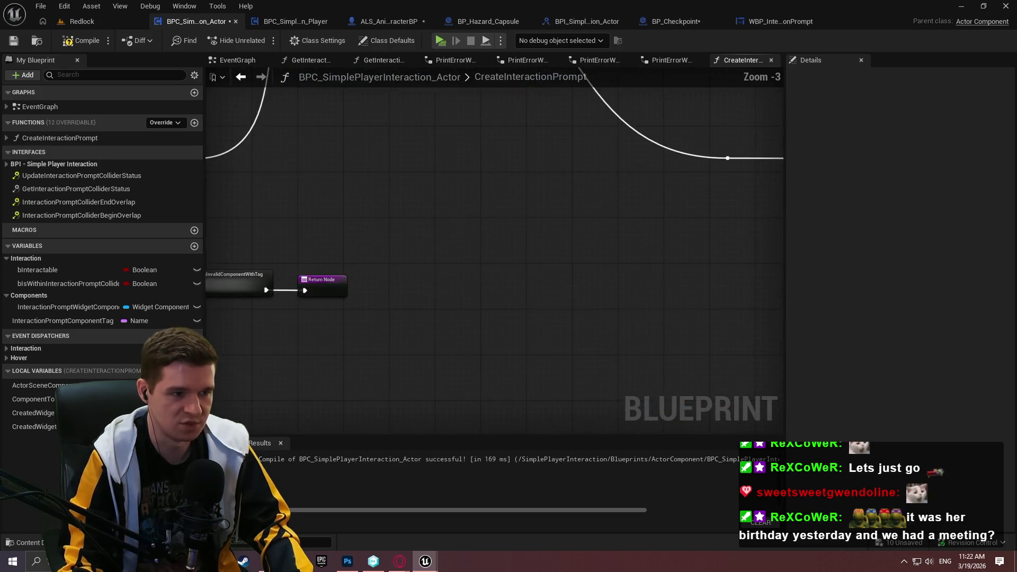
pyautogui.scroll(-4, 613, 345)
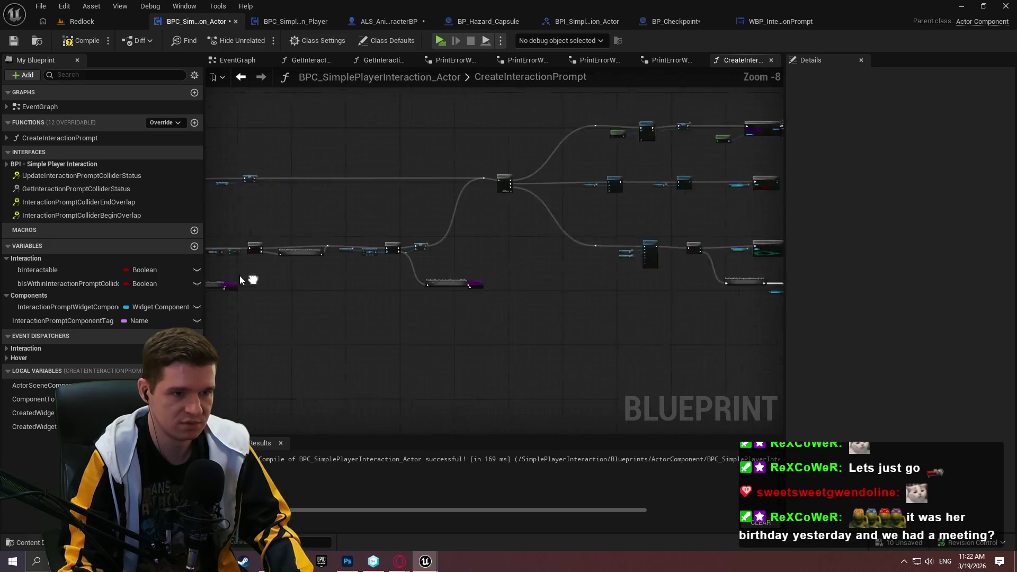
pyautogui.moveTo(613, 345); pyautogui.dragTo(445, 389)
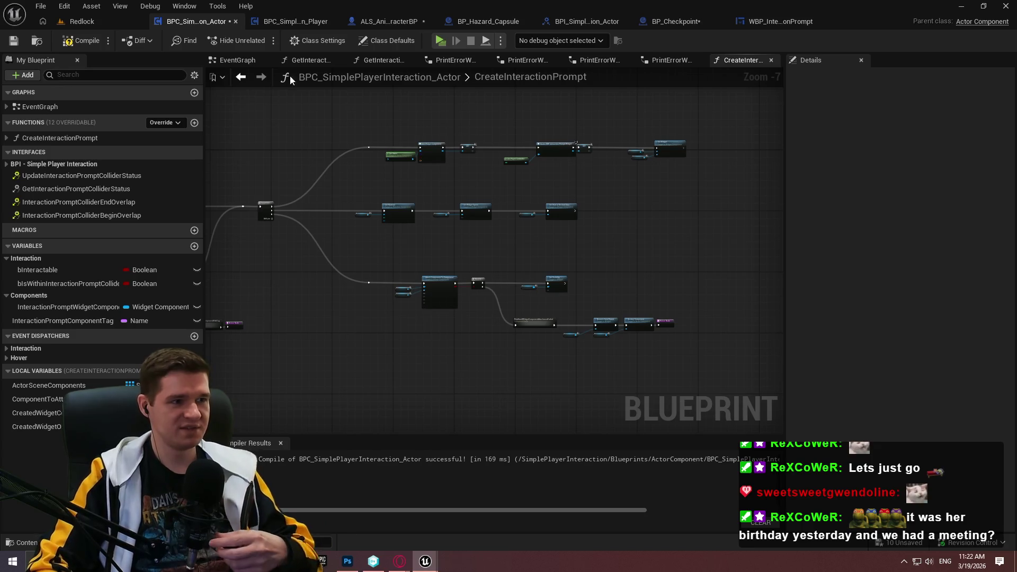
# Compile the blueprint and save it with Ctrl+S
pyautogui.click(78, 42)
pyautogui.hotkey('ctrl', 's')
pyautogui.scroll(5, 437, 326)
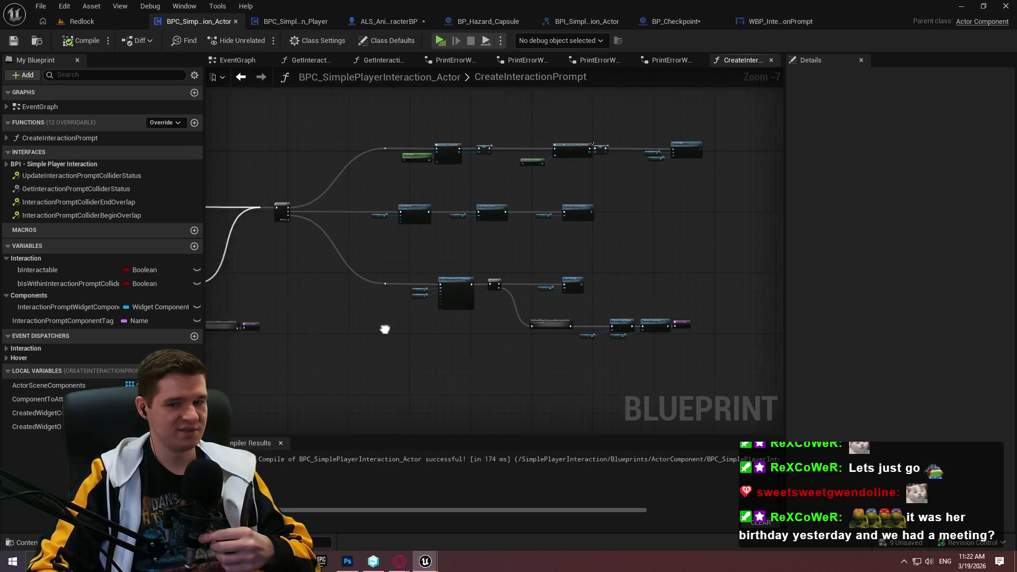
# Paste a Return Node, add a Then 3 output to the Sequence, and wire them
pyautogui.hotkey('ctrl', 'v')
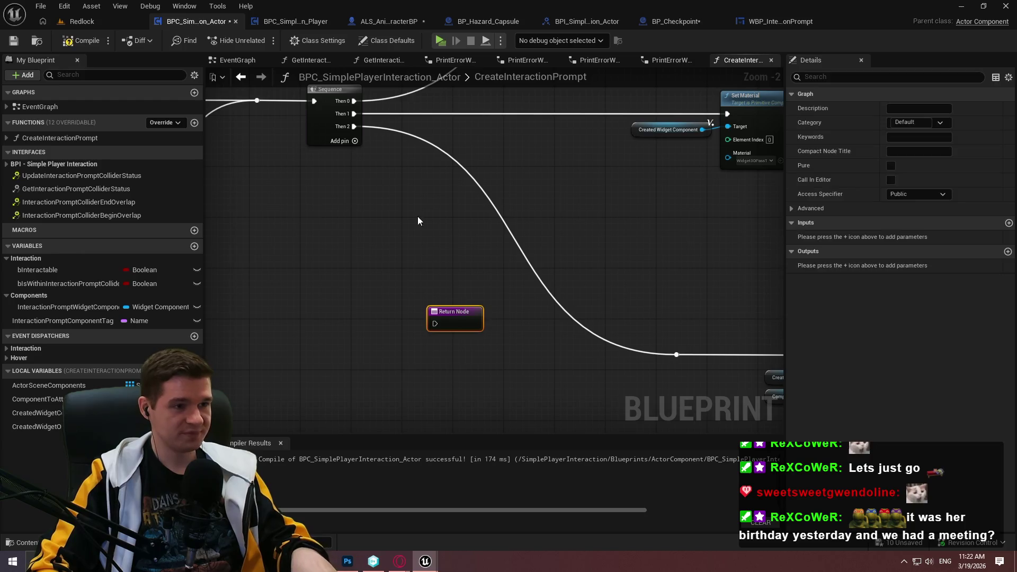
pyautogui.click(354, 141)
pyautogui.moveTo(435, 324); pyautogui.dragTo(353, 139)
pyautogui.scroll(-5, 347, 138)
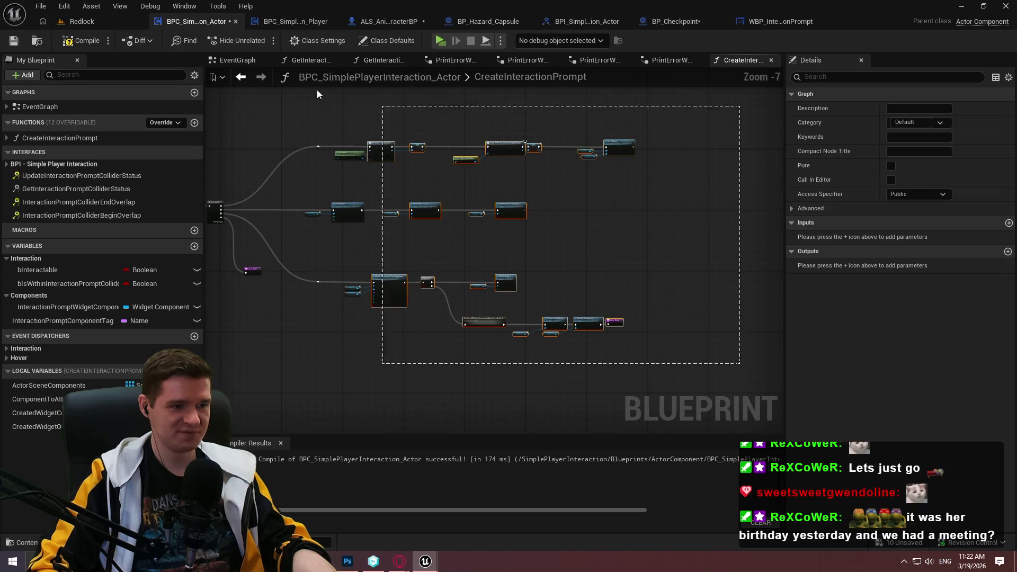
pyautogui.scroll(2, 322, 144)
pyautogui.scroll(1, 405, 281)
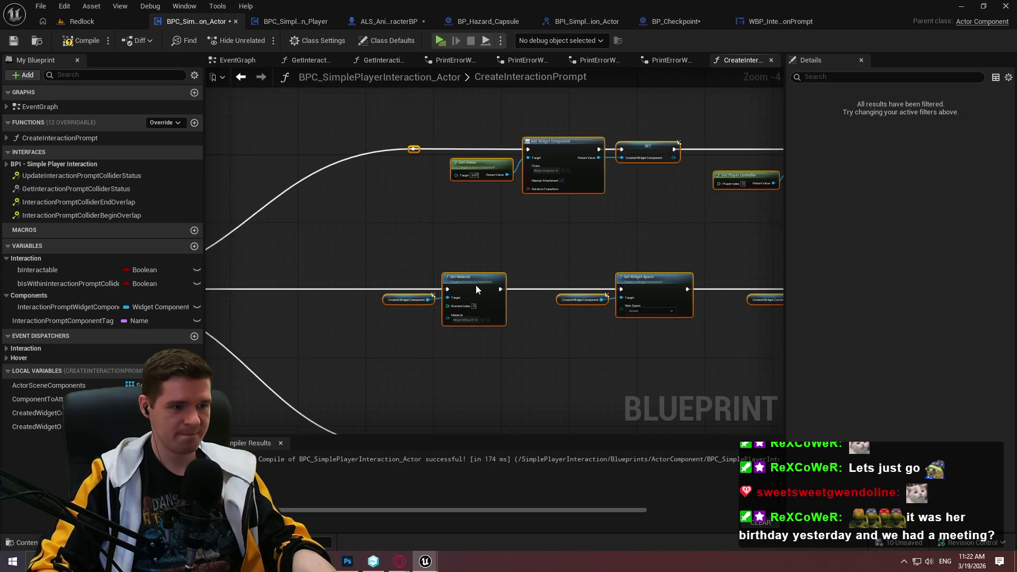
pyautogui.scroll(-3, 424, 271)
pyautogui.scroll(3, 416, 199)
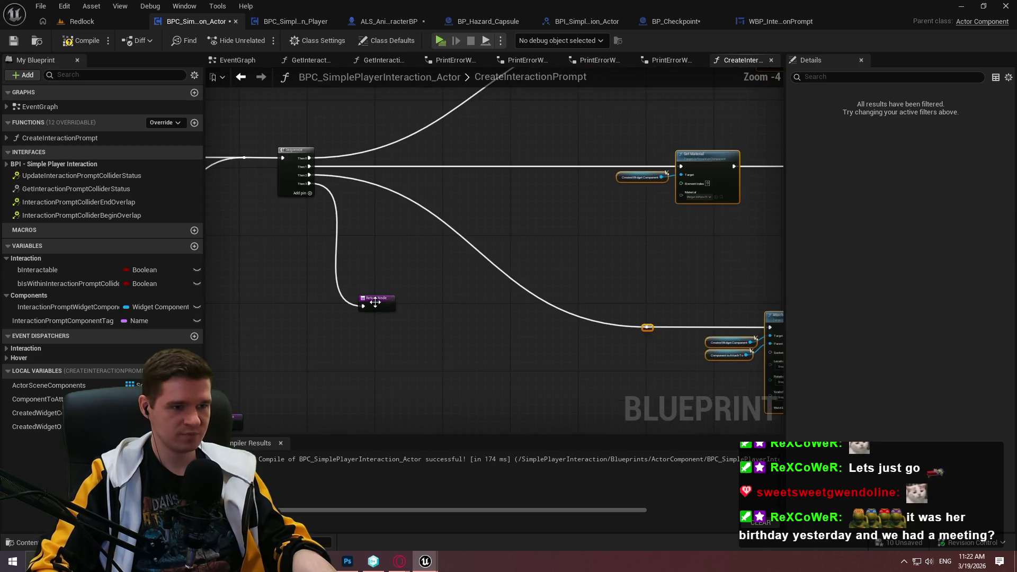
# Move the new Return Node lower right and shift the reroute knot left
pyautogui.moveTo(378, 300); pyautogui.dragTo(424, 415)
pyautogui.scroll(-2, 602, 312)
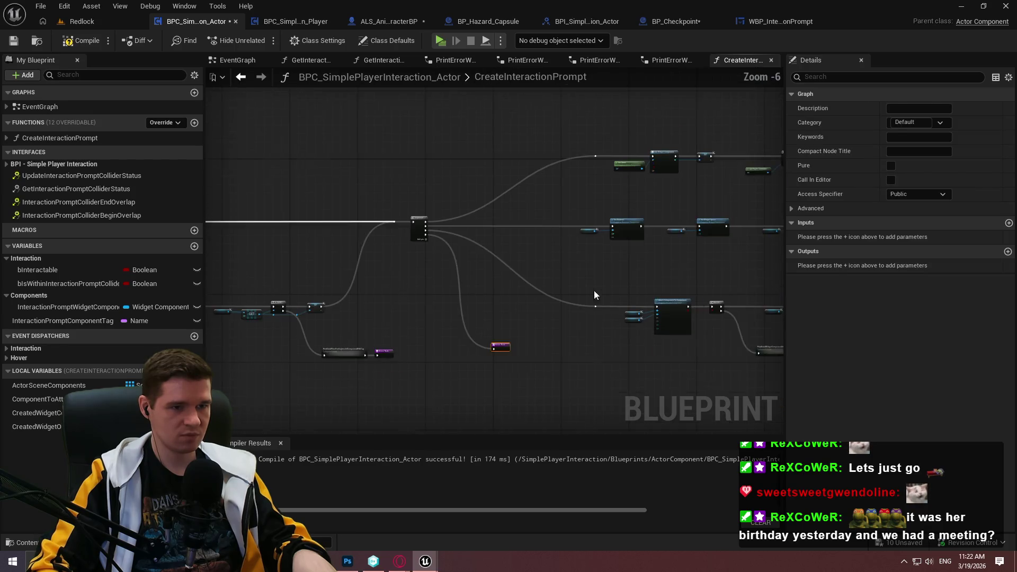
pyautogui.moveTo(564, 319); pyautogui.dragTo(564, 317)
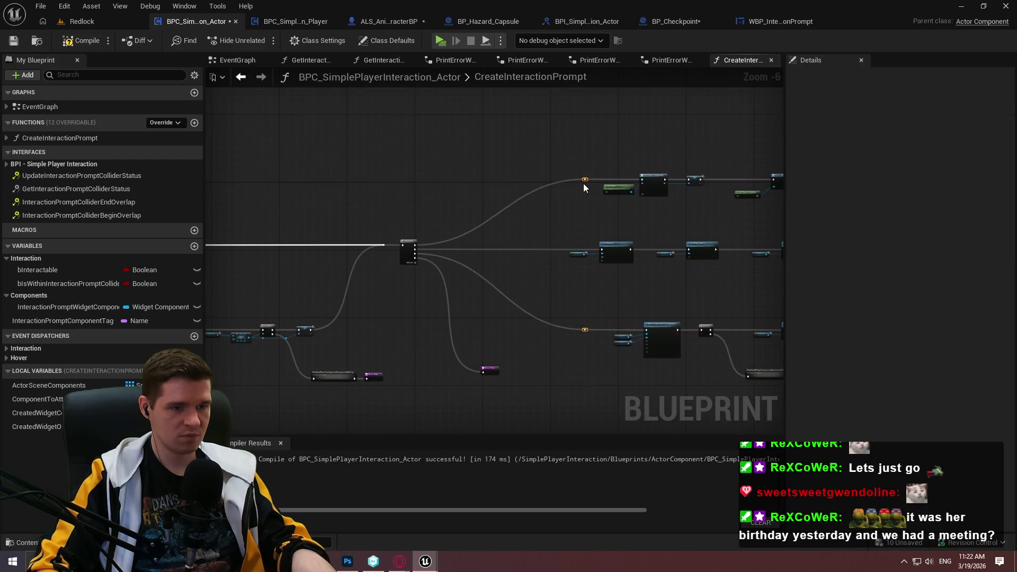
pyautogui.scroll(2, 583, 186)
pyautogui.moveTo(590, 180); pyautogui.dragTo(484, 179)
pyautogui.moveTo(457, 391); pyautogui.dragTo(483, 198)
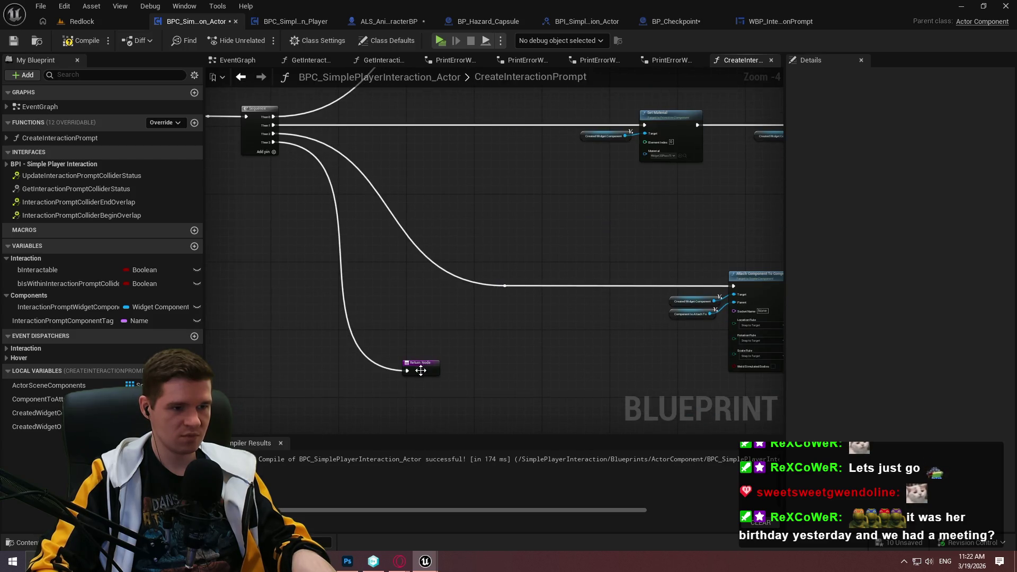
pyautogui.moveTo(420, 370); pyautogui.dragTo(490, 398)
pyautogui.click(478, 287)
pyautogui.scroll(-3, 530, 244)
pyautogui.moveTo(557, 244)
pyautogui.mouseDown()
pyautogui.moveTo(389, 243)
pyautogui.moveTo(660, 243)
pyautogui.mouseUp()
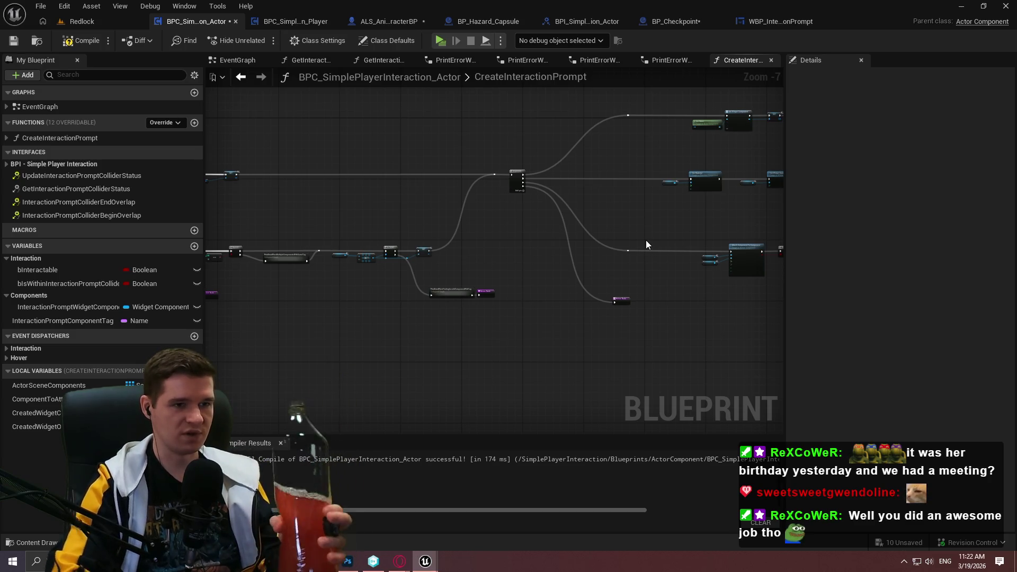
# Compile and save BPC_SimplePlayerInteraction_Actor, then review the Branch and entry nodes
pyautogui.moveTo(634, 325); pyautogui.dragTo(369, 392)
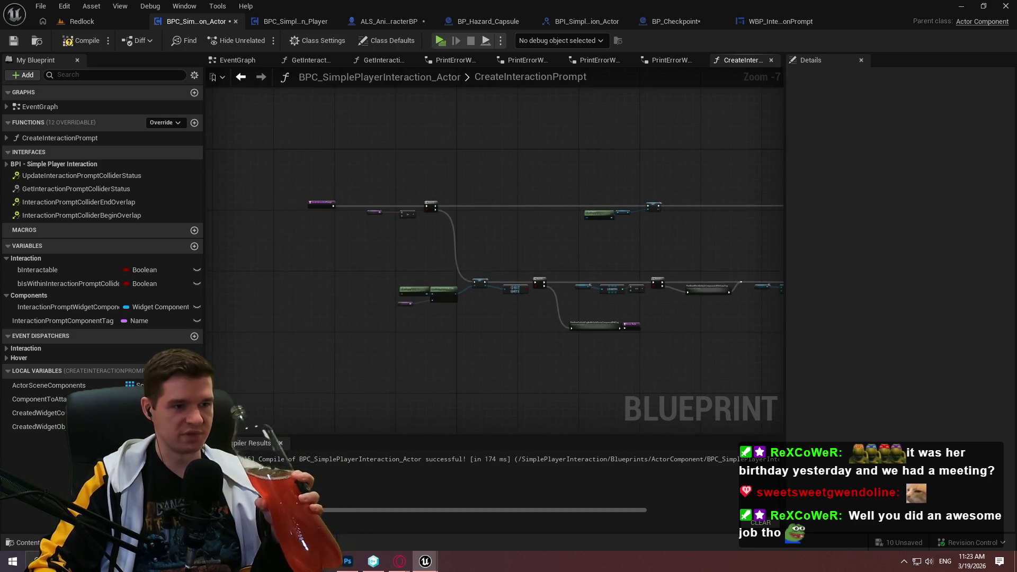
pyautogui.moveTo(724, 191); pyautogui.dragTo(434, 217)
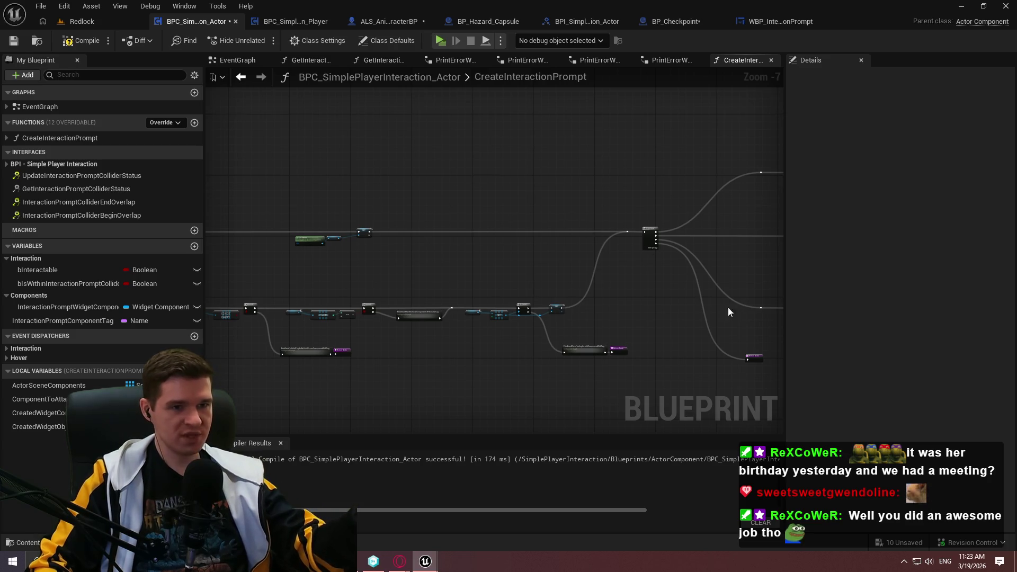
pyautogui.moveTo(612, 265); pyautogui.dragTo(437, 235)
pyautogui.click(87, 40)
pyautogui.hotkey('ctrl', 's')
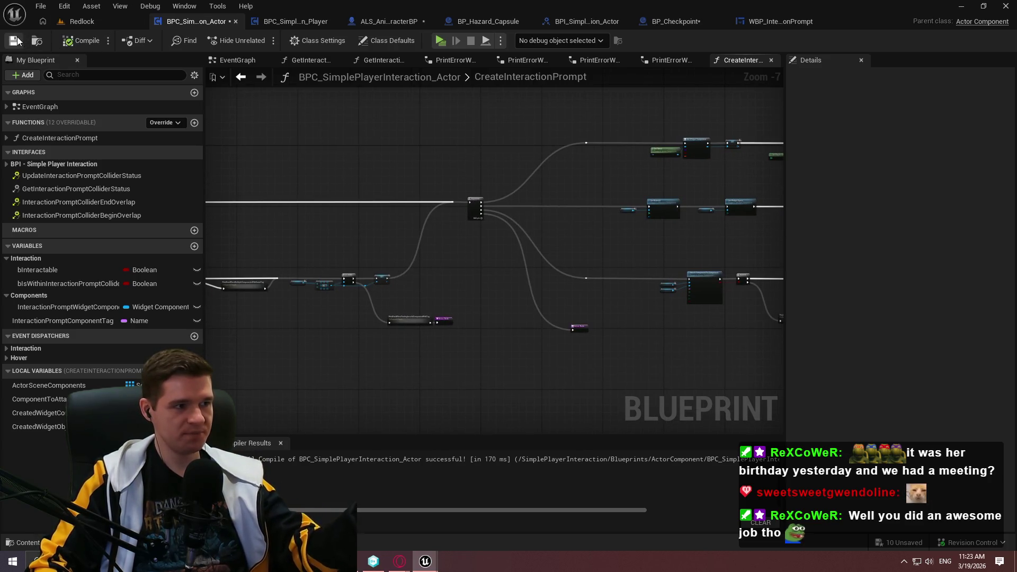
pyautogui.scroll(2, 626, 336)
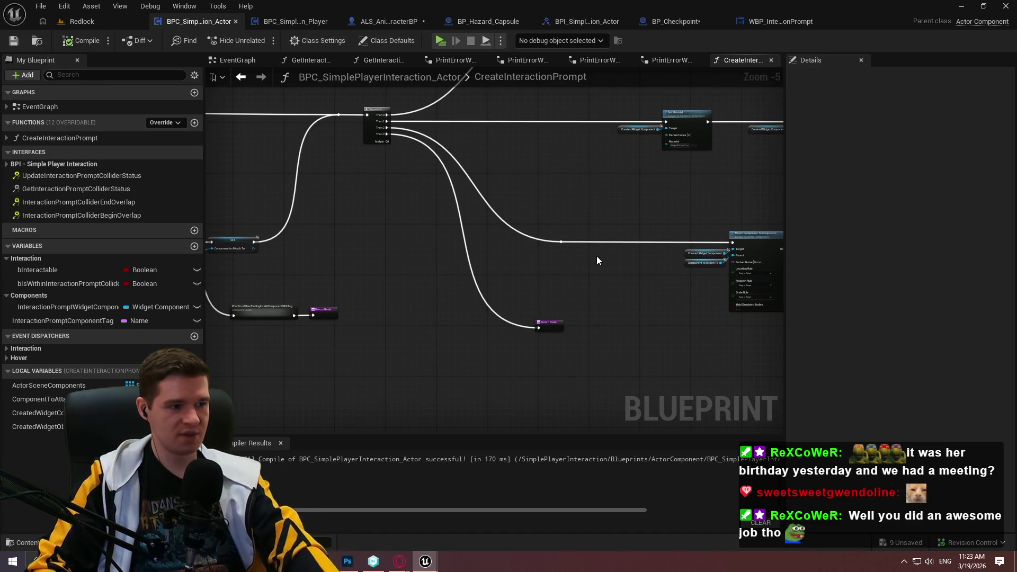
pyautogui.moveTo(648, 295)
pyautogui.mouseDown()
pyautogui.moveTo(519, 277)
pyautogui.moveTo(236, 305)
pyautogui.moveTo(646, 230)
pyautogui.mouseUp()
pyautogui.moveTo(212, 199); pyautogui.dragTo(379, 220)
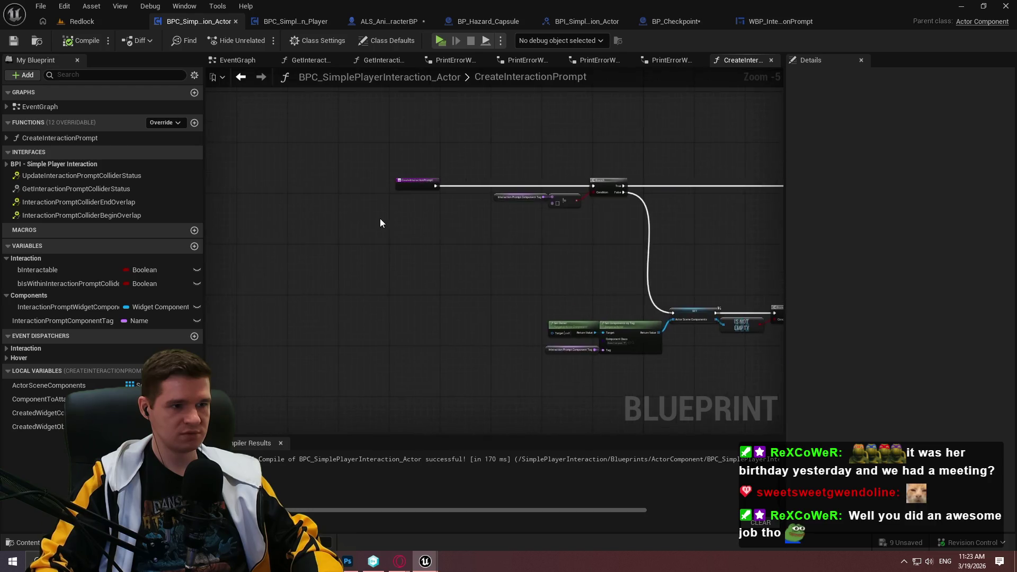
pyautogui.scroll(2, 380, 221)
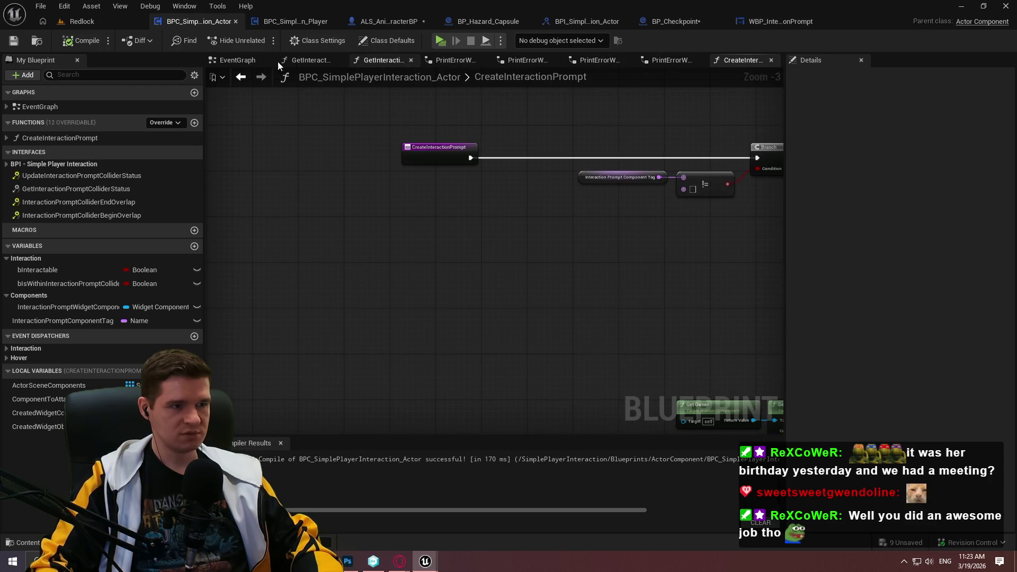
# Call Create Interaction Prompt from the BeginOverlap event in the EventGraph, then return to Redlock
pyautogui.click(239, 62)
pyautogui.scroll(-2, 344, 128)
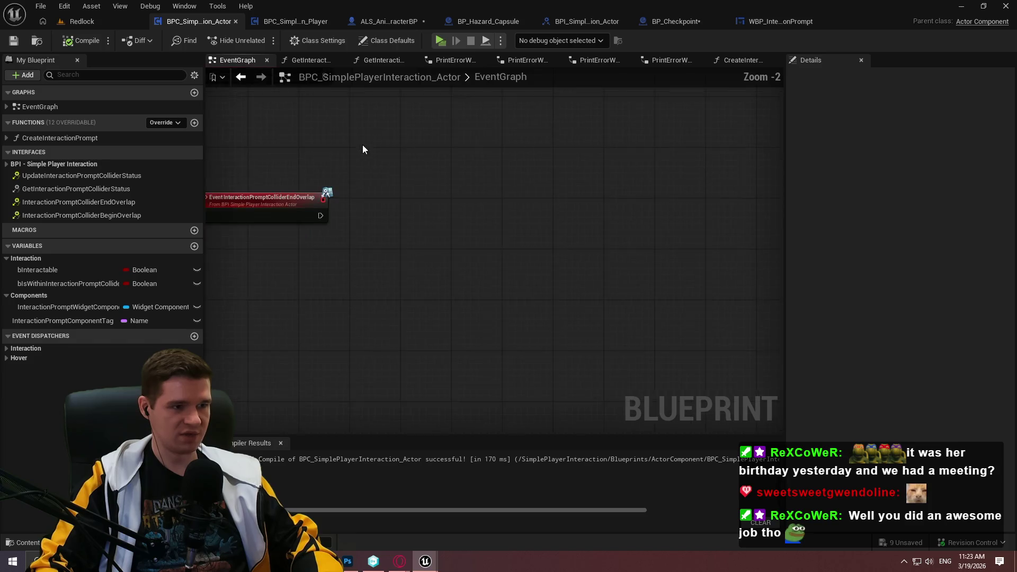
pyautogui.moveTo(359, 143); pyautogui.dragTo(467, 314)
pyautogui.scroll(2, 456, 281)
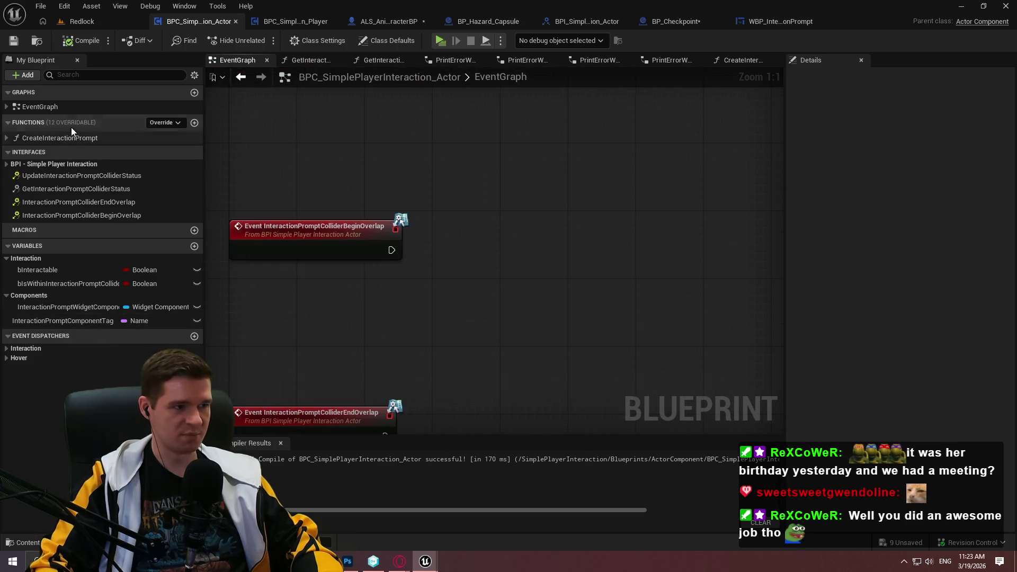
pyautogui.moveTo(60, 137); pyautogui.dragTo(530, 208)
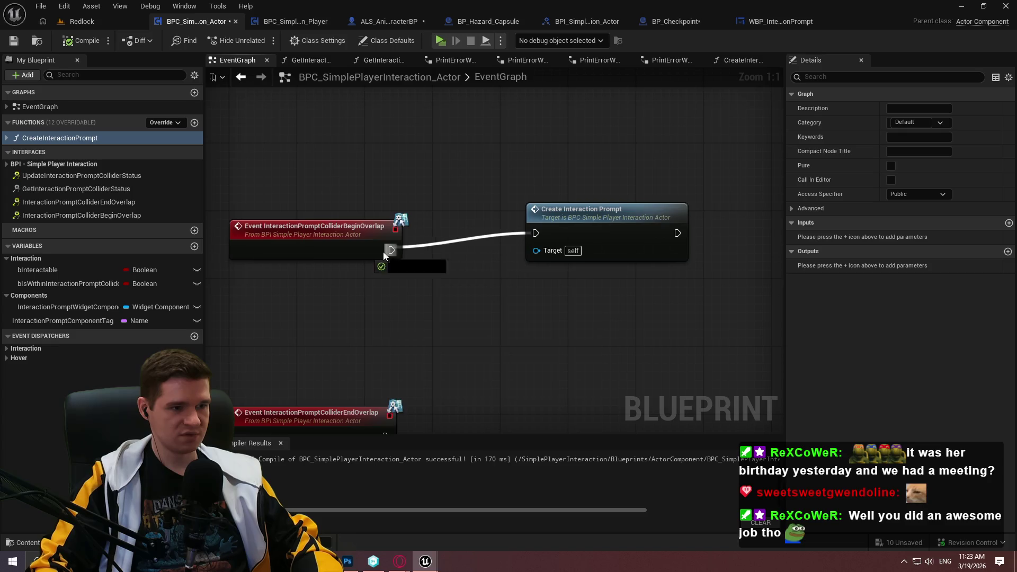
pyautogui.moveTo(391, 250)
pyautogui.mouseDown()
pyautogui.moveTo(400, 257)
pyautogui.moveTo(380, 253)
pyautogui.moveTo(566, 247)
pyautogui.moveTo(558, 252)
pyautogui.mouseUp()
pyautogui.click(443, 246)
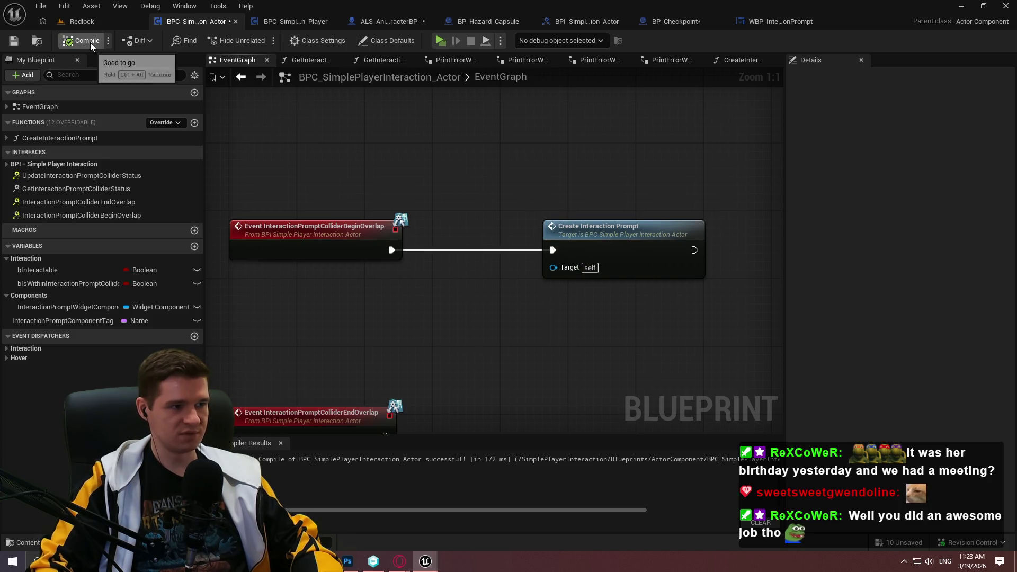
pyautogui.click(80, 22)
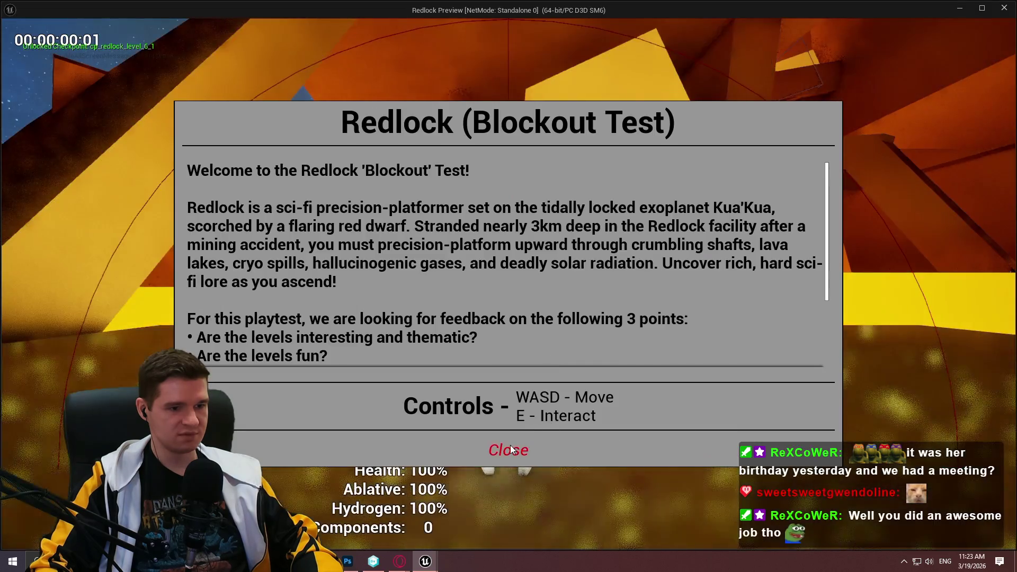
# Run a standalone play session of the level and exit it
pyautogui.click(510, 445)
pyautogui.press('w')
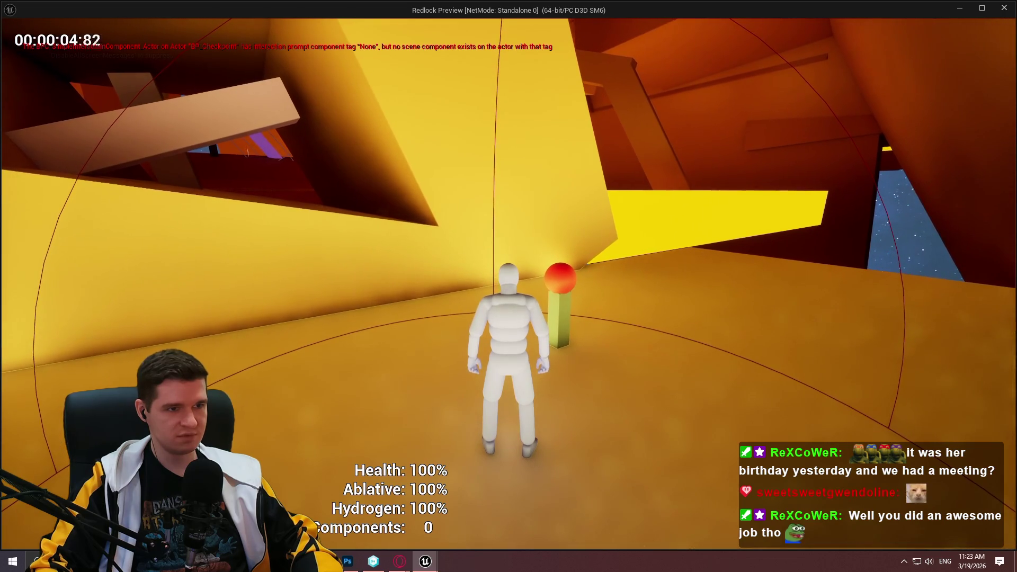
pyautogui.press('Escape')
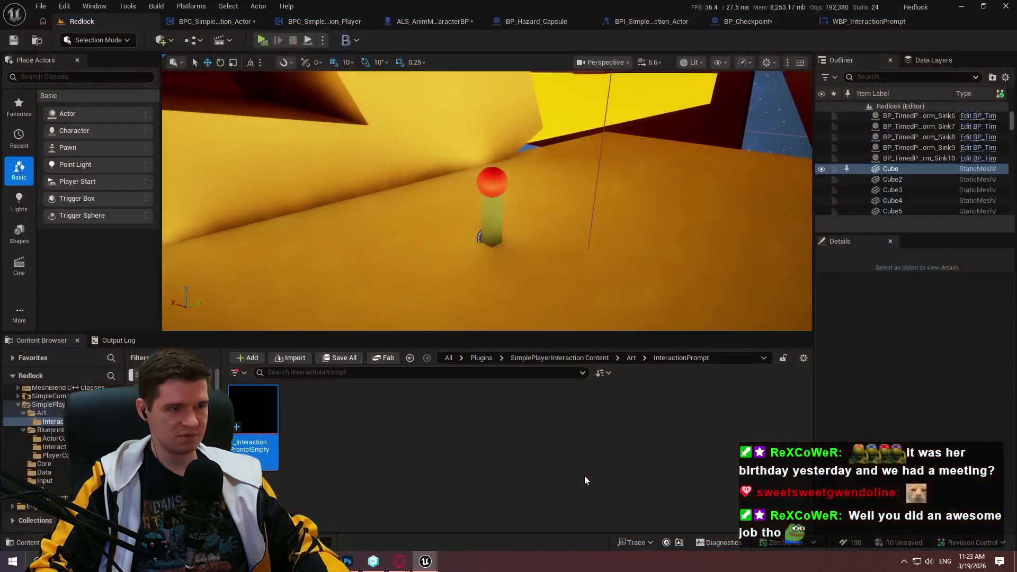
# Review the player component's SetupInteractionPromptCollider graph, then open CreateInteractionPrompt
pyautogui.click(196, 22)
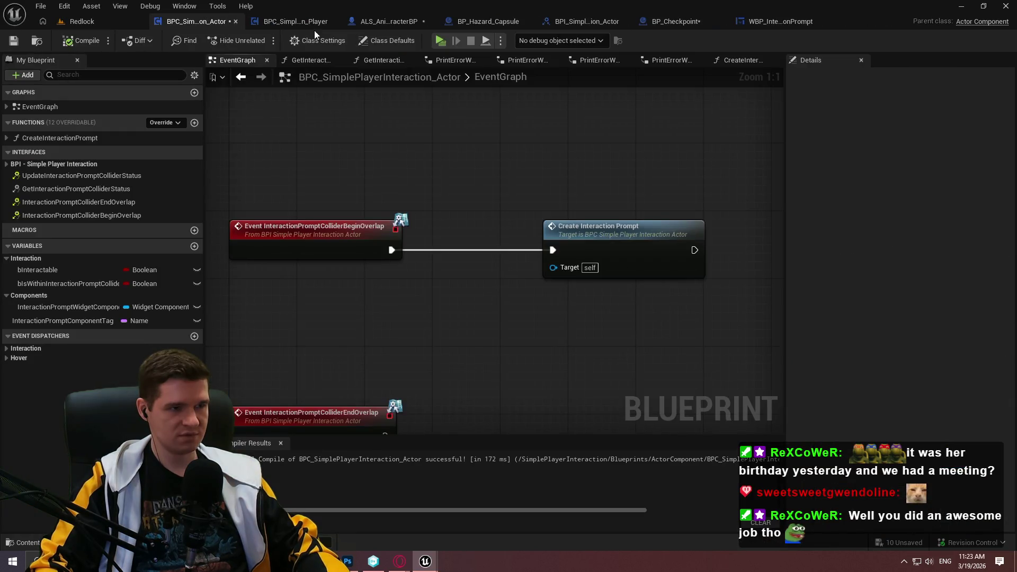
pyautogui.click(397, 24)
pyautogui.click(275, 20)
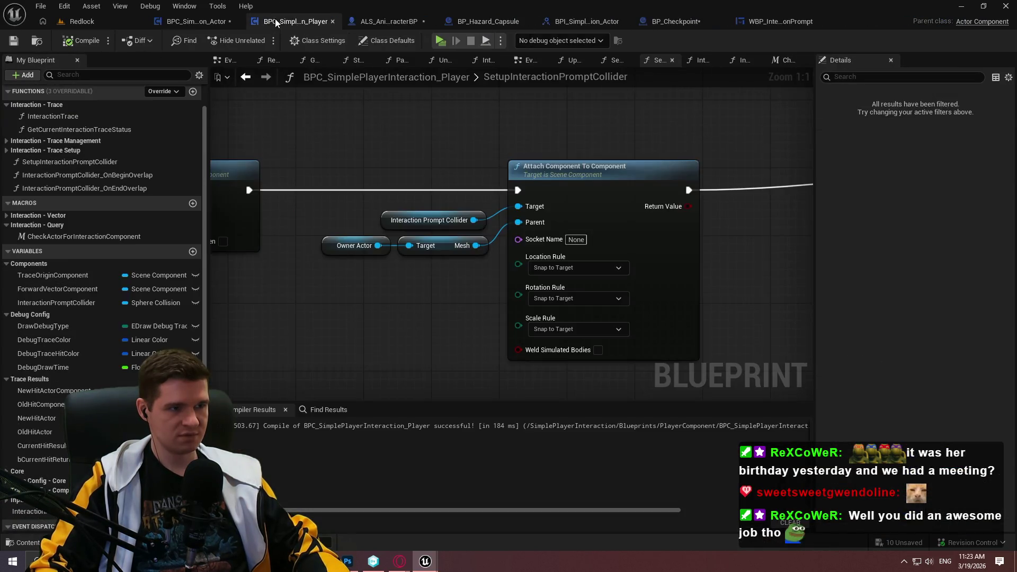
pyautogui.scroll(-5, 559, 231)
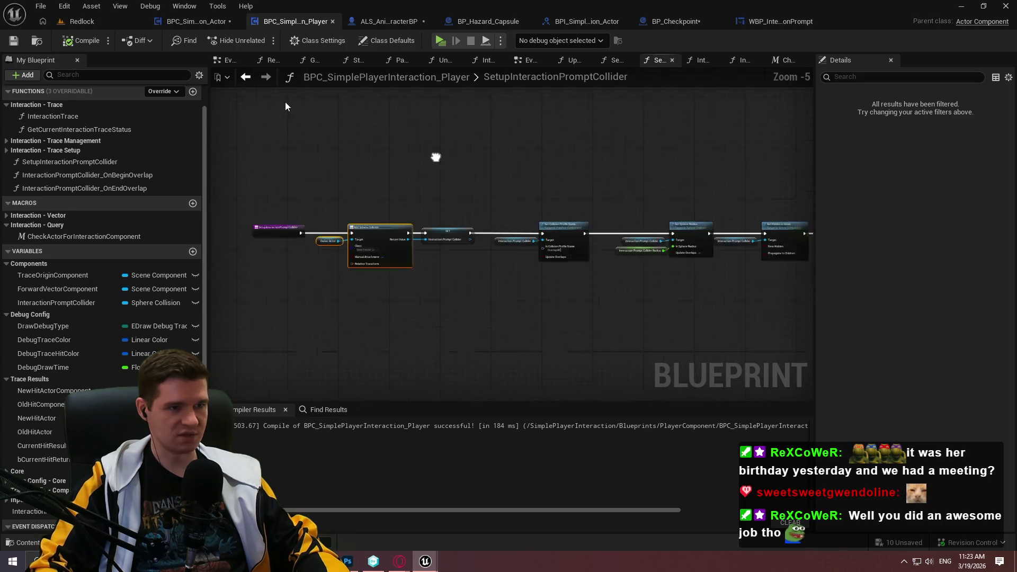
pyautogui.click(221, 20)
pyautogui.scroll(-2, 420, 187)
pyautogui.doubleClick(518, 220)
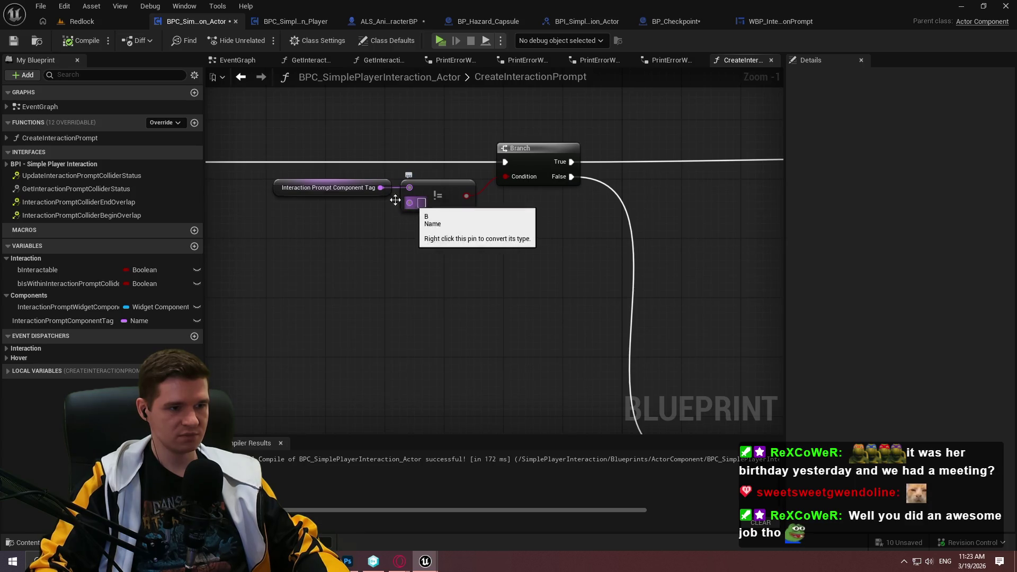
# Inspect the Interaction Prompt Component Tag variable, save, and briefly test the game
pyautogui.click(297, 187)
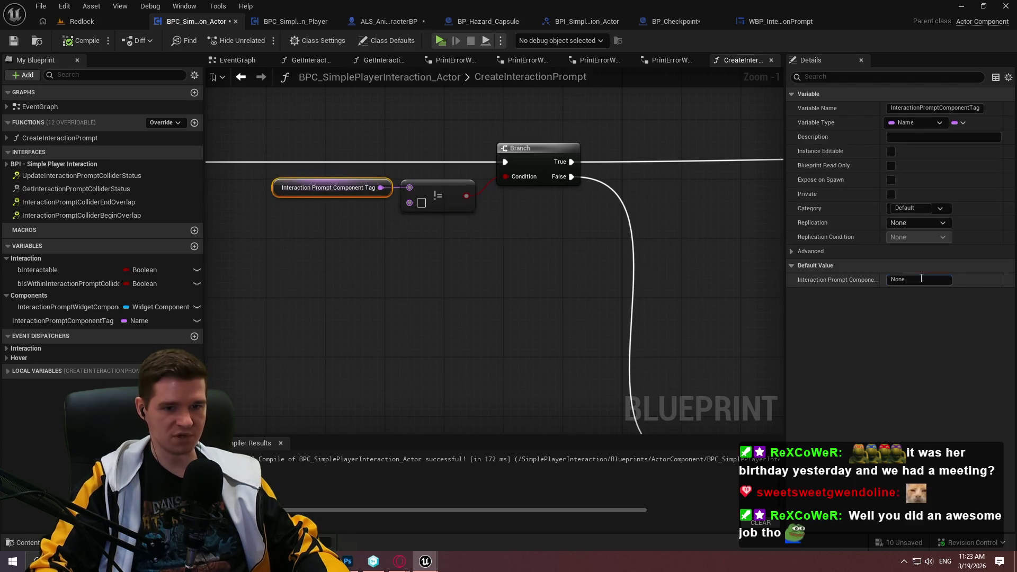
pyautogui.click(479, 205)
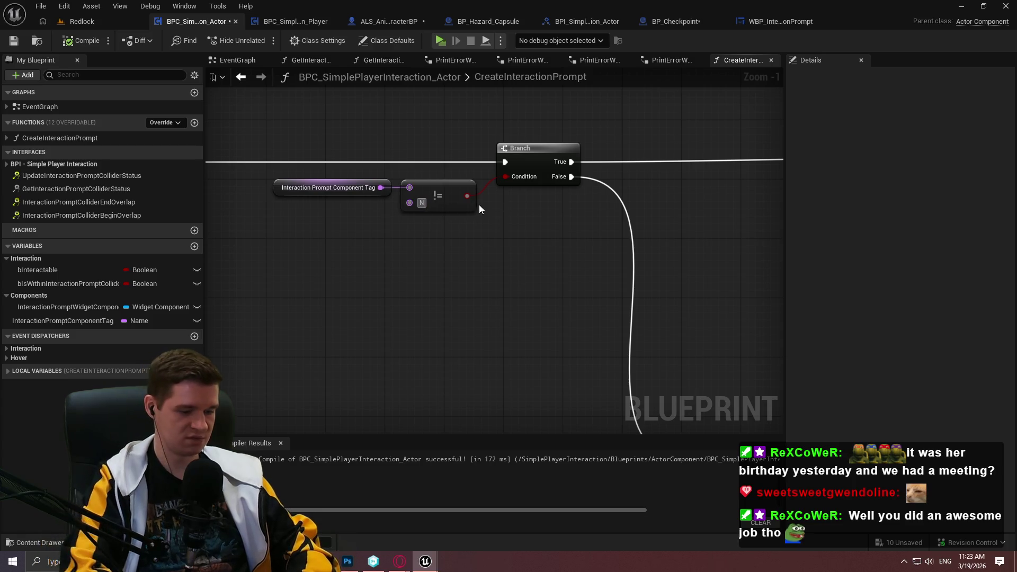
pyautogui.click(20, 44)
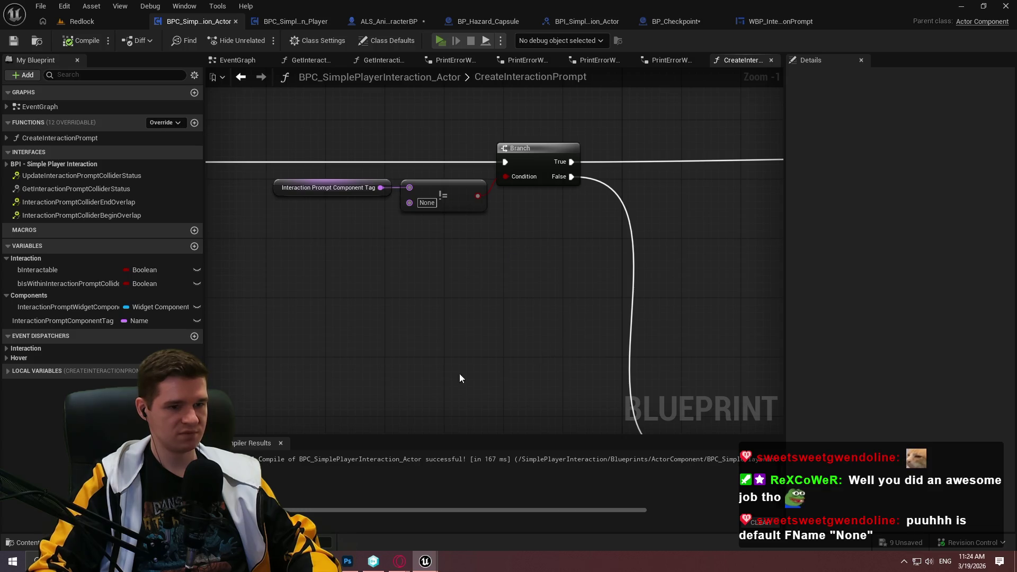
pyautogui.press('w')
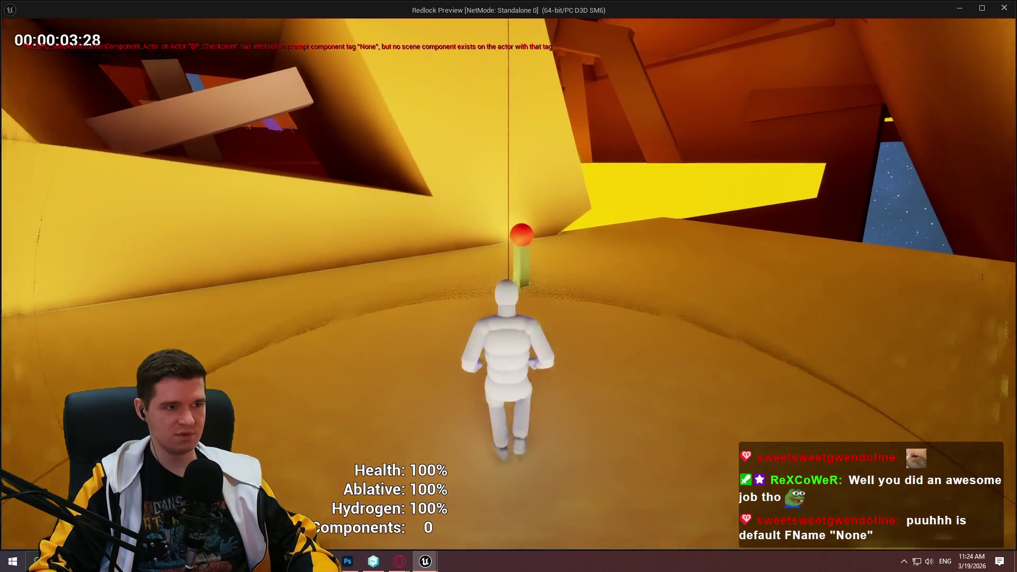
pyautogui.press('Escape')
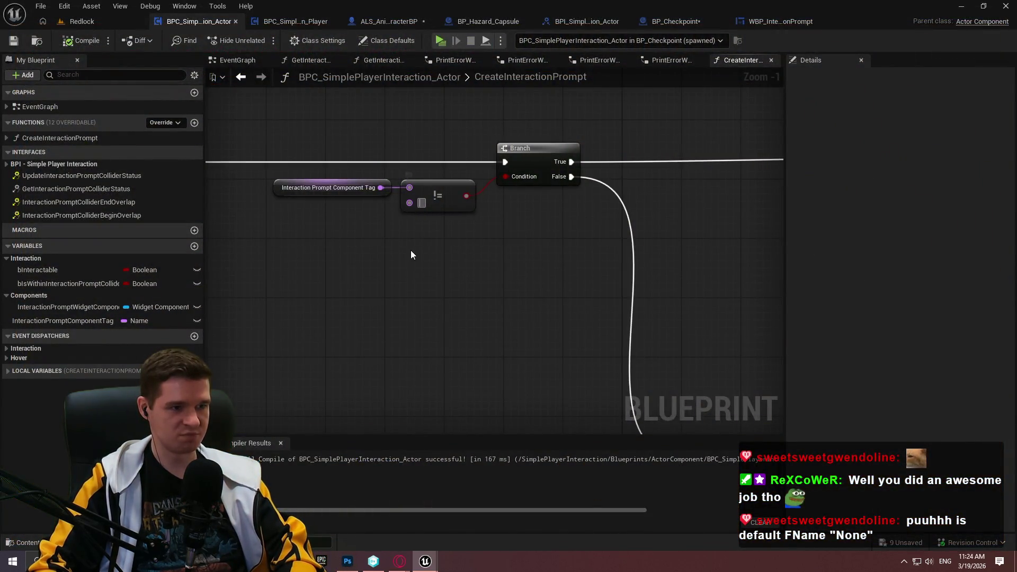
# Check the Interaction Prompt Component Tag's default value near the Branch
pyautogui.moveTo(408, 256)
pyautogui.mouseDown()
pyautogui.moveTo(359, 295)
pyautogui.moveTo(420, 314)
pyautogui.mouseUp()
pyautogui.scroll(1, 419, 315)
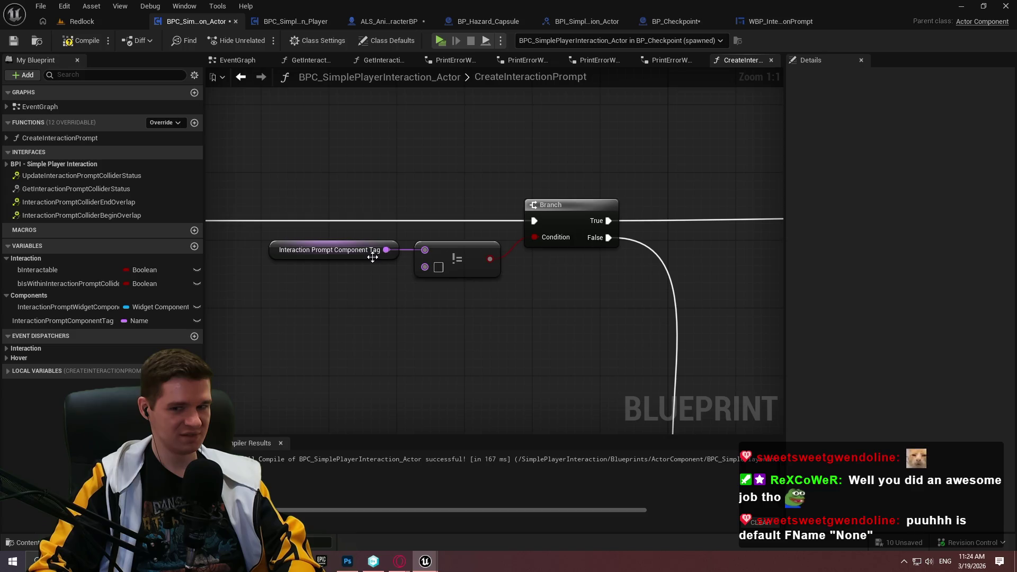
pyautogui.moveTo(469, 284); pyautogui.dragTo(468, 285)
pyautogui.click(479, 297)
pyautogui.click(395, 253)
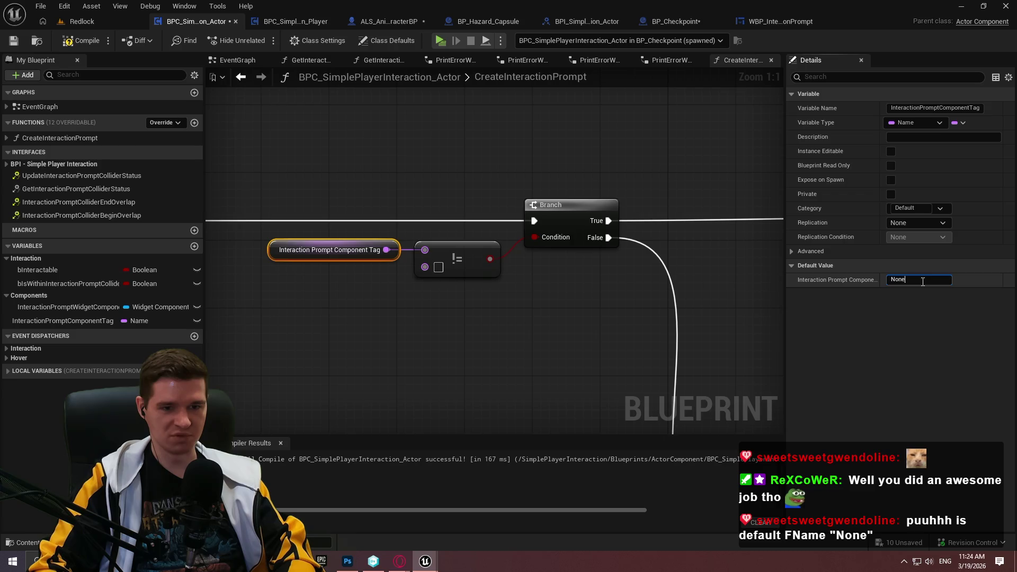
pyautogui.click(427, 316)
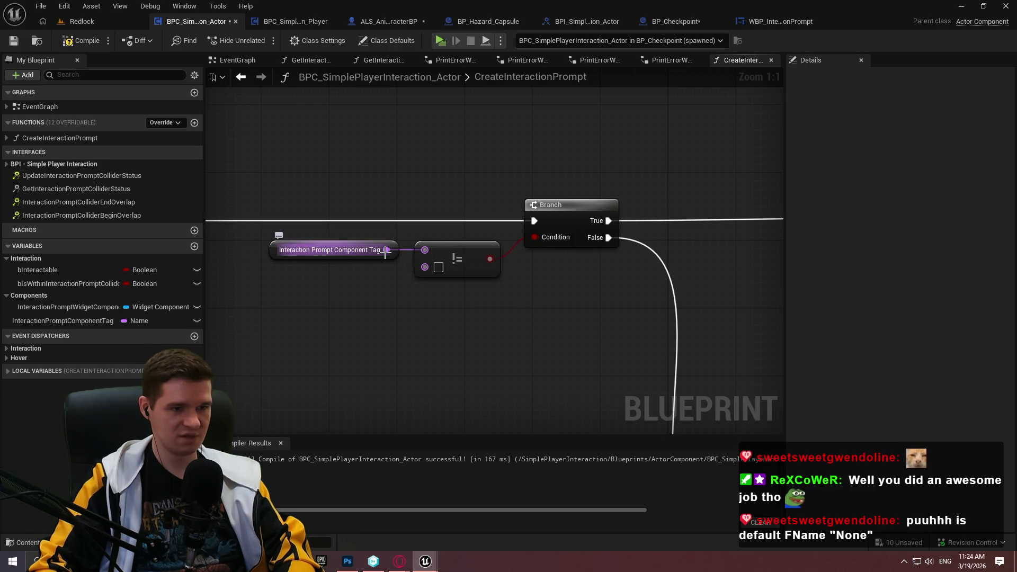
pyautogui.scroll(-3, 478, 332)
pyautogui.moveTo(429, 258)
pyautogui.mouseDown()
pyautogui.moveTo(450, 132)
pyautogui.moveTo(561, 39)
pyautogui.mouseUp()
pyautogui.scroll(3, 418, 228)
# Replace the tag's != check with an Equal (Name) node feeding the Branch, then compile
pyautogui.moveTo(414, 227); pyautogui.dragTo(449, 313)
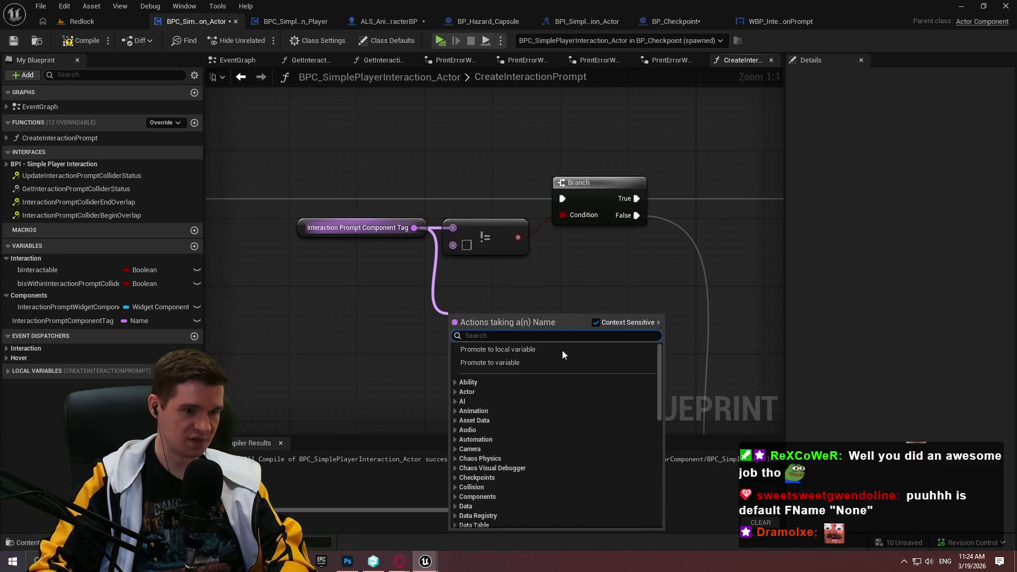
pyautogui.write('==')
pyautogui.click(491, 370)
pyautogui.moveTo(520, 333); pyautogui.dragTo(579, 214)
pyautogui.click(486, 237)
pyautogui.press('Delete')
pyautogui.moveTo(484, 329)
pyautogui.mouseDown()
pyautogui.moveTo(483, 230)
pyautogui.moveTo(474, 233)
pyautogui.moveTo(484, 230)
pyautogui.mouseUp()
pyautogui.click(460, 297)
# Launch a play session and run the character toward the checkpoint
pyautogui.click(440, 40)
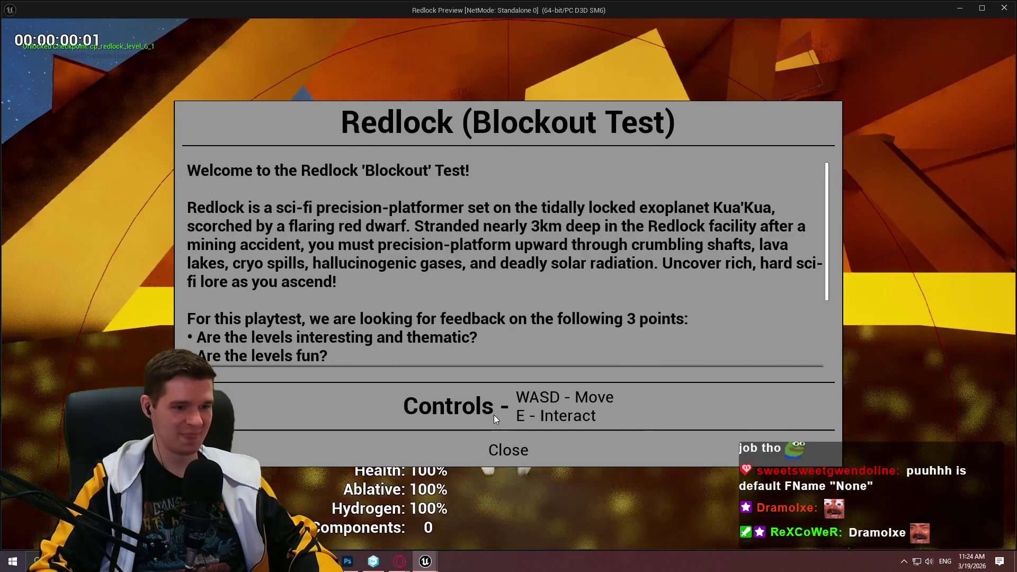
pyautogui.click(508, 449)
pyautogui.press('w')
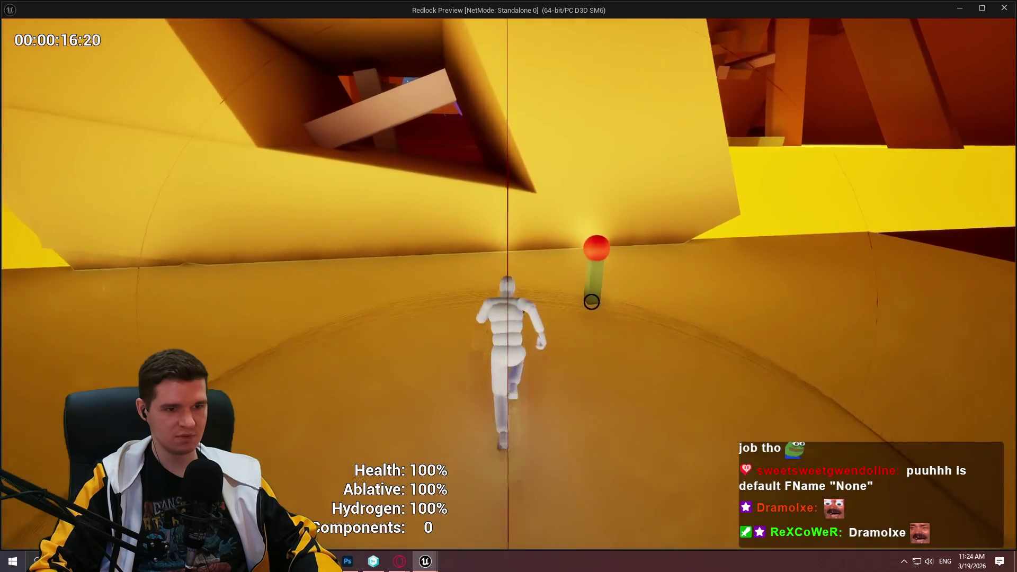
# Stop the play test, bring the Get Owner and SET nodes into view, and switch to BP_PickupItem
pyautogui.press('Escape')
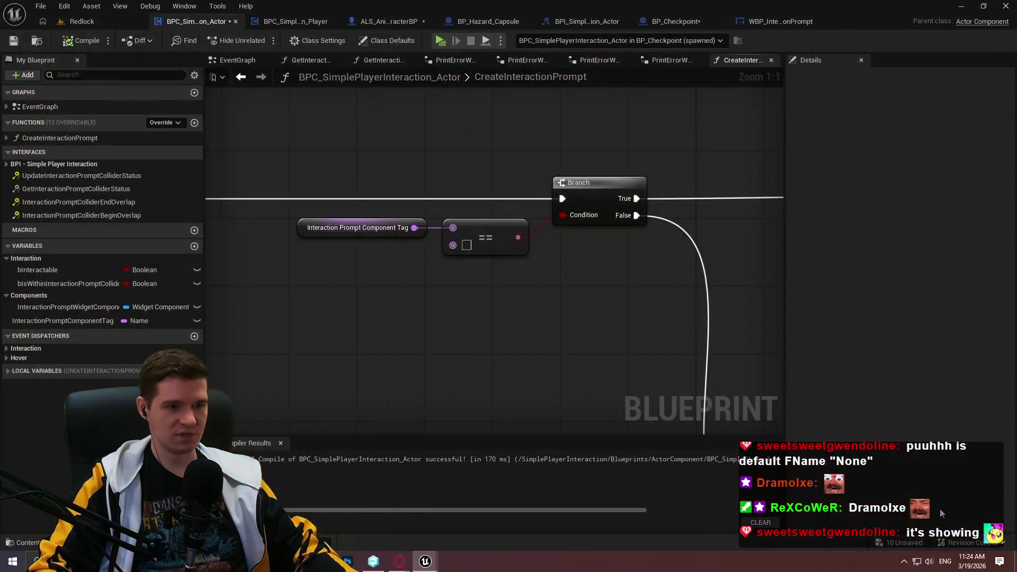
pyautogui.scroll(-4, 540, 282)
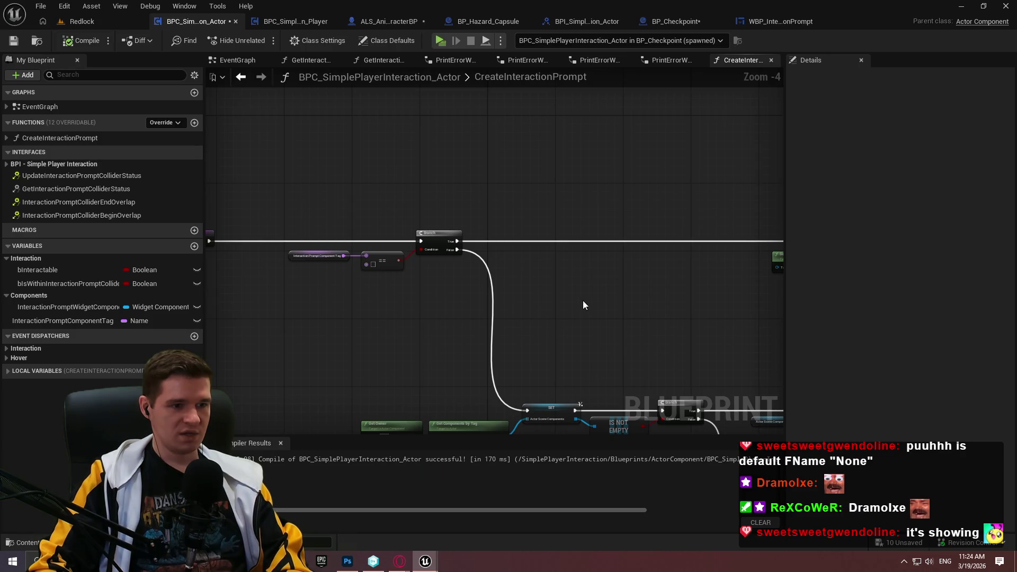
pyautogui.scroll(2, 406, 258)
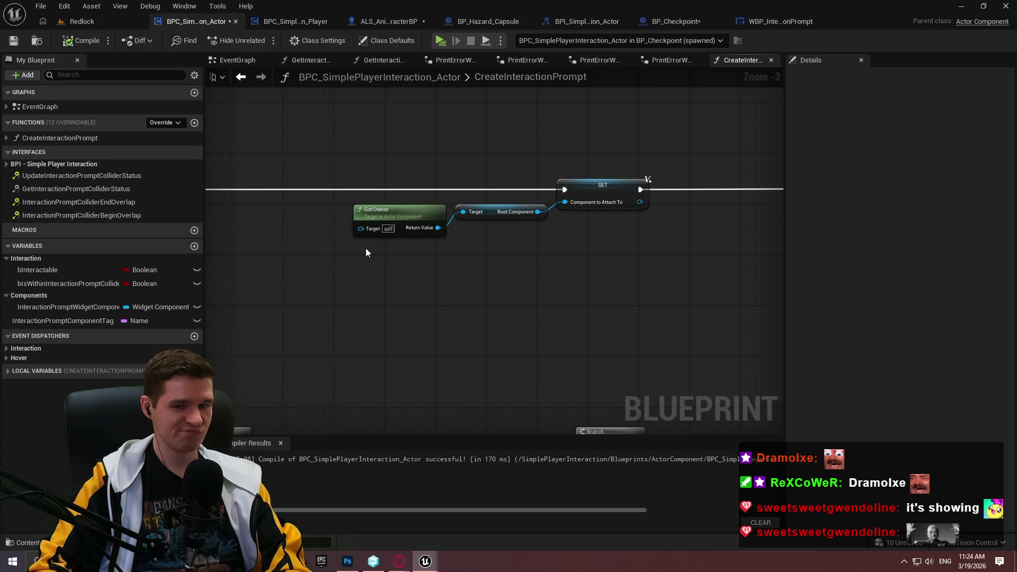
pyautogui.moveTo(365, 252)
pyautogui.mouseDown()
pyautogui.moveTo(687, 268)
pyautogui.moveTo(296, 263)
pyautogui.mouseUp()
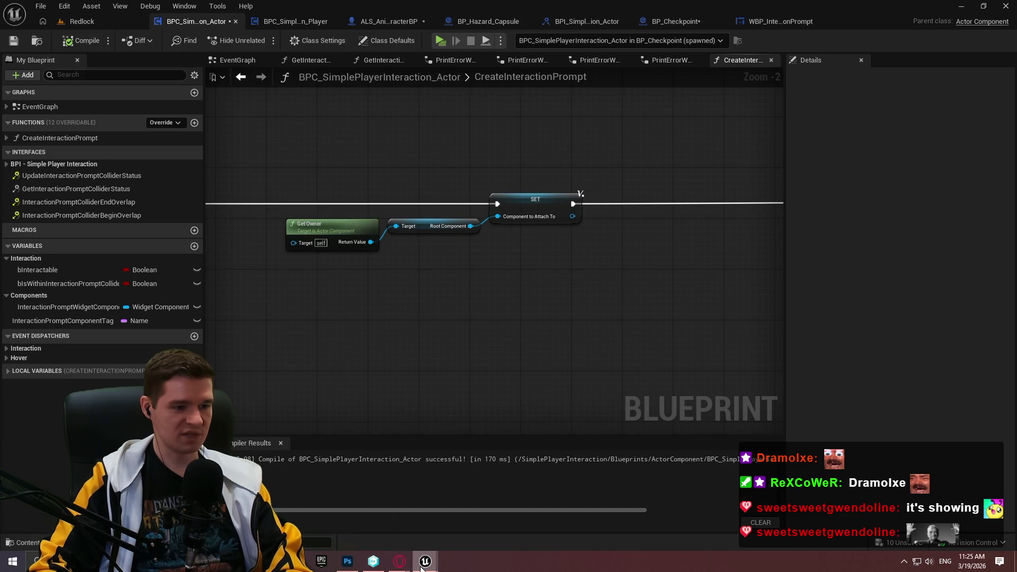
pyautogui.moveTo(424, 563)
pyautogui.click(368, 507)
pyautogui.scroll(-2, 530, 266)
pyautogui.scroll(-2, 471, 270)
pyautogui.click(272, 61)
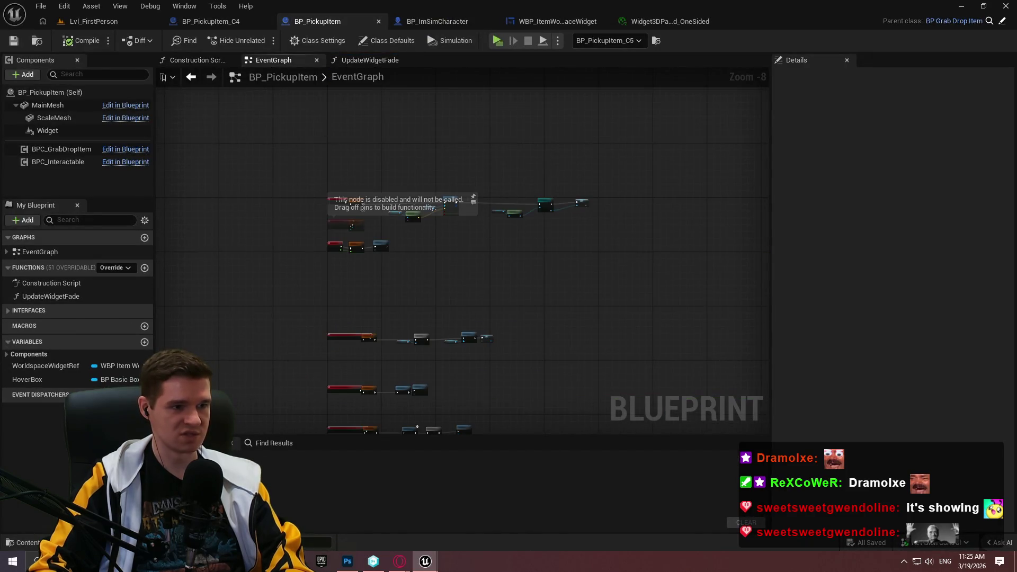
pyautogui.scroll(7, 356, 197)
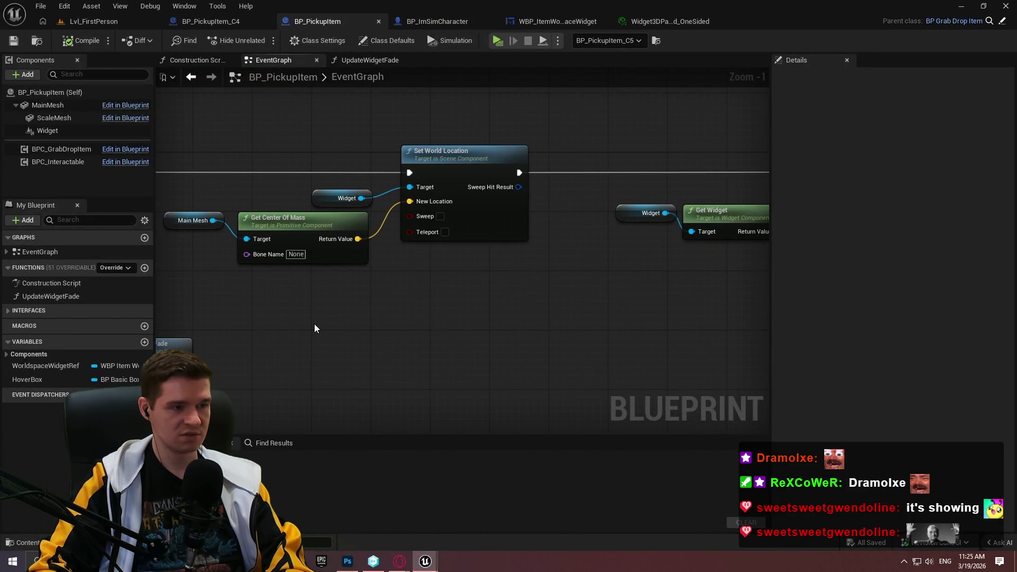
pyautogui.moveTo(314, 321); pyautogui.dragTo(464, 346)
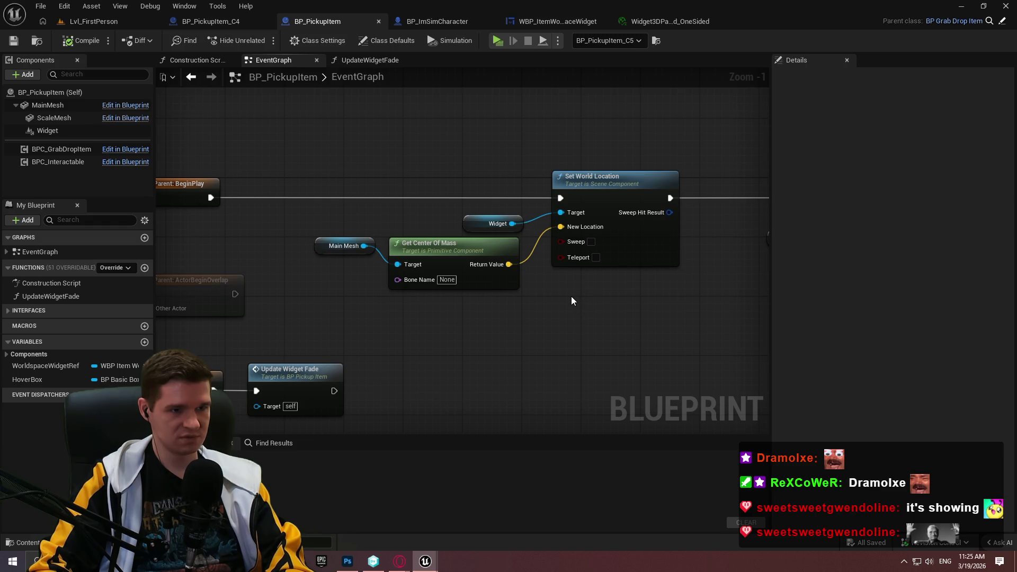
pyautogui.moveTo(571, 301)
pyautogui.mouseDown()
pyautogui.moveTo(181, 276)
pyautogui.moveTo(548, 305)
pyautogui.mouseUp()
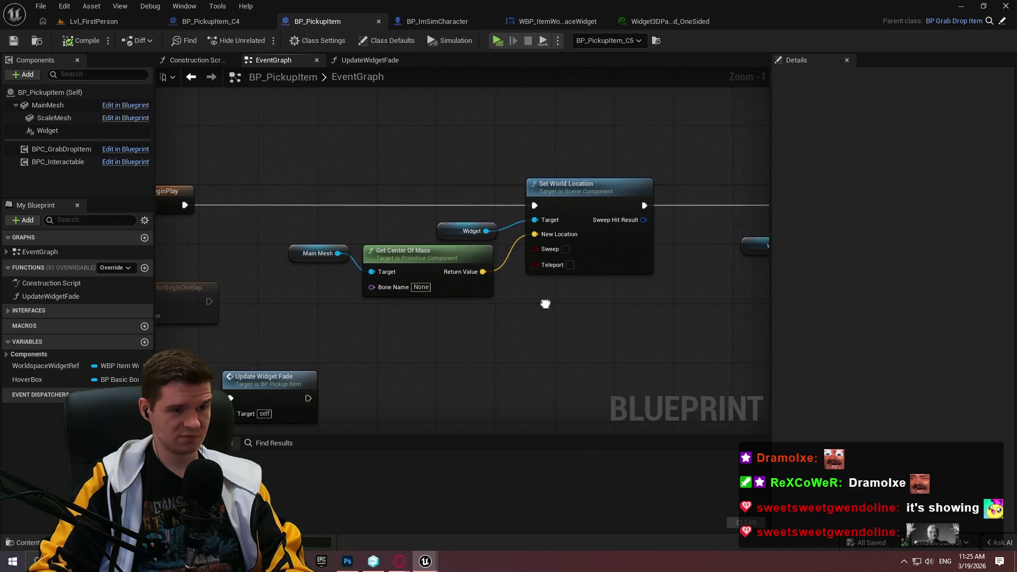
pyautogui.moveTo(545, 300); pyautogui.dragTo(139, 300)
pyautogui.moveTo(445, 300)
pyautogui.mouseDown()
pyautogui.moveTo(161, 300)
pyautogui.moveTo(534, 370)
pyautogui.mouseUp()
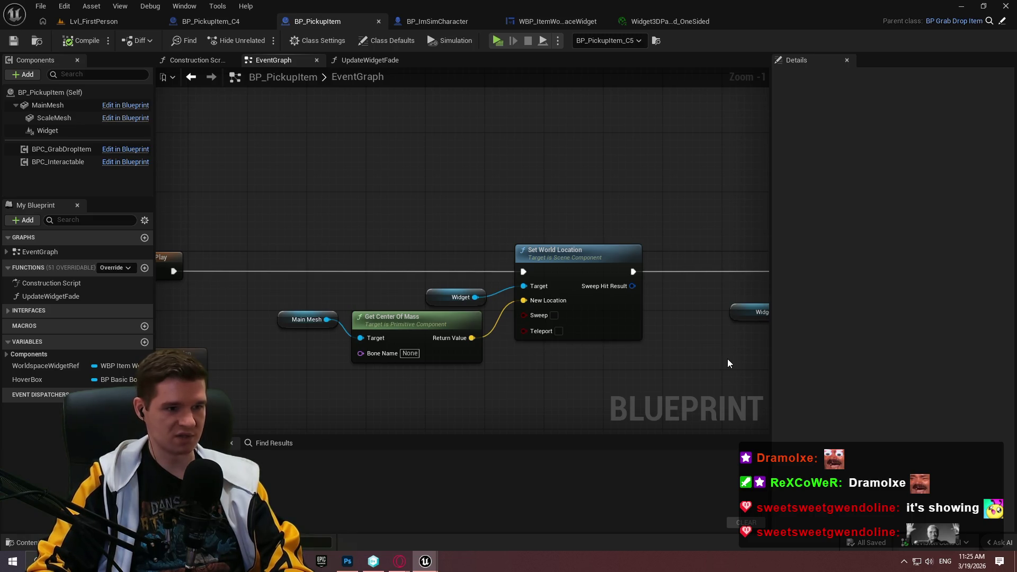
pyautogui.click(961, 6)
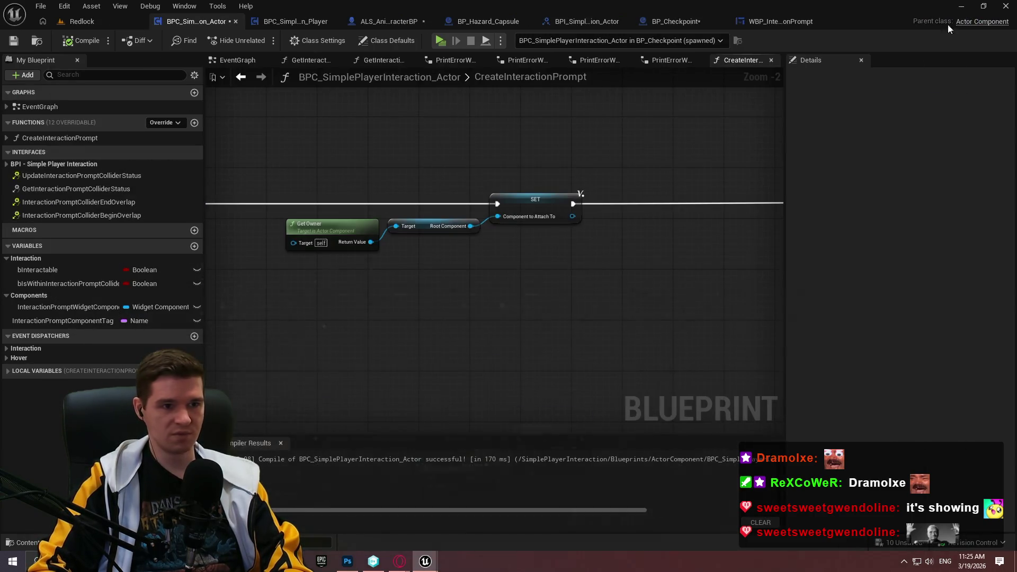
# Duplicate Get Owner and search its actions for 'bounding' and 'box' without adding a node
pyautogui.scroll(-2, 605, 261)
pyautogui.scroll(3, 538, 242)
pyautogui.click(536, 244)
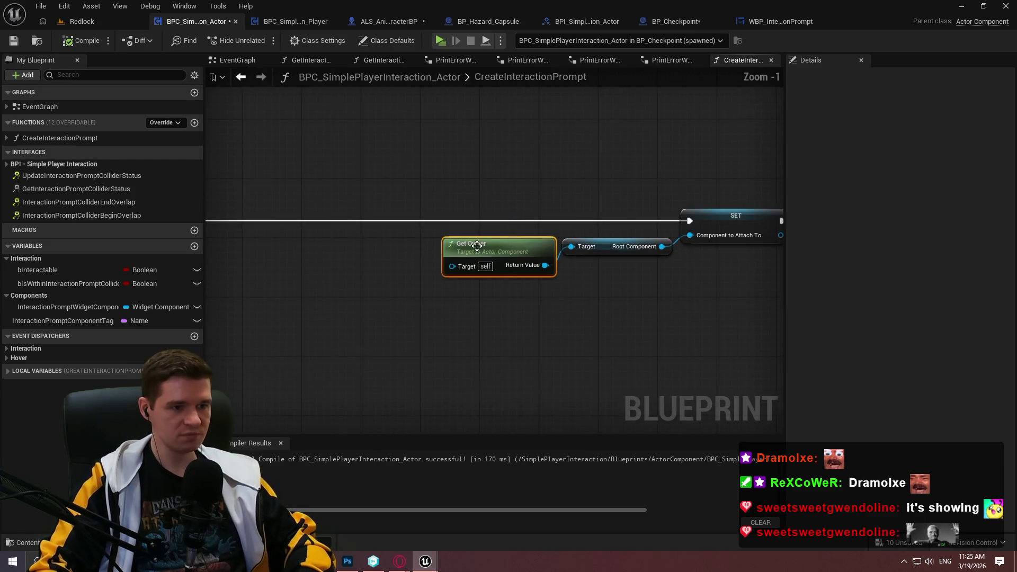
pyautogui.hotkey('ctrl', 'c')
pyautogui.hotkey('ctrl', 'v')
pyautogui.moveTo(469, 161); pyautogui.dragTo(542, 140)
pyautogui.write('bounding')
pyautogui.press('BackSpace')
pyautogui.press('BackSpace')
pyautogui.press('BackSpace')
pyautogui.write('box')
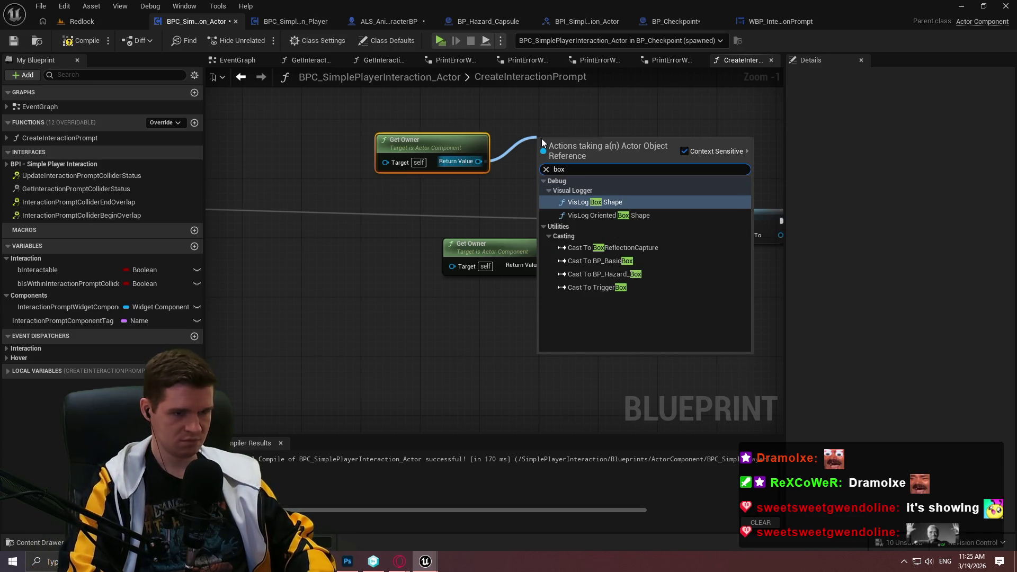
pyautogui.press('BackSpace')
pyautogui.press('BackSpace')
pyautogui.press('BackSpace')
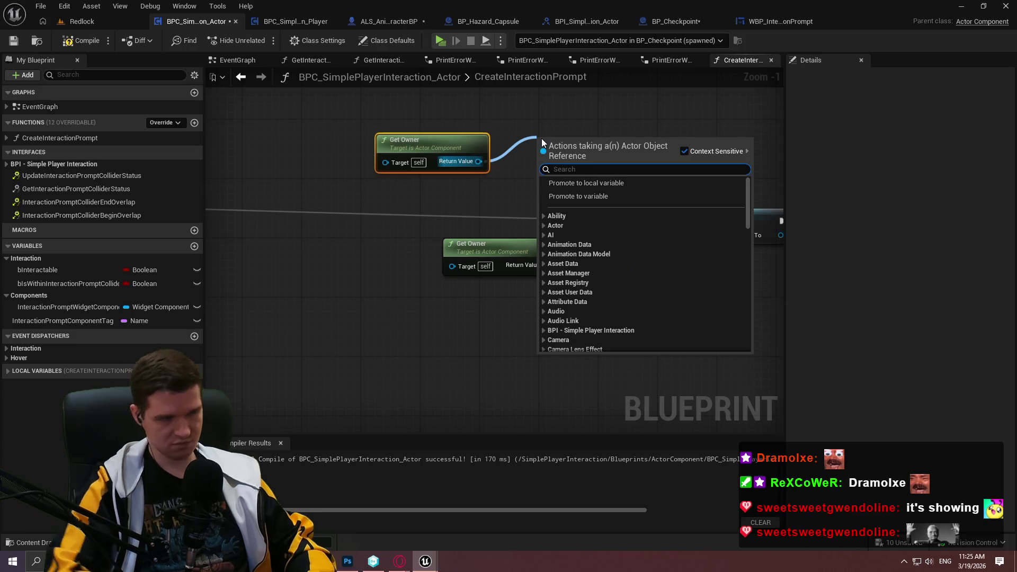
pyautogui.click(525, 145)
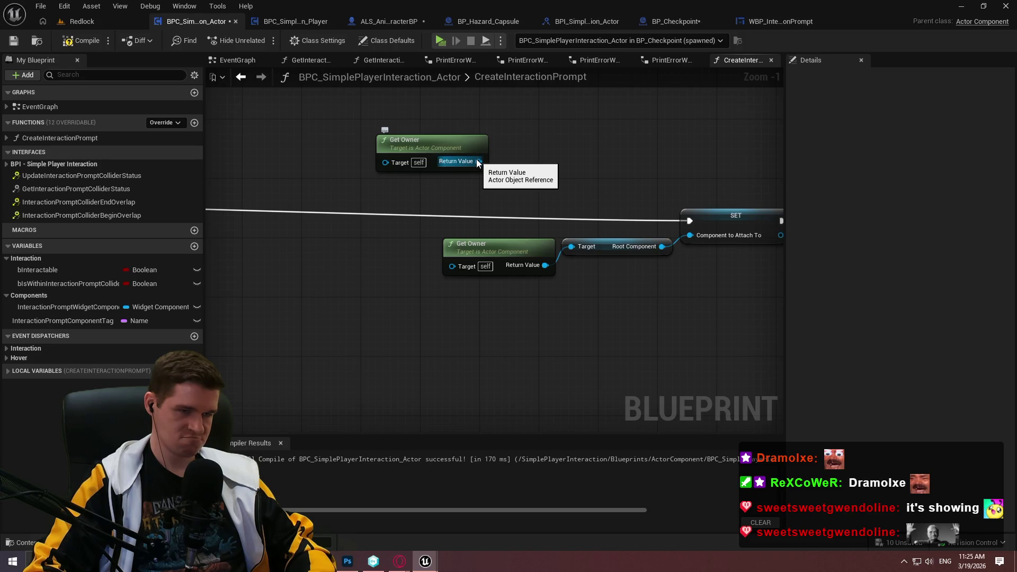
# Add Get Actor Bounds wired to Get Owner and arrange the two nodes side by side
pyautogui.moveTo(475, 159); pyautogui.dragTo(552, 150)
pyautogui.write('act')
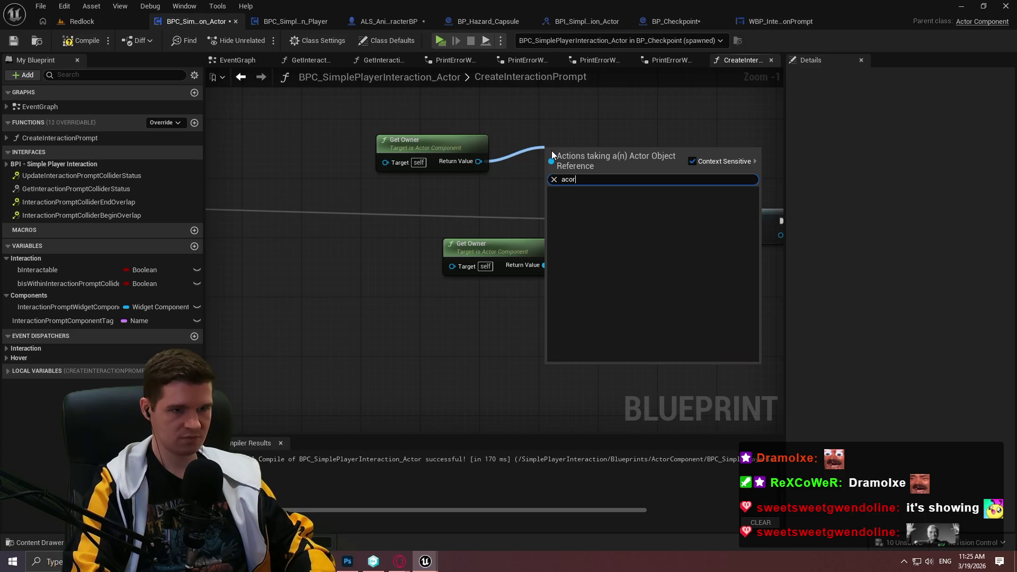
pyautogui.write('or bounds')
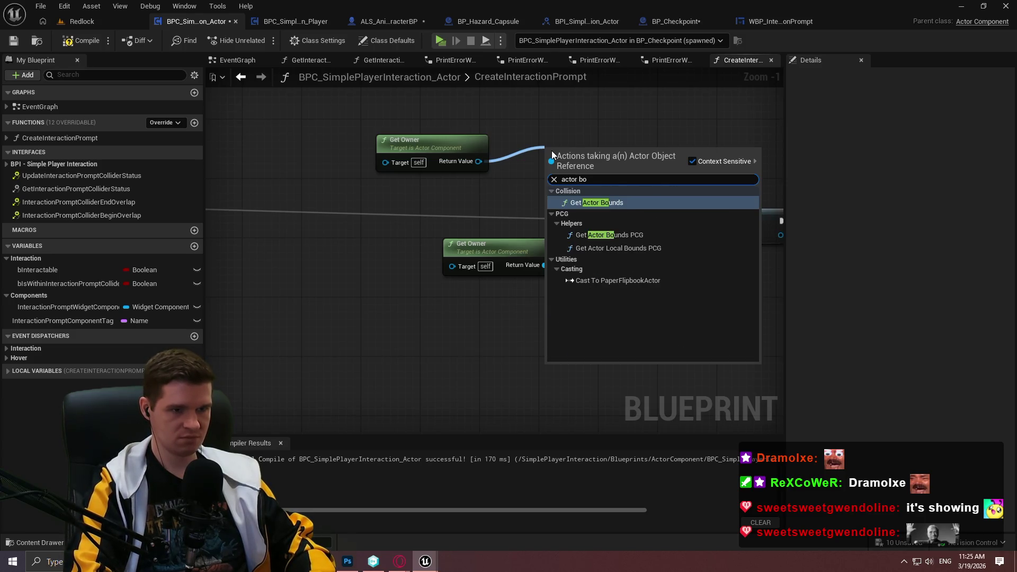
pyautogui.press('Return')
pyautogui.moveTo(529, 112); pyautogui.dragTo(469, 313)
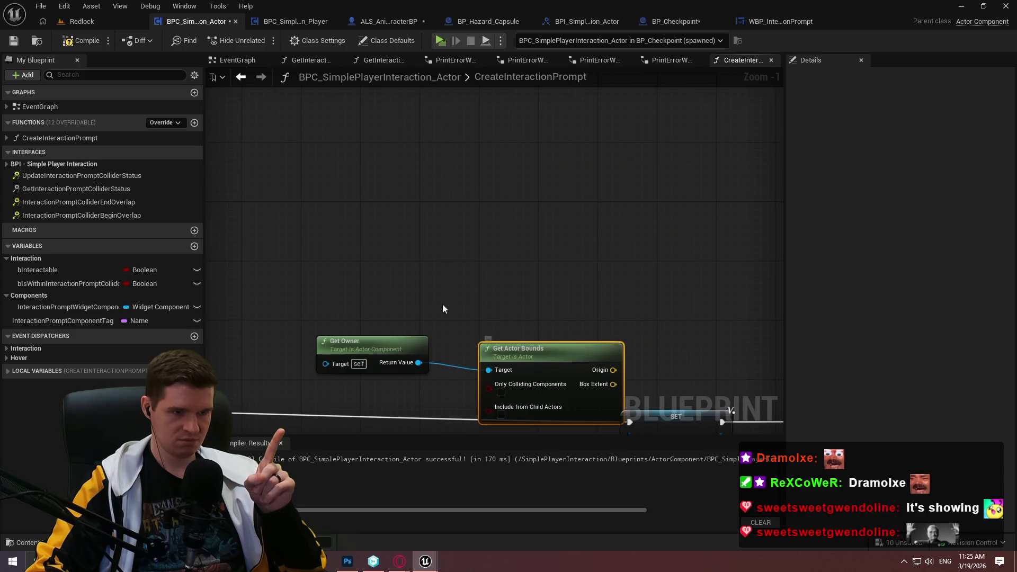
pyautogui.moveTo(532, 369); pyautogui.dragTo(516, 281)
pyautogui.moveTo(406, 345); pyautogui.dragTo(427, 262)
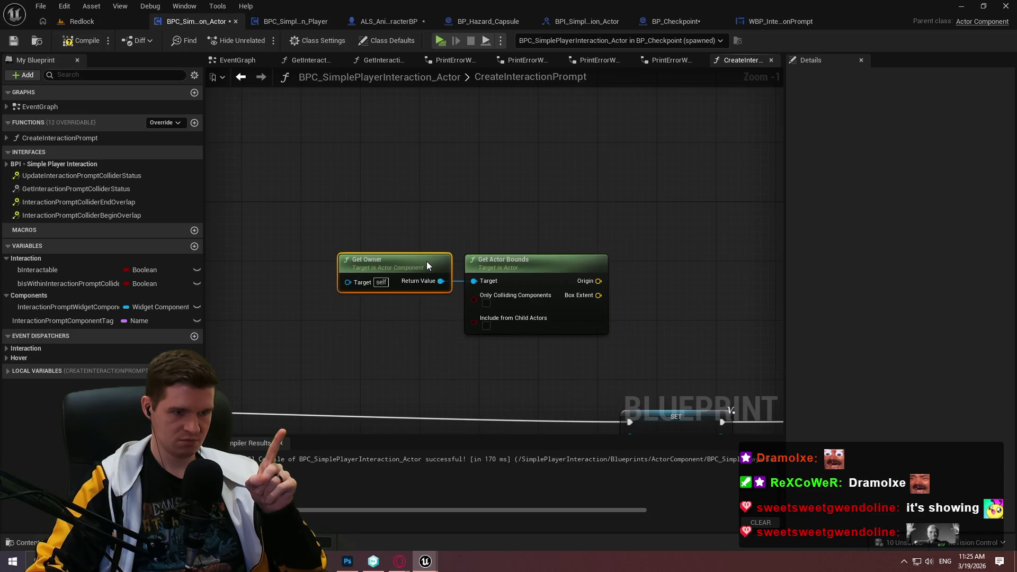
pyautogui.scroll(1, 567, 197)
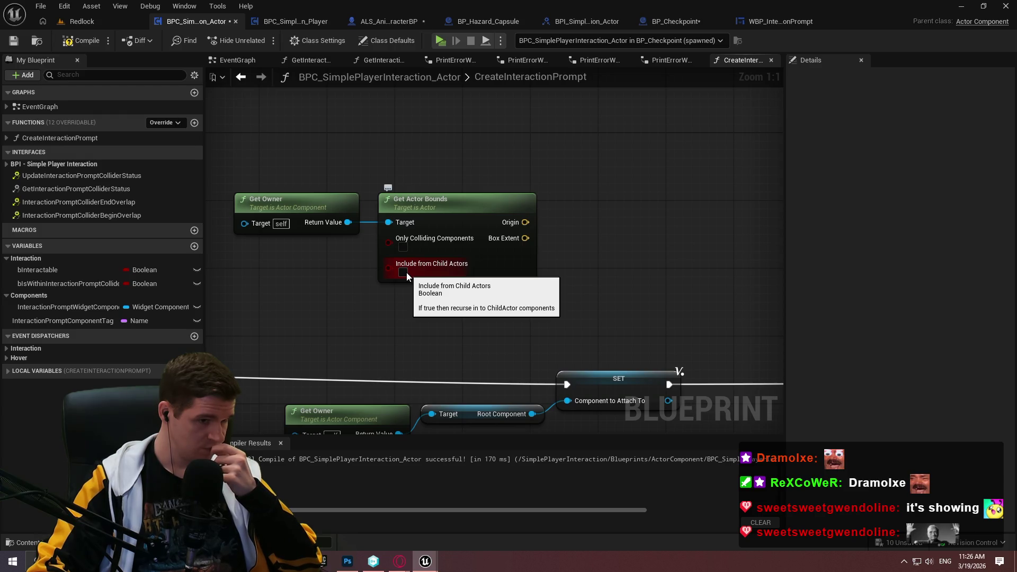
# Add another Get Actor Bounds from Get Owner via a 'bound' search, then compile and save
pyautogui.moveTo(348, 222); pyautogui.dragTo(389, 152)
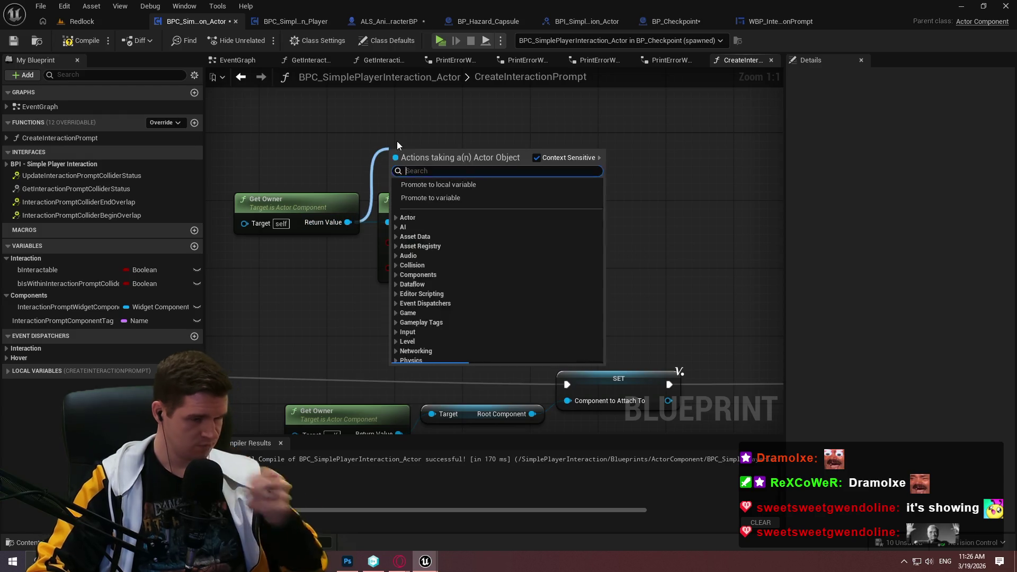
pyautogui.write('bound')
pyautogui.scroll(1, 452, 250)
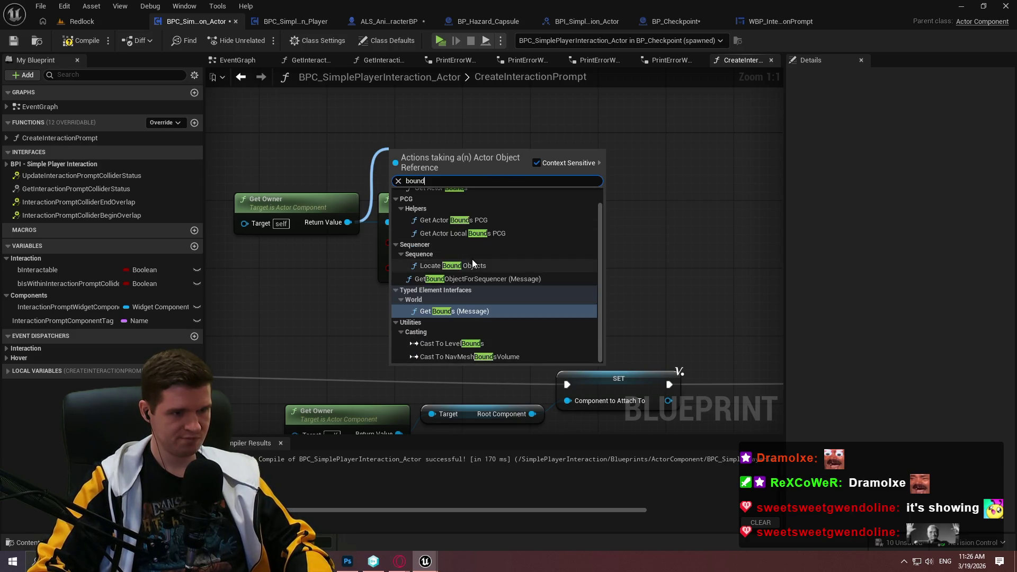
pyautogui.click(441, 204)
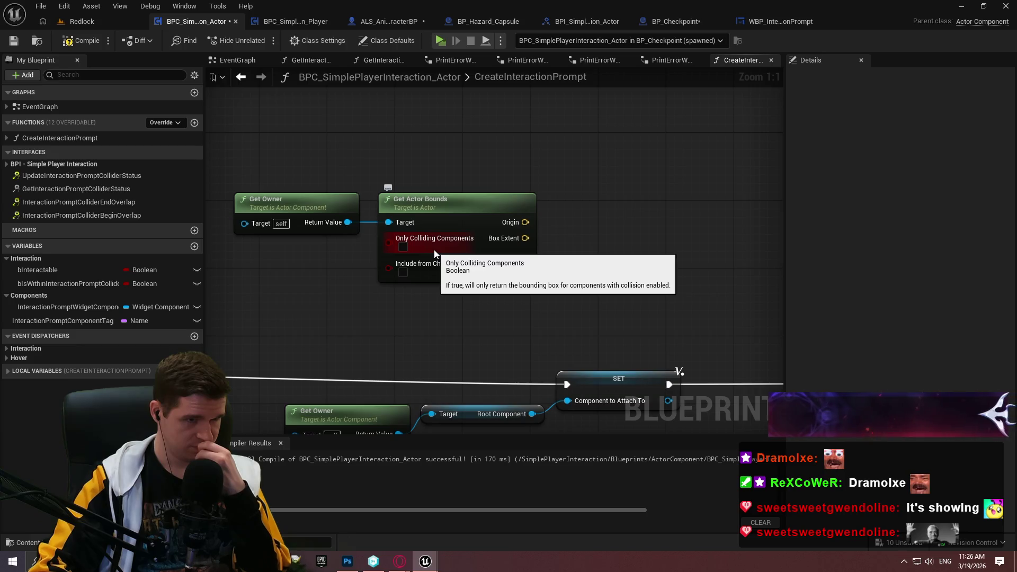
pyautogui.click(17, 45)
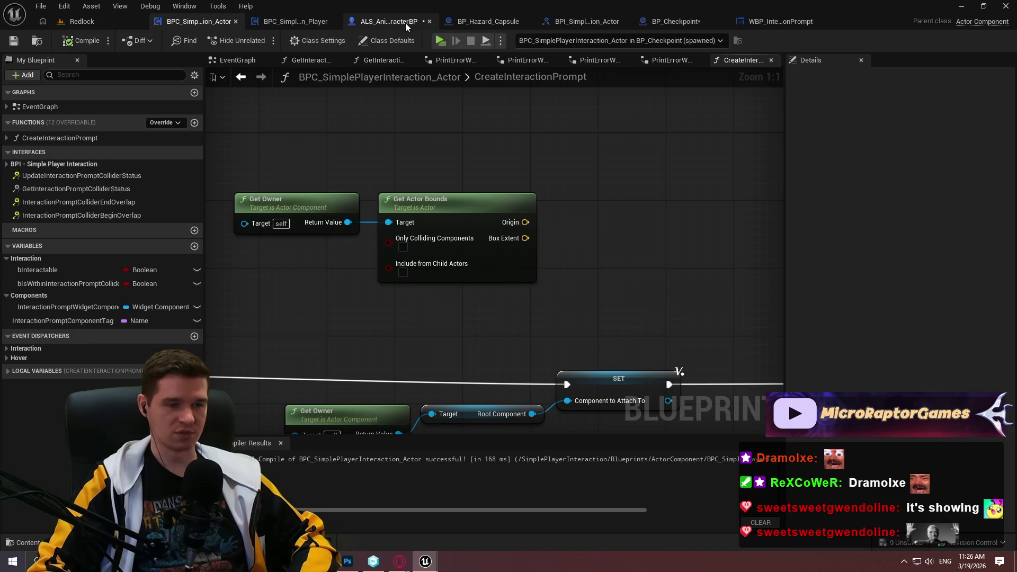
# Review BP_Hazard_Capsule's Collision settings in Details, then return to CreateInteractionPrompt
pyautogui.click(496, 24)
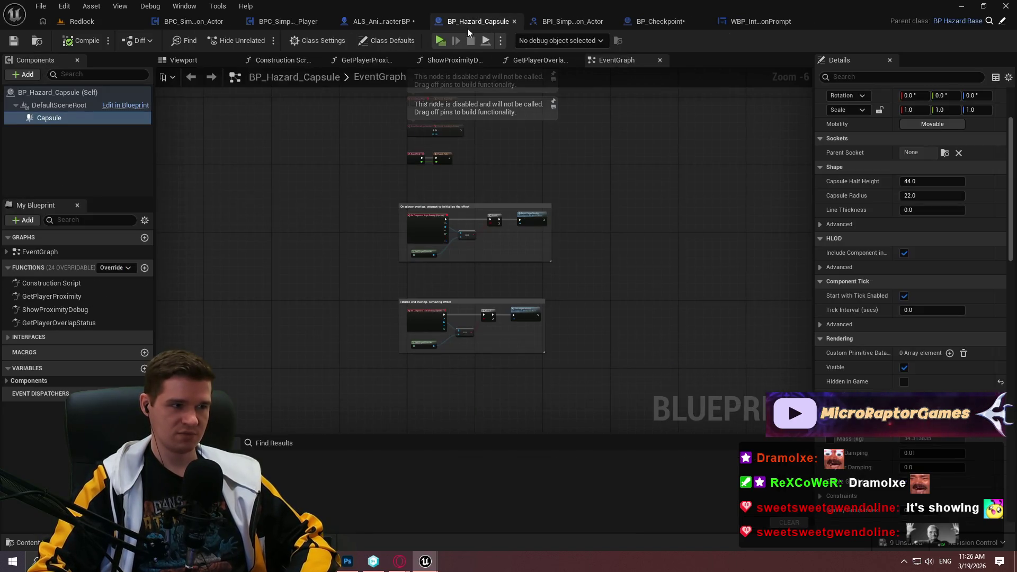
pyautogui.scroll(-10, 994, 188)
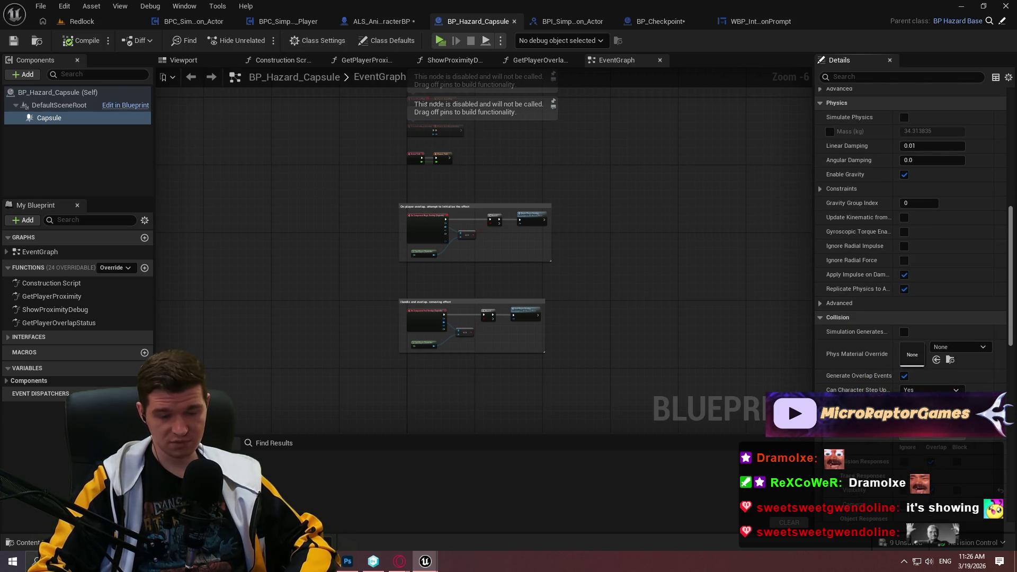
pyautogui.scroll(-2, 911, 239)
pyautogui.scroll(-6, 911, 238)
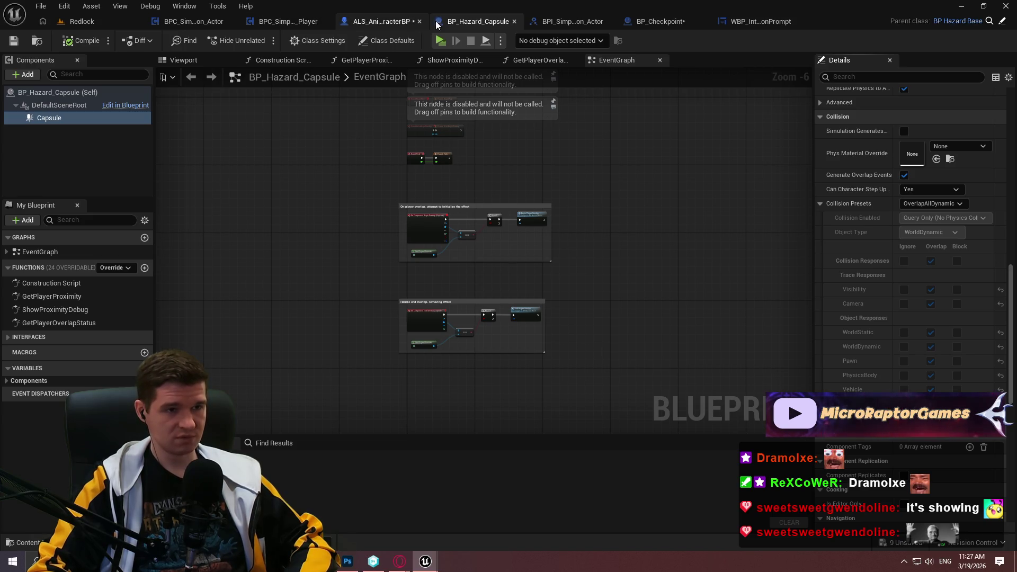
pyautogui.click(196, 16)
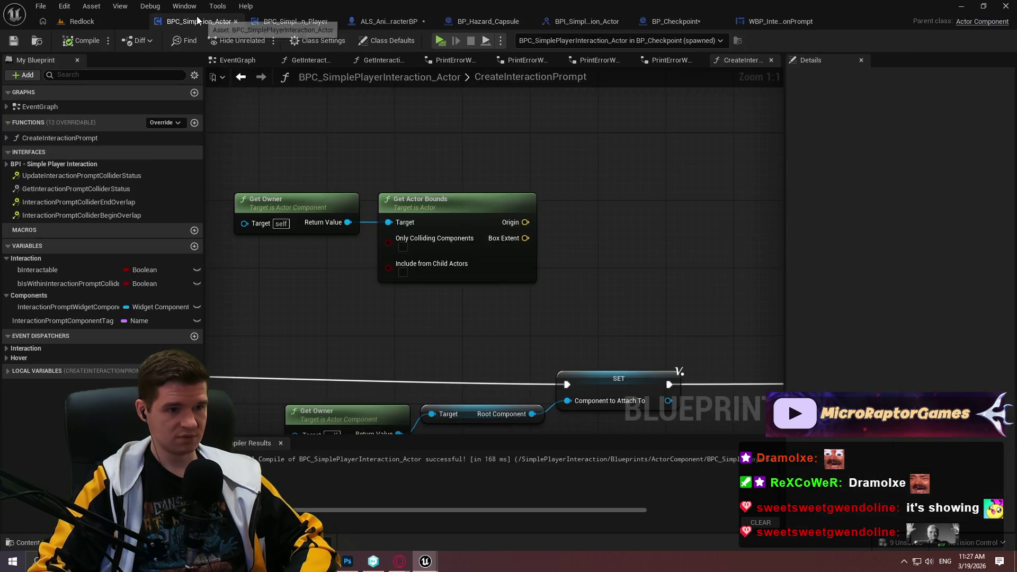
# Enable Only Colliding Components and Include from Child Actors, and place a duplicate Get Owner below Get Actor Bounds
pyautogui.click(403, 247)
pyautogui.click(402, 273)
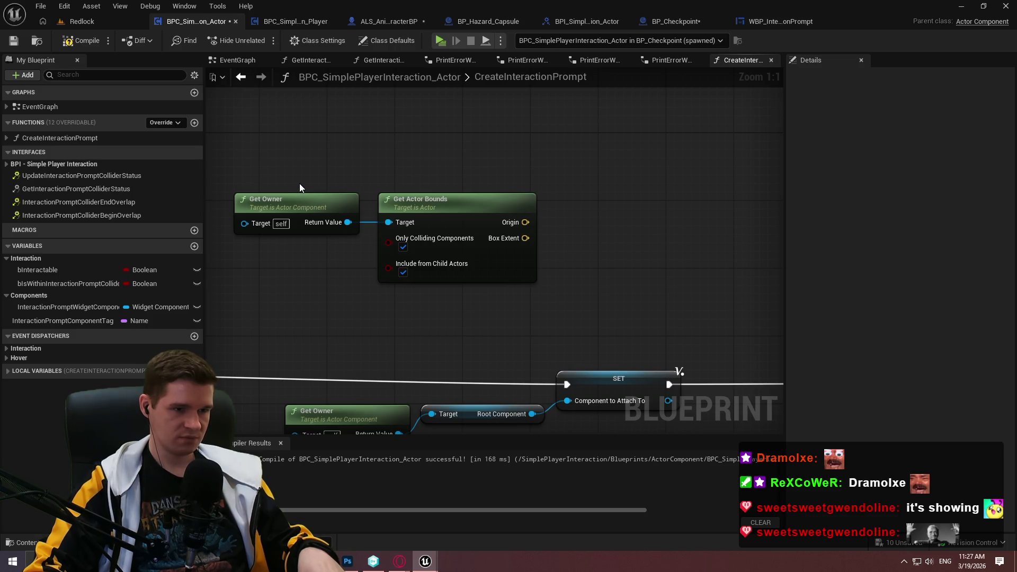
pyautogui.click(303, 200)
pyautogui.hotkey('ctrl', 'c')
pyautogui.hotkey('ctrl', 'v')
pyautogui.moveTo(501, 335); pyautogui.dragTo(518, 309)
pyautogui.click(667, 301)
# Compile and save, then tidy the layout of Get Actor Bounds and both Get Owner nodes
pyautogui.press('F7')
pyautogui.hotkey('ctrl', 's')
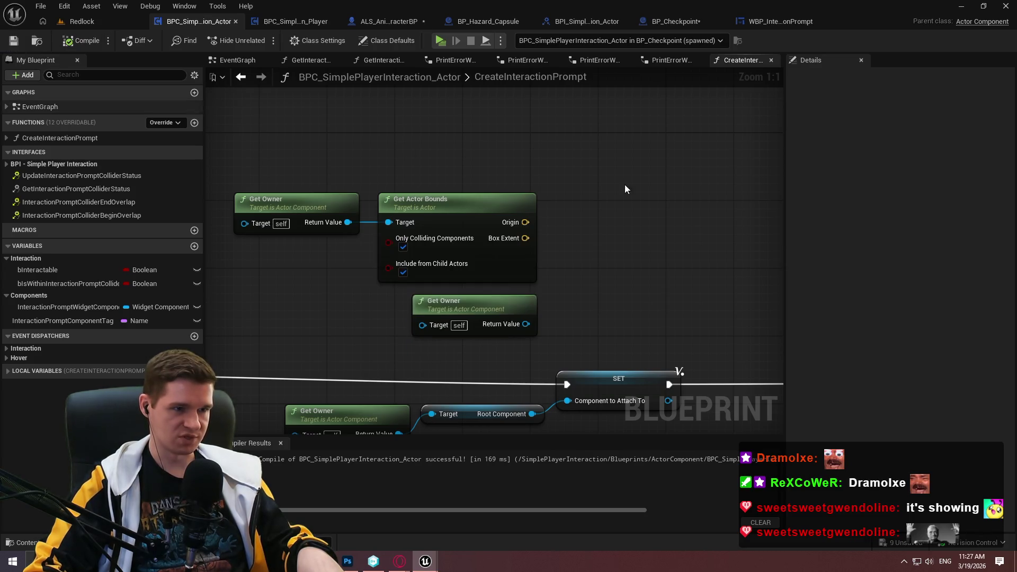
pyautogui.moveTo(225, 186)
pyautogui.mouseDown()
pyautogui.moveTo(508, 239)
pyautogui.moveTo(508, 213)
pyautogui.mouseUp()
pyautogui.click(519, 292)
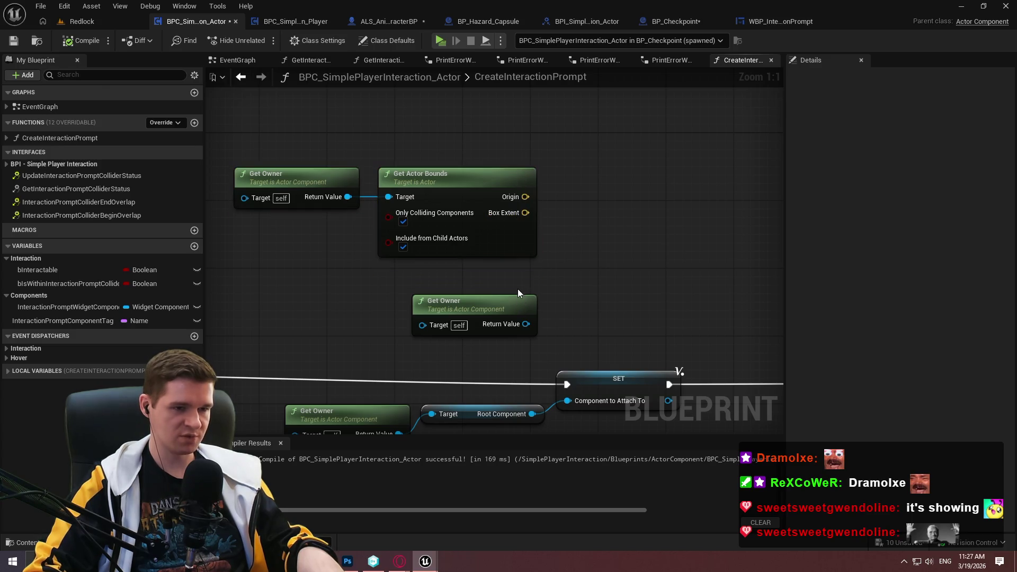
pyautogui.moveTo(519, 296); pyautogui.dragTo(517, 282)
pyautogui.click(622, 256)
pyautogui.moveTo(621, 255); pyautogui.dragTo(660, 326)
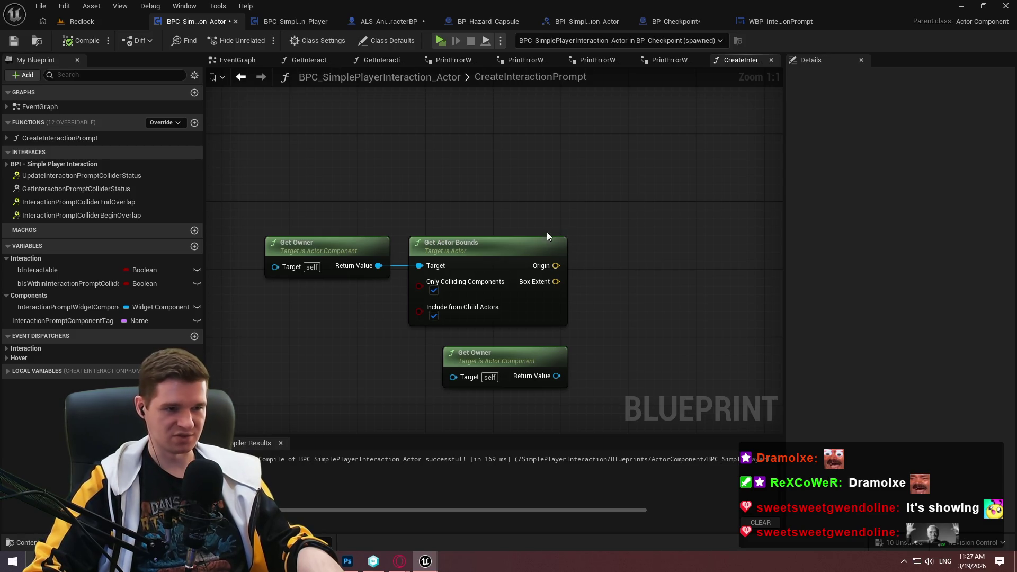
pyautogui.moveTo(536, 356)
pyautogui.mouseDown()
pyautogui.moveTo(526, 200)
pyautogui.moveTo(545, 354)
pyautogui.moveTo(535, 345)
pyautogui.mouseUp()
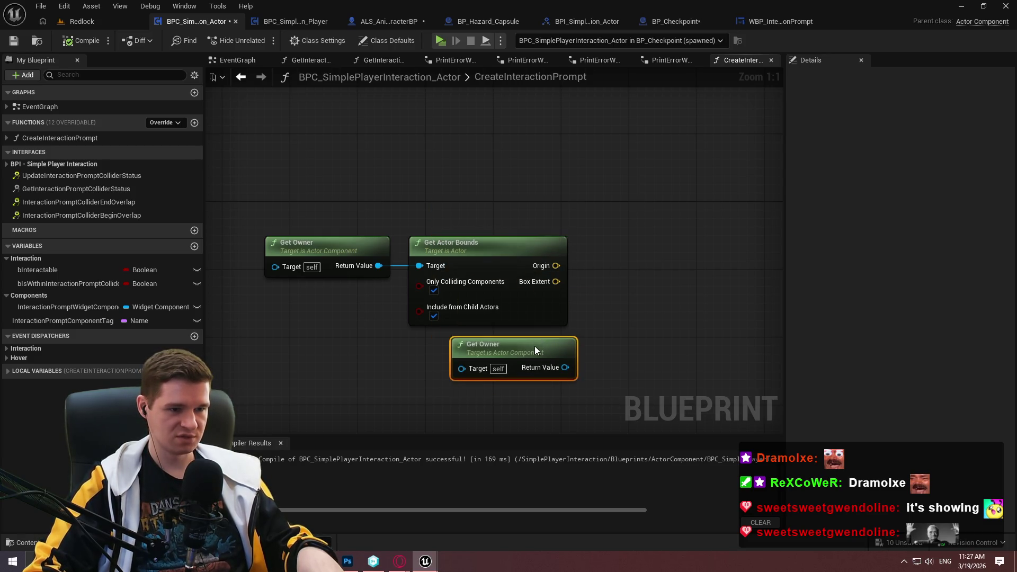
pyautogui.moveTo(729, 332); pyautogui.dragTo(604, 300)
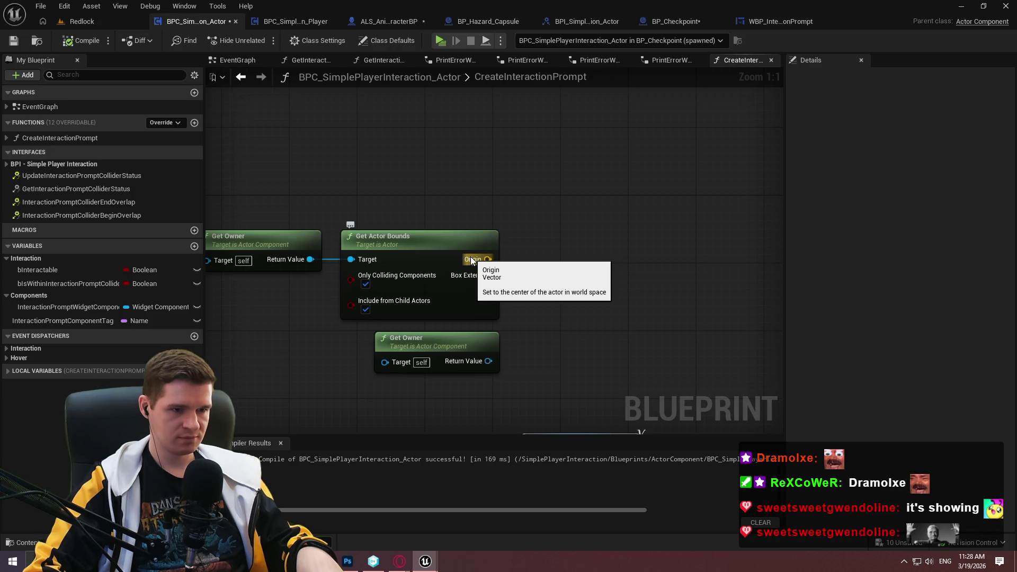
pyautogui.moveTo(715, 336); pyautogui.dragTo(429, 197)
pyautogui.scroll(-1, 661, 245)
pyautogui.moveTo(662, 246)
pyautogui.mouseDown()
pyautogui.moveTo(583, 222)
pyautogui.moveTo(530, 222)
pyautogui.mouseUp()
pyautogui.scroll(-1, 582, 222)
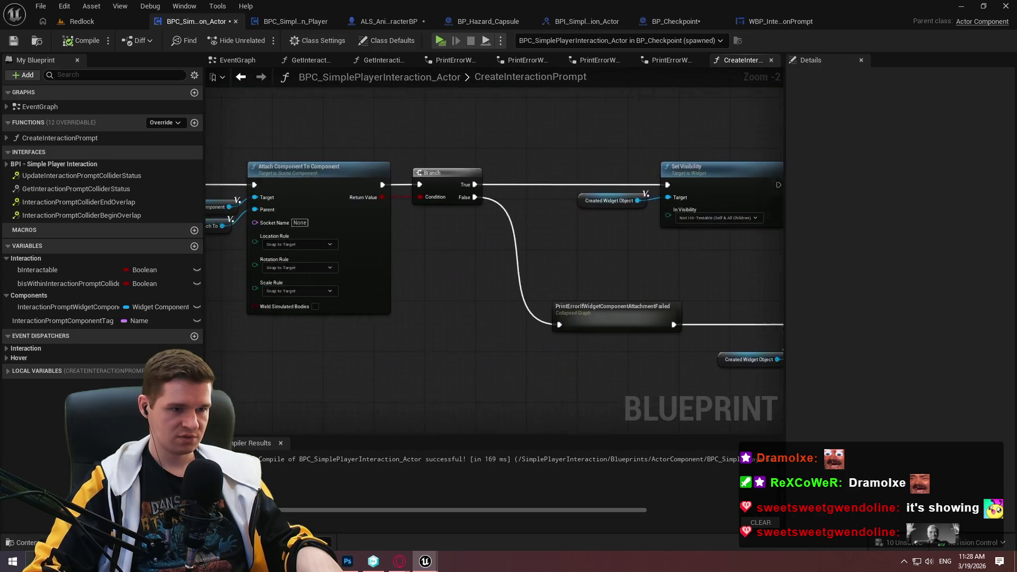
pyautogui.moveTo(318, 178); pyautogui.dragTo(614, 212)
pyautogui.scroll(2, 613, 212)
pyautogui.click(623, 233)
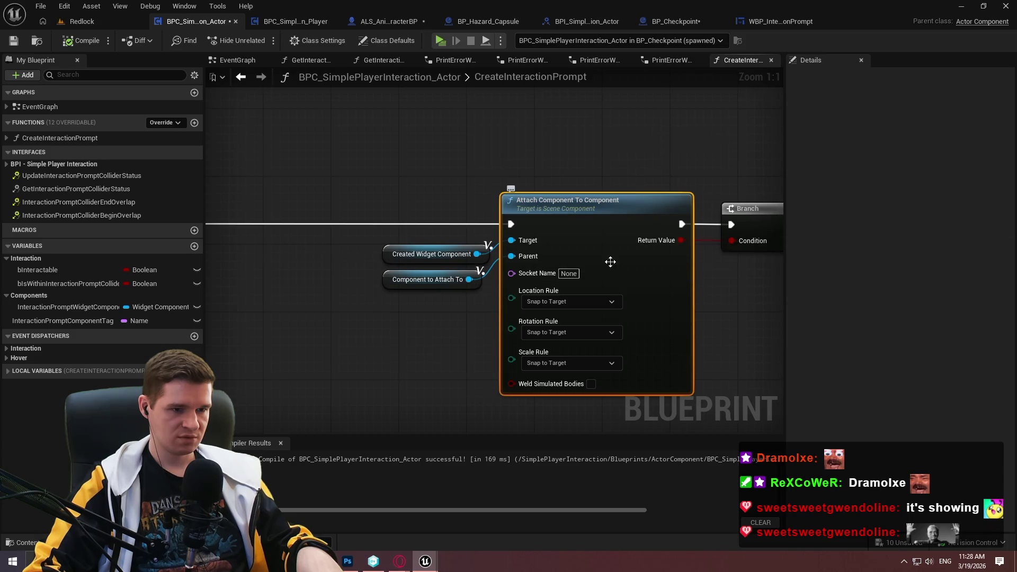
pyautogui.click(566, 301)
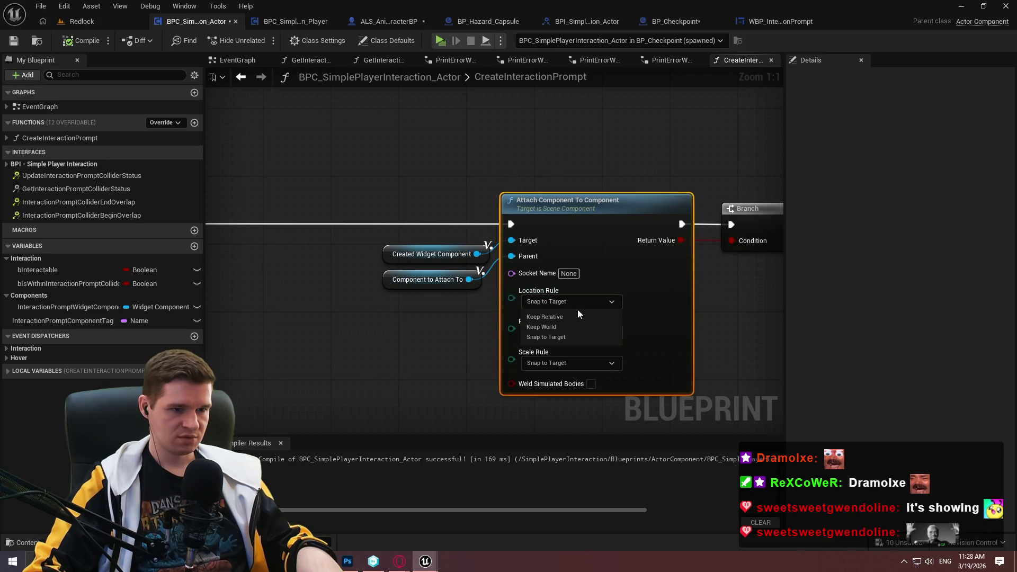
pyautogui.click(403, 202)
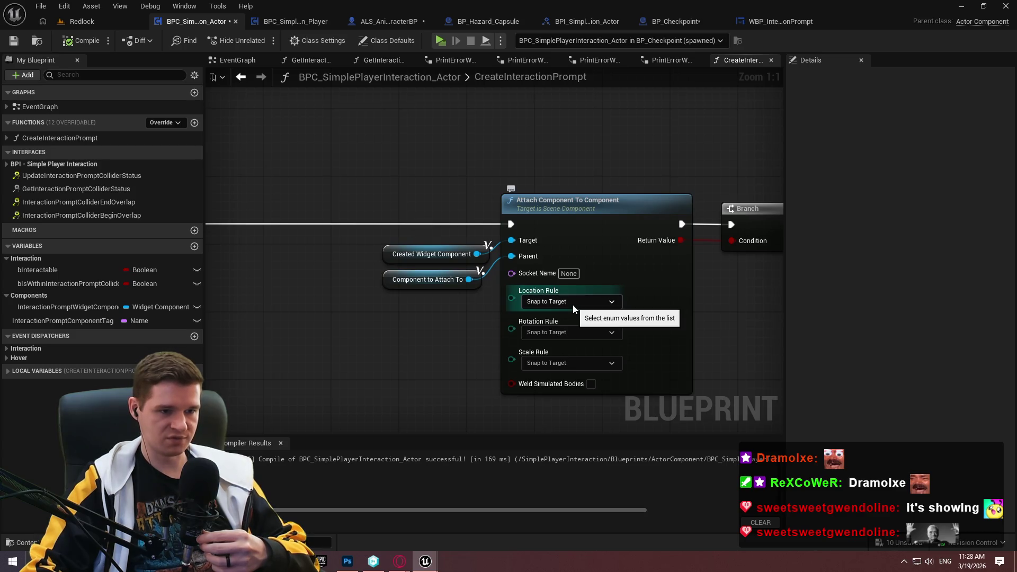
pyautogui.scroll(-3, 573, 308)
pyautogui.scroll(2, 392, 280)
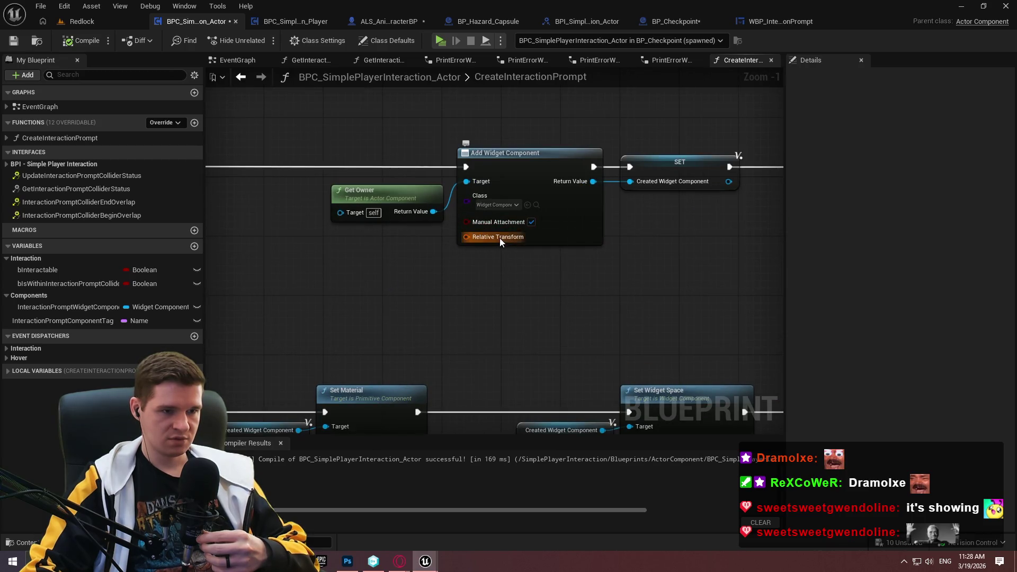
pyautogui.scroll(-2, 474, 326)
pyautogui.moveTo(473, 326)
pyautogui.mouseDown()
pyautogui.moveTo(440, 308)
pyautogui.moveTo(513, 324)
pyautogui.moveTo(529, 424)
pyautogui.moveTo(489, 297)
pyautogui.mouseUp()
pyautogui.scroll(3, 489, 302)
pyautogui.moveTo(268, 215); pyautogui.dragTo(477, 375)
pyautogui.moveTo(547, 308)
pyautogui.mouseDown()
pyautogui.moveTo(547, 240)
pyautogui.moveTo(624, 276)
pyautogui.moveTo(504, 400)
pyautogui.mouseUp()
pyautogui.click(546, 246)
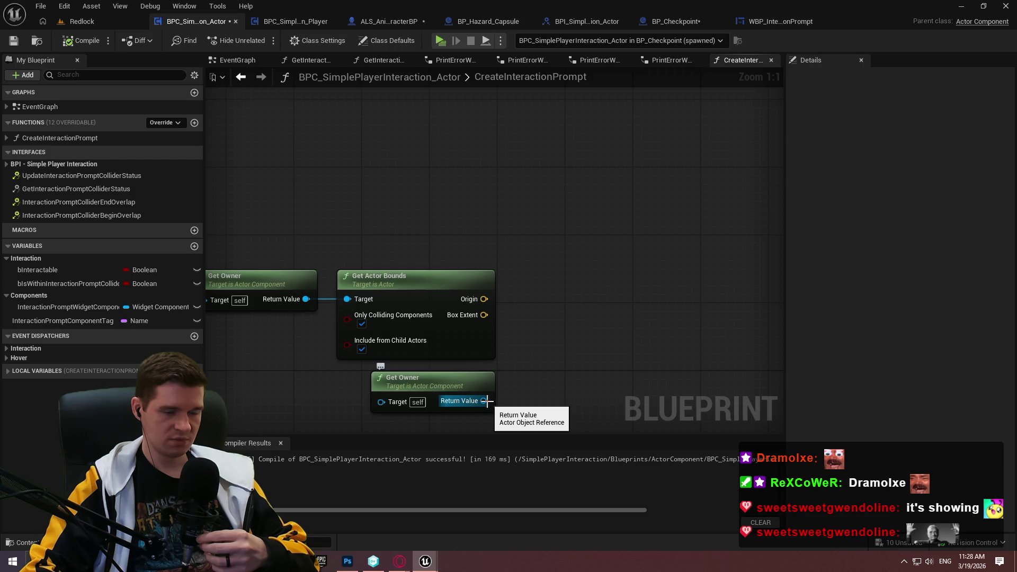
# Add Get Actor Location wired to the lower Get Owner and move the pair higher up
pyautogui.moveTo(487, 402); pyautogui.dragTo(516, 401)
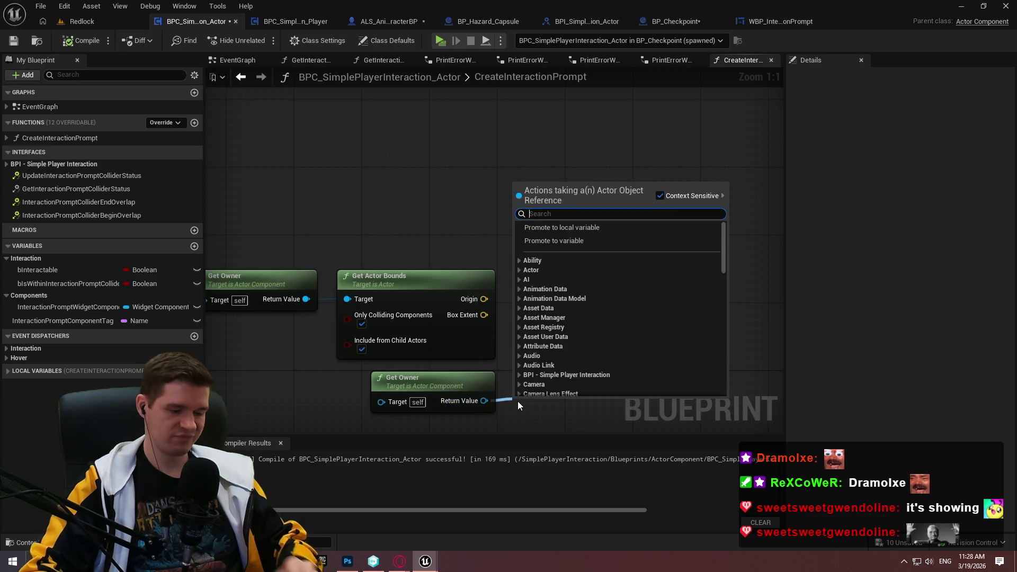
pyautogui.write('get actorb')
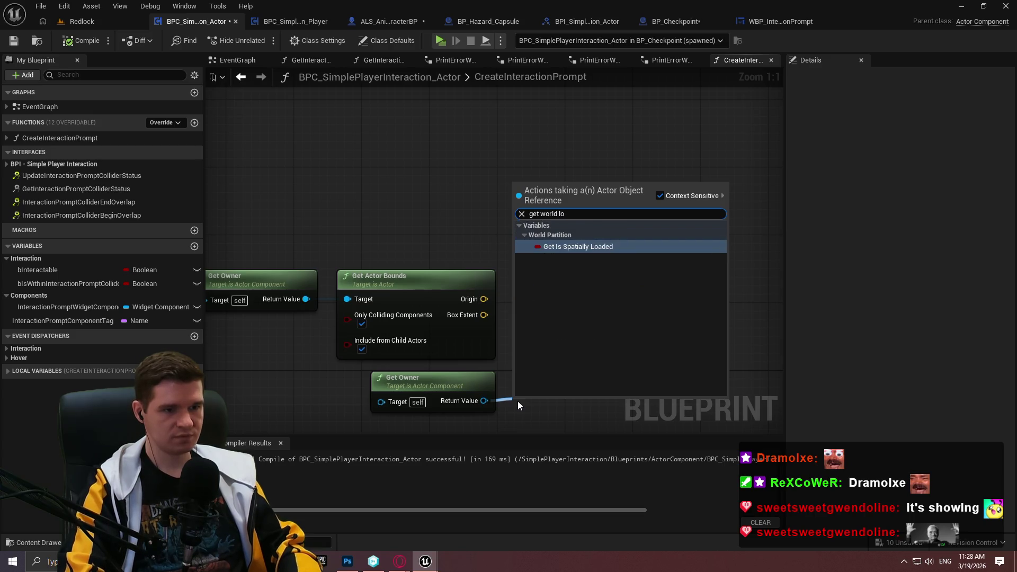
pyautogui.press('BackSpace')
pyautogui.press('BackSpace')
pyautogui.press('BackSpace')
pyautogui.write('t actor loca')
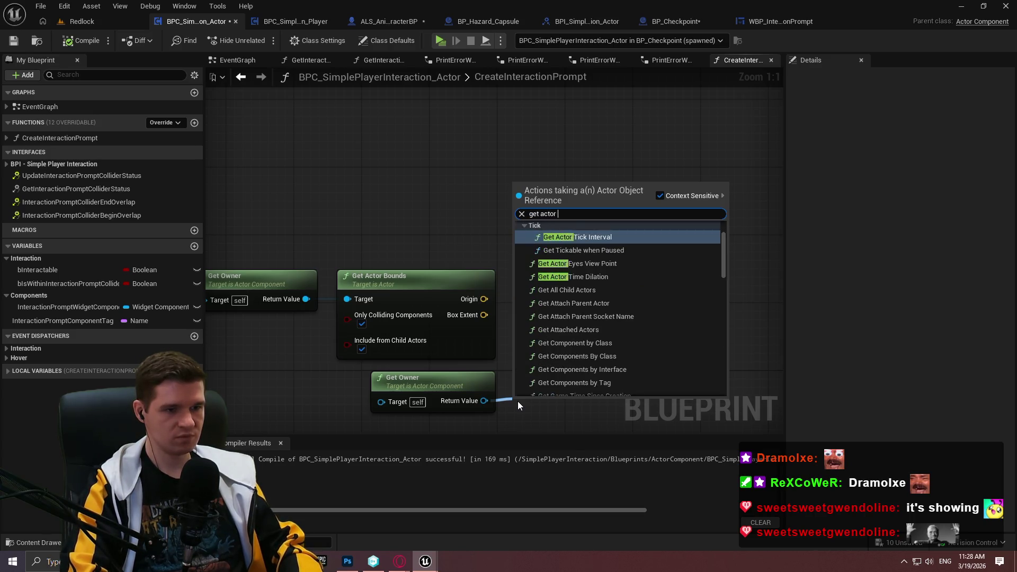
pyautogui.press('Down')
pyautogui.press('Return')
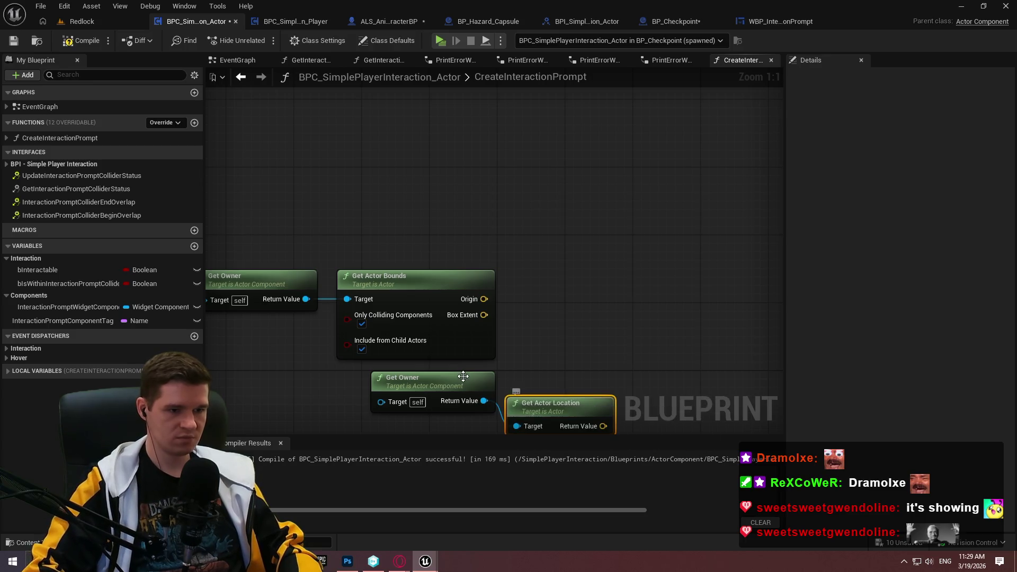
pyautogui.keyDown('ctrl'); pyautogui.click(439, 381); pyautogui.keyUp('ctrl')
pyautogui.moveTo(584, 398); pyautogui.dragTo(576, 373)
pyautogui.moveTo(474, 217); pyautogui.dragTo(474, 195)
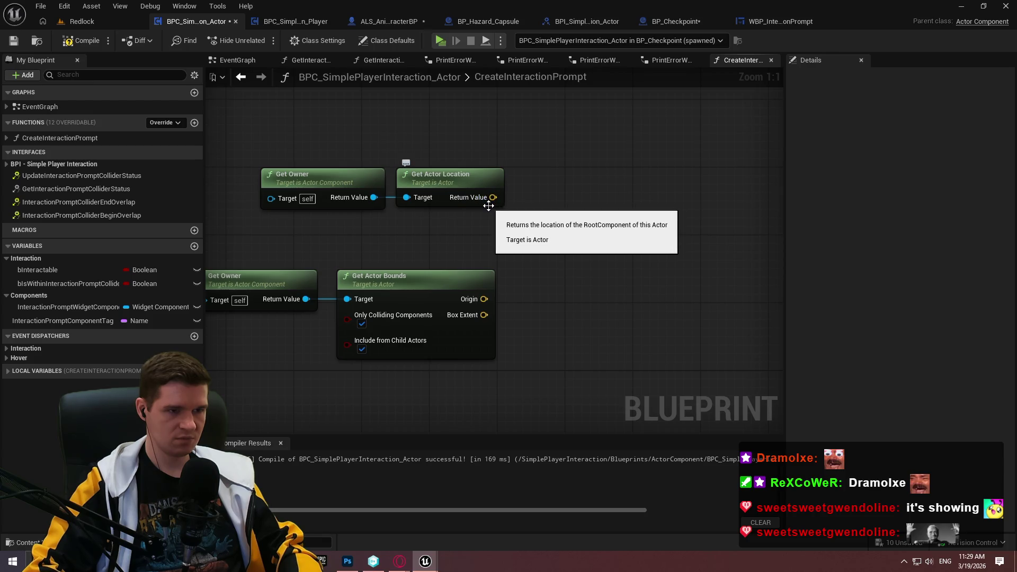
# Browse the location vector's actions for 'relativ' options, then select Get Owner and Get Actor Location
pyautogui.moveTo(492, 197); pyautogui.dragTo(544, 199)
pyautogui.write('relativ')
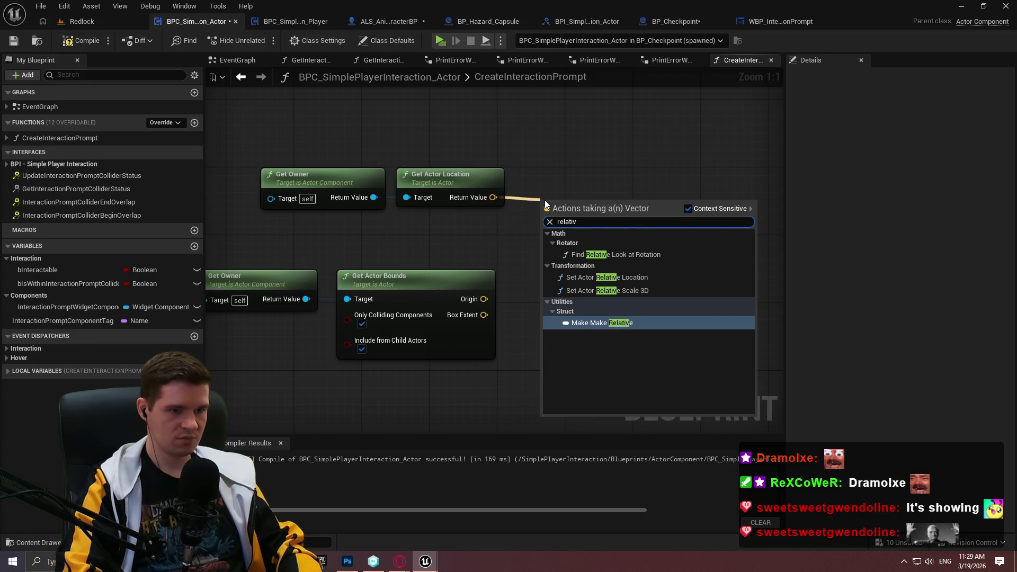
pyautogui.click(571, 177)
pyautogui.moveTo(600, 204); pyautogui.dragTo(547, 215)
pyautogui.moveTo(493, 197); pyautogui.dragTo(563, 202)
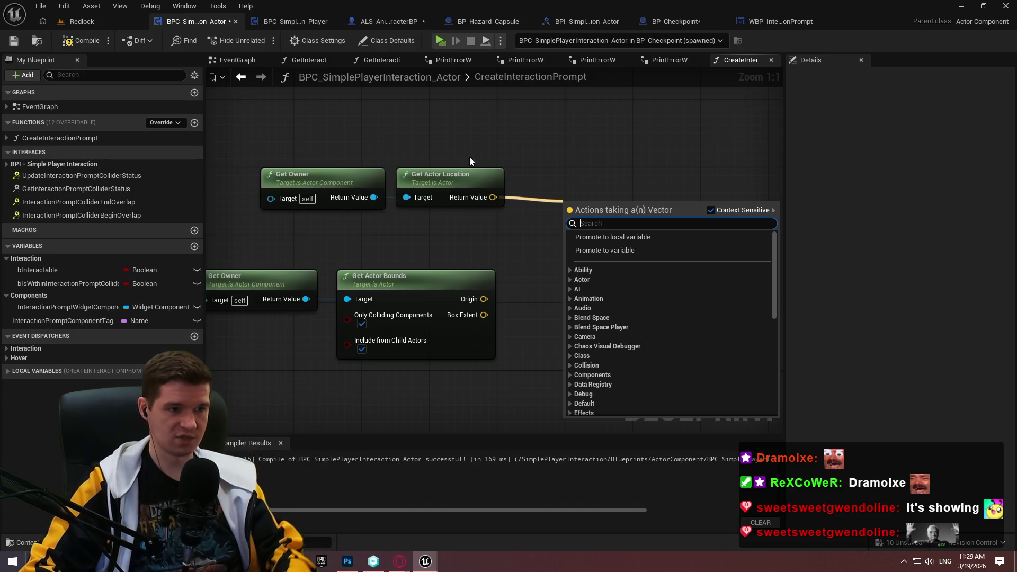
pyautogui.moveTo(268, 128); pyautogui.dragTo(528, 231)
# Delete the Get Owner and Get Actor Location nodes and bring the attach and branch nodes into view
pyautogui.press('Delete')
pyautogui.hotkey('ctrl', 'a')
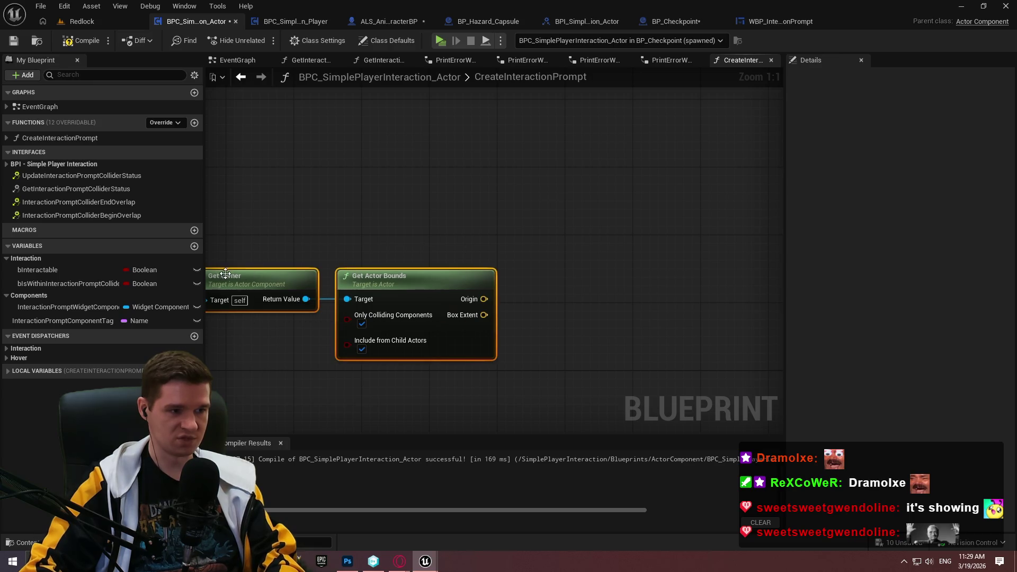
pyautogui.press('Delete')
pyautogui.hotkey('ctrl', 'z')
pyautogui.scroll(-3, 460, 355)
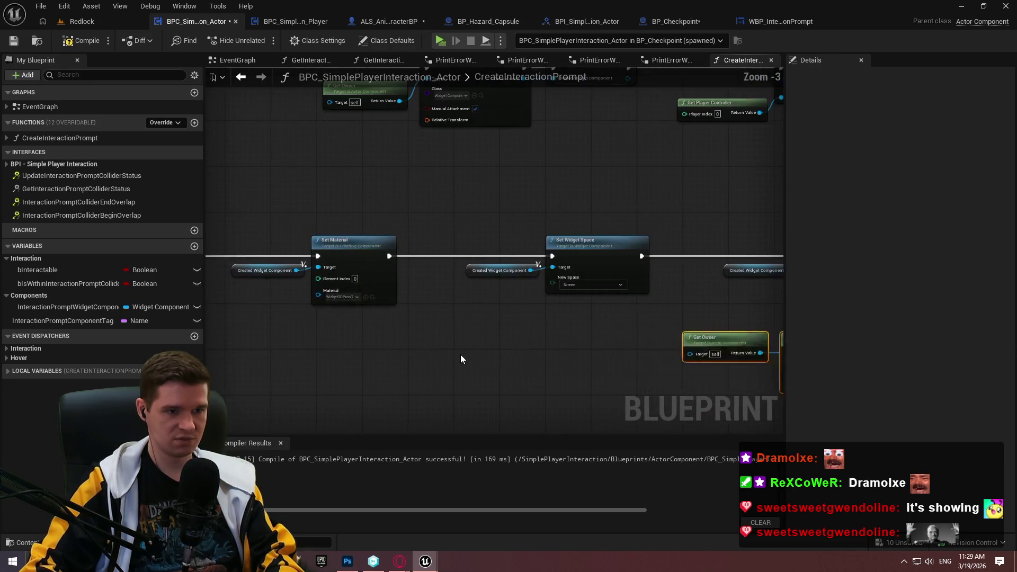
pyautogui.hotkey('ctrl', 'z')
pyautogui.scroll(1, 404, 352)
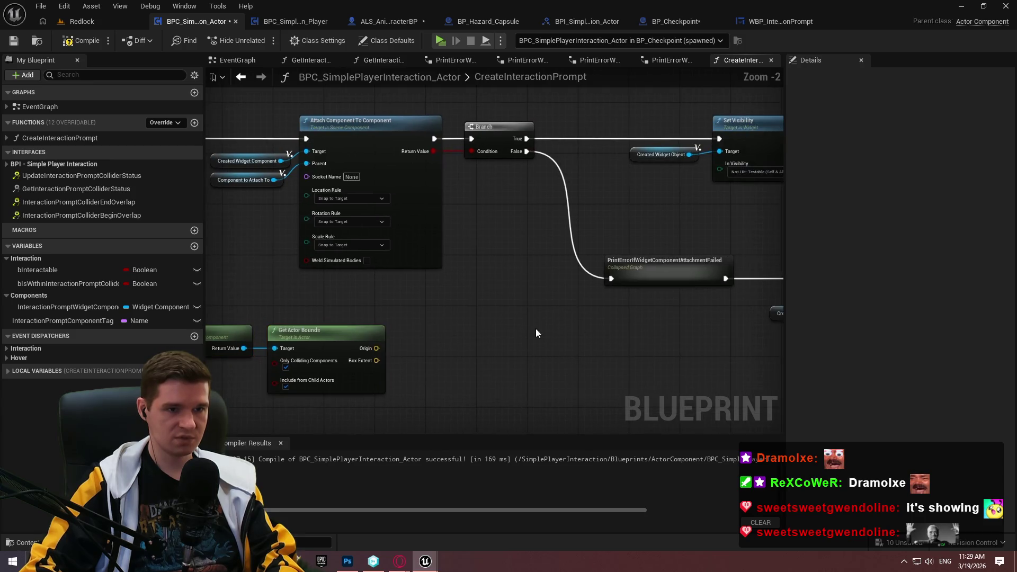
pyautogui.moveTo(375, 347); pyautogui.dragTo(458, 346)
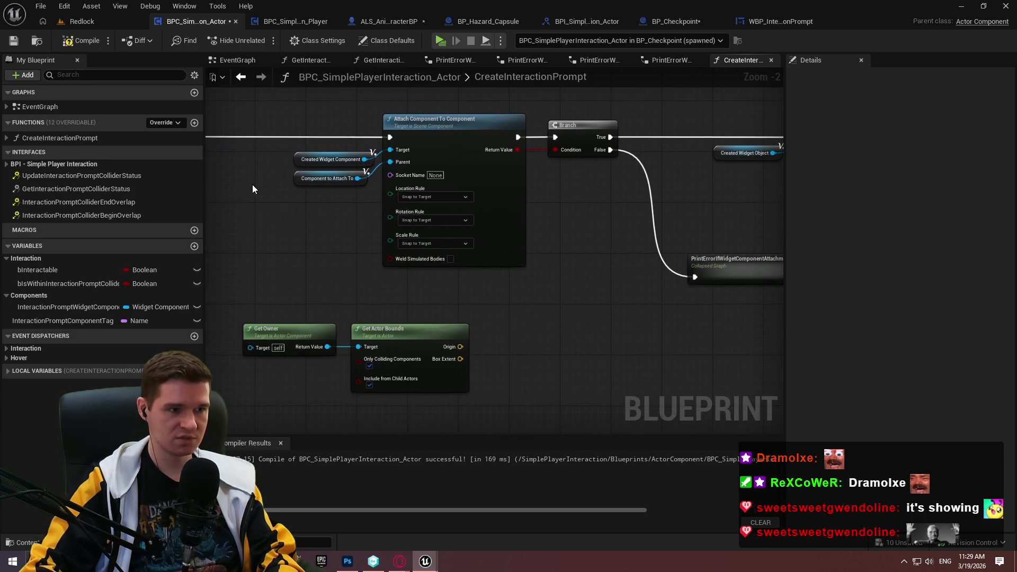
# Add Set World Location on a copied Created Widget Component, fed by the bounds Origin
pyautogui.click(323, 159)
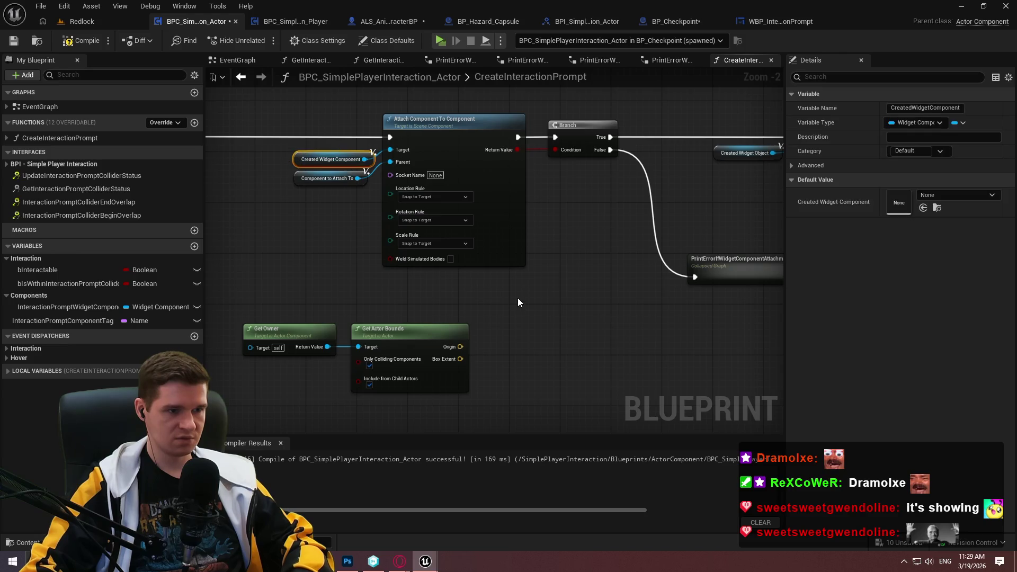
pyautogui.hotkey('ctrl', 'c')
pyautogui.hotkey('ctrl', 'v')
pyautogui.moveTo(588, 305); pyautogui.dragTo(675, 318)
pyautogui.write('set worl')
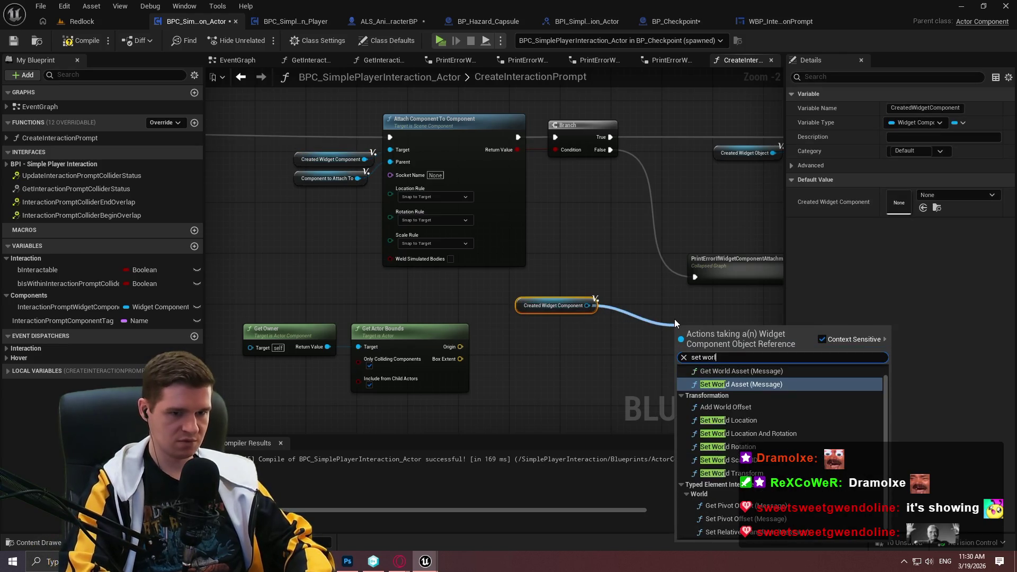
pyautogui.write('d loca')
pyautogui.click(687, 367)
pyautogui.moveTo(683, 372)
pyautogui.mouseDown()
pyautogui.moveTo(482, 366)
pyautogui.moveTo(461, 346)
pyautogui.mouseUp()
# Chain Branch True through Set World Location to Set Visibility, compile, and start a play test
pyautogui.moveTo(671, 327); pyautogui.dragTo(599, 124)
pyautogui.moveTo(763, 316)
pyautogui.mouseDown()
pyautogui.moveTo(762, 304)
pyautogui.moveTo(376, 351)
pyautogui.mouseUp()
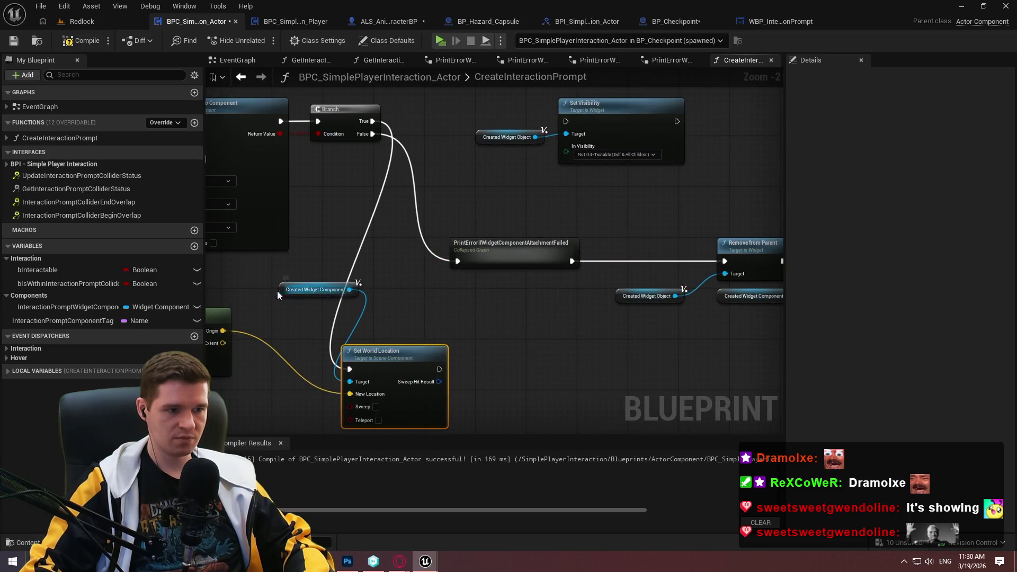
pyautogui.moveTo(440, 369)
pyautogui.mouseDown()
pyautogui.moveTo(560, 104)
pyautogui.moveTo(566, 121)
pyautogui.mouseUp()
pyautogui.click(69, 41)
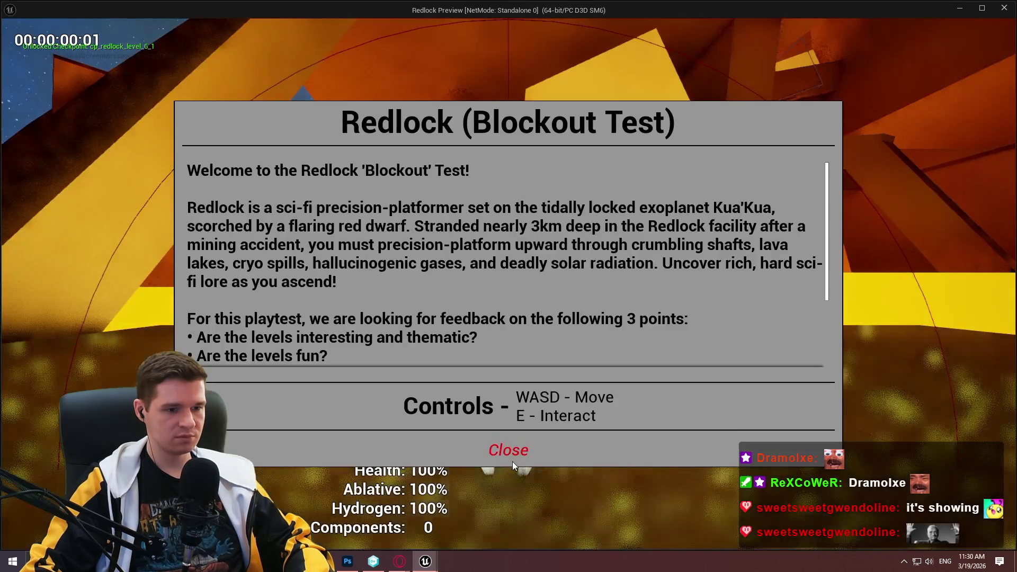
pyautogui.click(513, 457)
pyautogui.press('w')
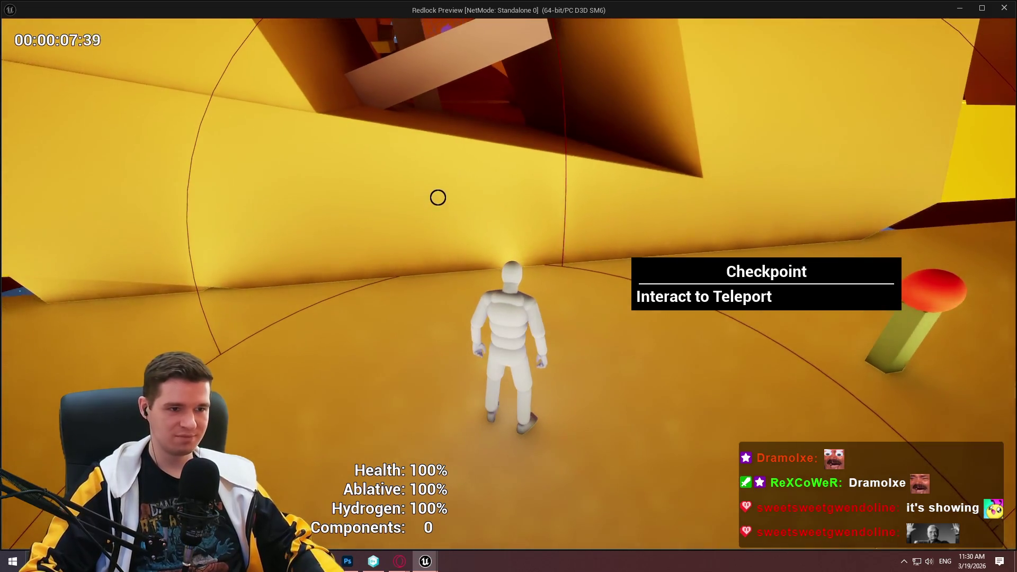
# Stop the test, turn off Only Colliding Components on Get Actor Bounds, and recompile
pyautogui.press('Escape')
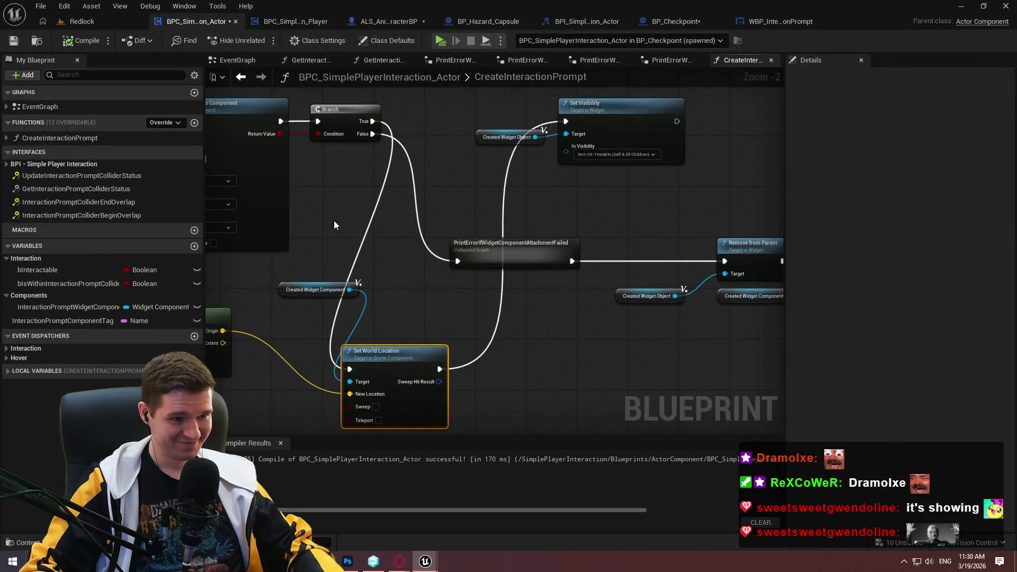
pyautogui.scroll(2, 336, 218)
pyautogui.moveTo(573, 227); pyautogui.dragTo(186, 134)
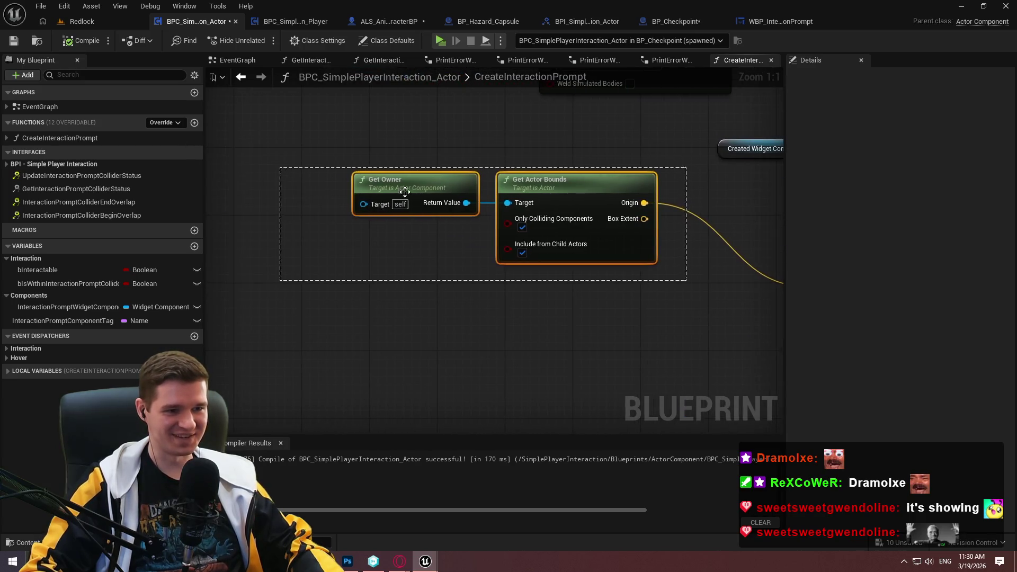
pyautogui.click(399, 213)
pyautogui.moveTo(524, 212)
pyautogui.mouseDown()
pyautogui.moveTo(670, 346)
pyautogui.moveTo(596, 283)
pyautogui.mouseUp()
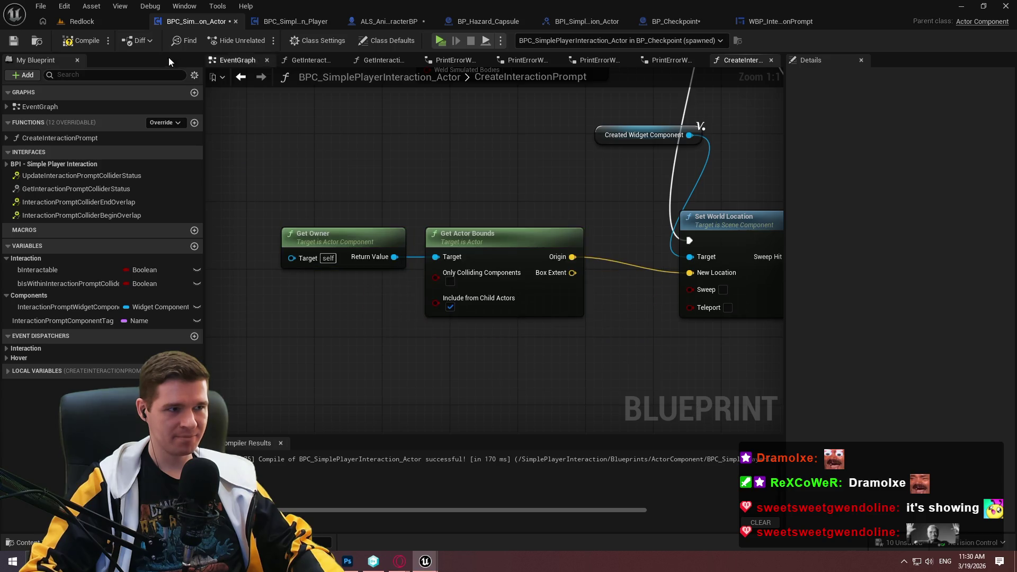
pyautogui.click(87, 41)
# Play-test the checkpoint prompt again, then end the session
pyautogui.click(440, 35)
pyautogui.click(511, 447)
pyautogui.press('w')
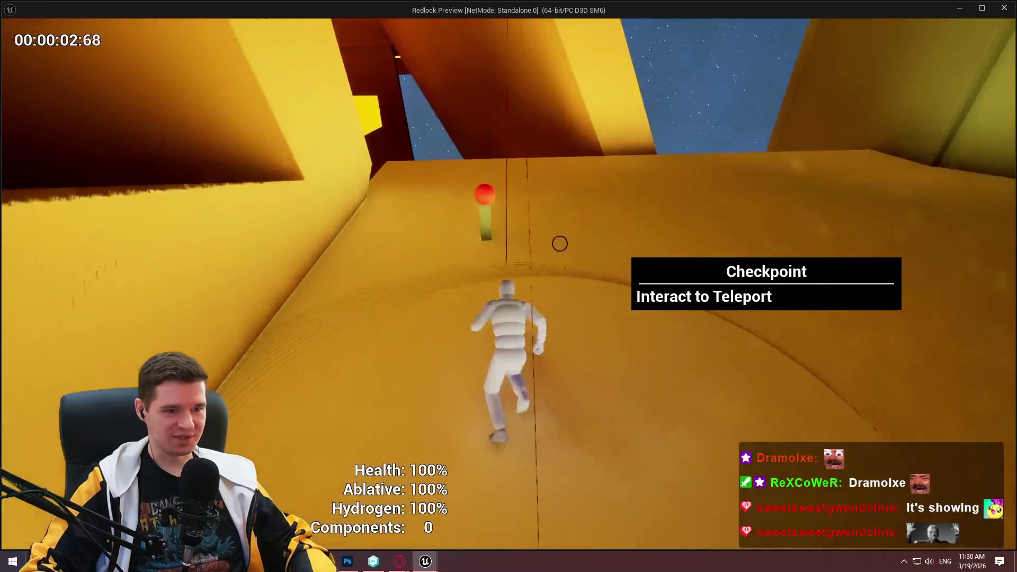
pyautogui.press('Escape')
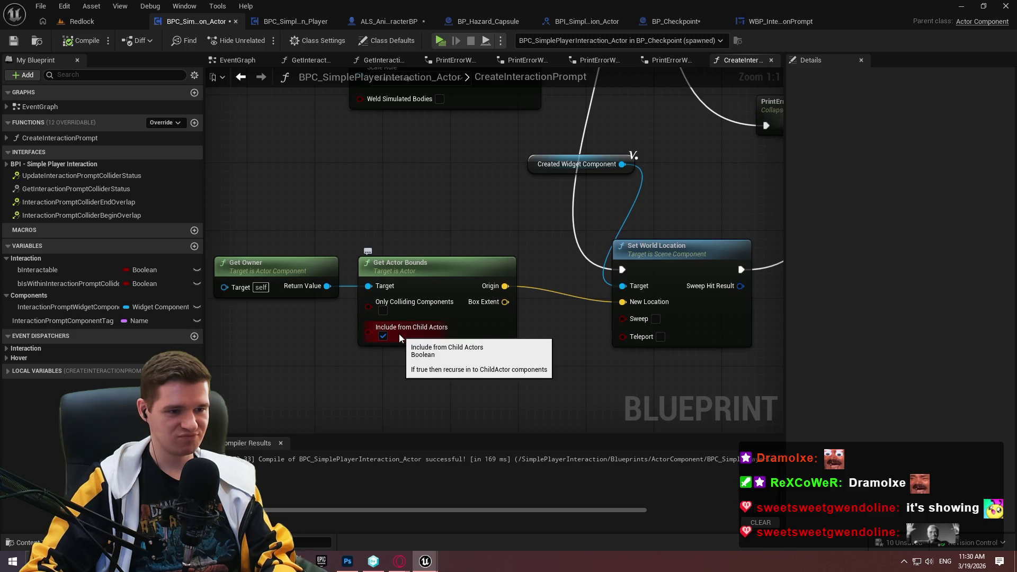
# Turn off Include from Child Actors and wire Branch True straight to Set Visibility
pyautogui.click(383, 336)
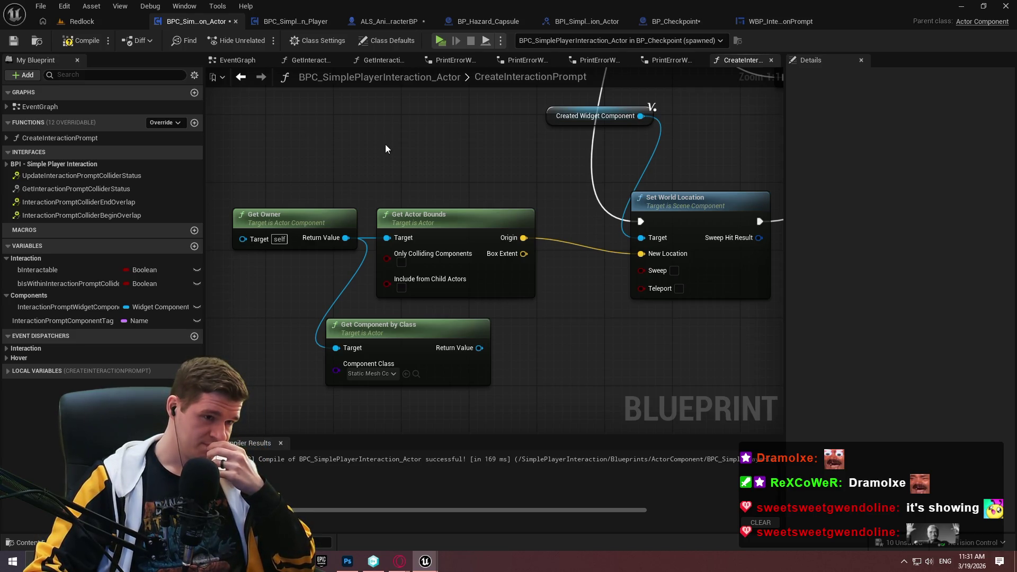
pyautogui.scroll(-2, 371, 143)
pyautogui.moveTo(358, 146); pyautogui.dragTo(512, 216)
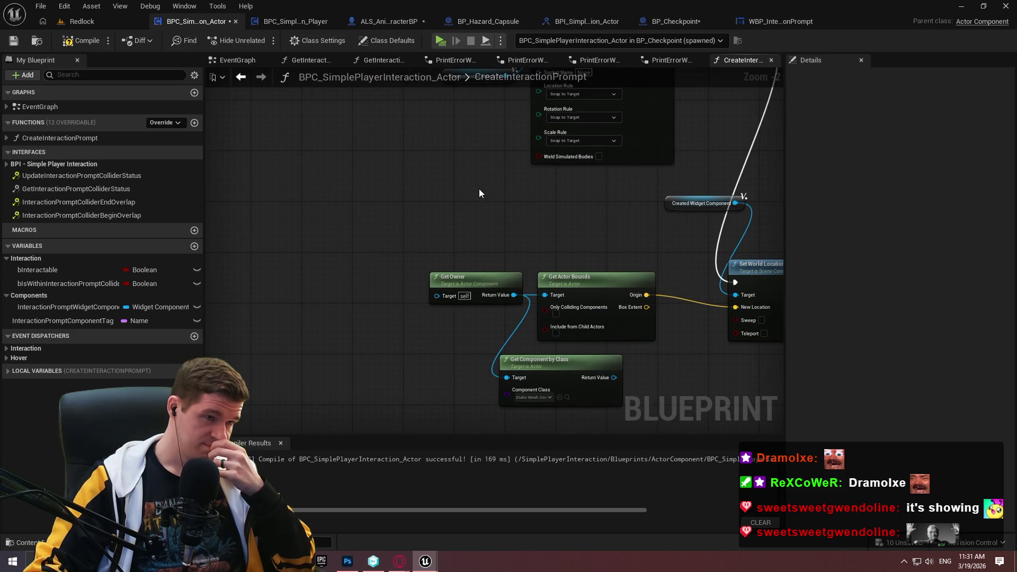
pyautogui.moveTo(468, 189); pyautogui.dragTo(238, 271)
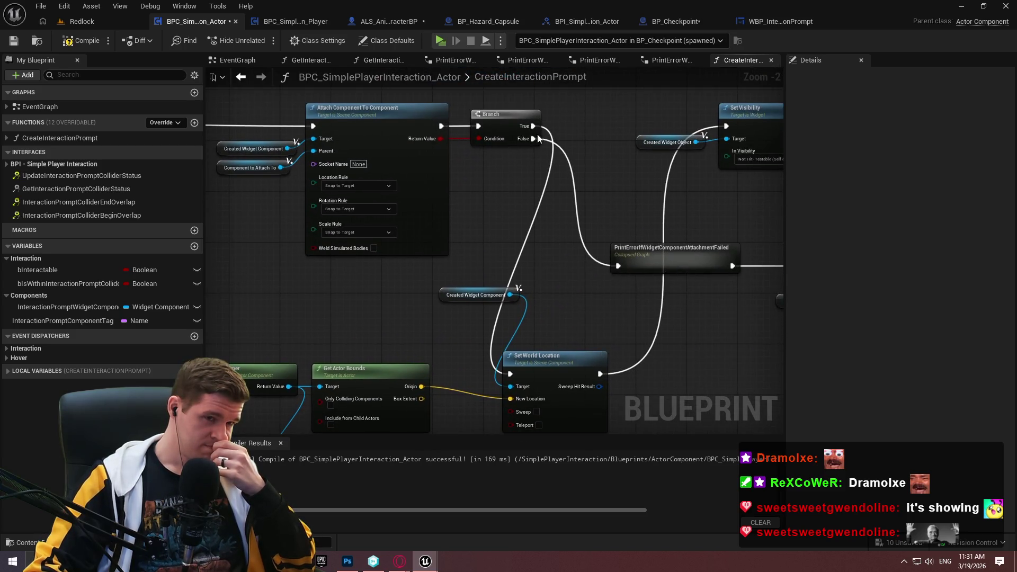
pyautogui.moveTo(532, 127); pyautogui.dragTo(725, 129)
pyautogui.moveTo(595, 201); pyautogui.dragTo(638, 147)
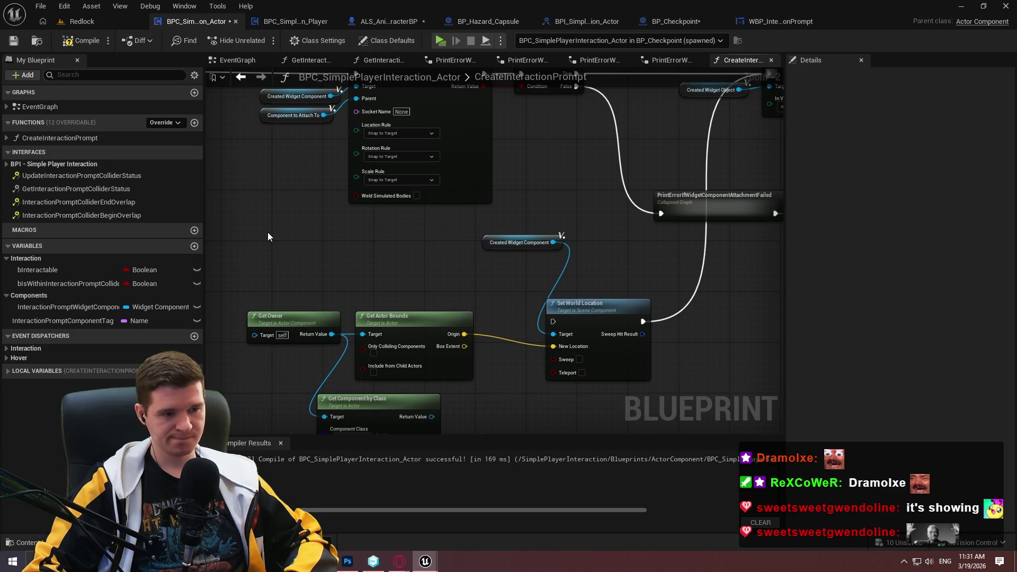
# Delete the world-location positioning node chain and compile the component
pyautogui.moveTo(268, 232); pyautogui.dragTo(622, 408)
pyautogui.press('Delete')
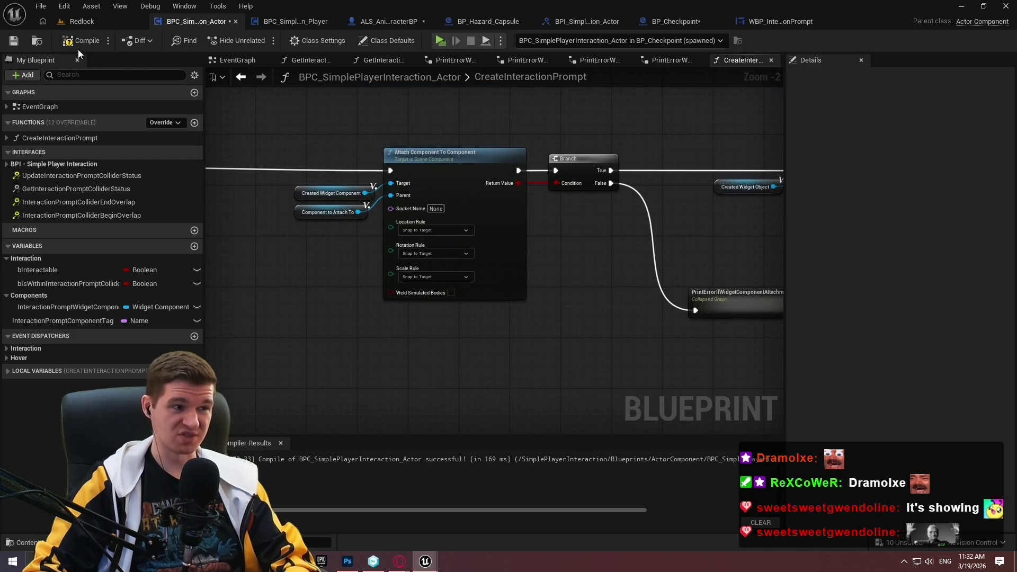
pyautogui.click(14, 40)
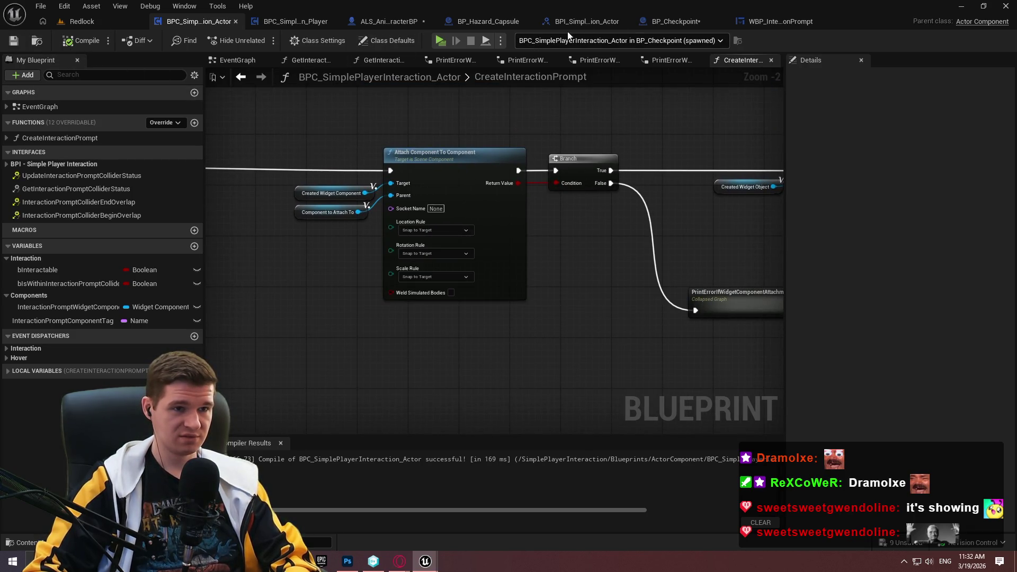
# In BP_Checkpoint, add the component tag InteractionRoot to the Cube
pyautogui.click(684, 27)
pyautogui.click(61, 107)
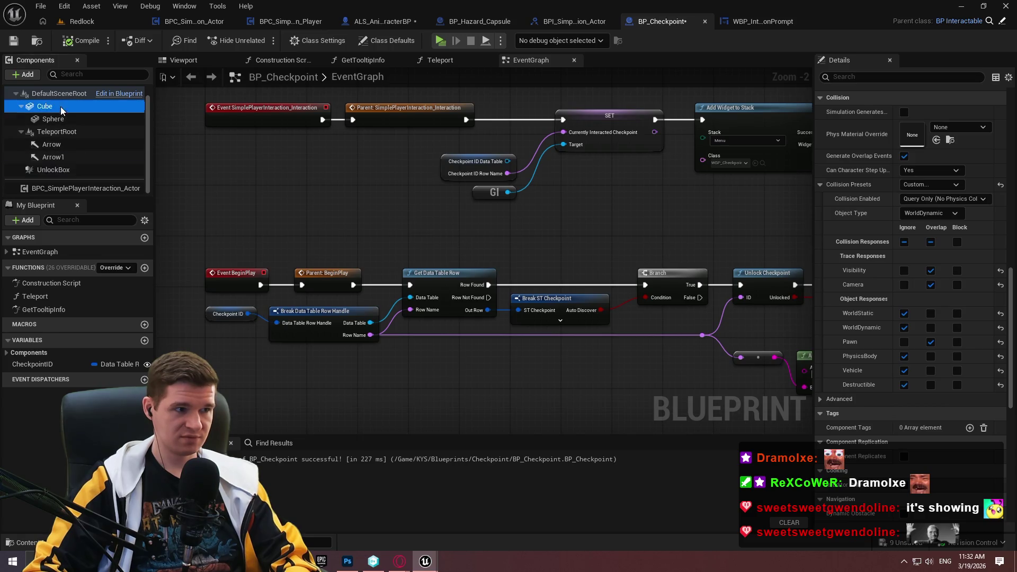
pyautogui.moveTo(1010, 307); pyautogui.dragTo(1010, 450)
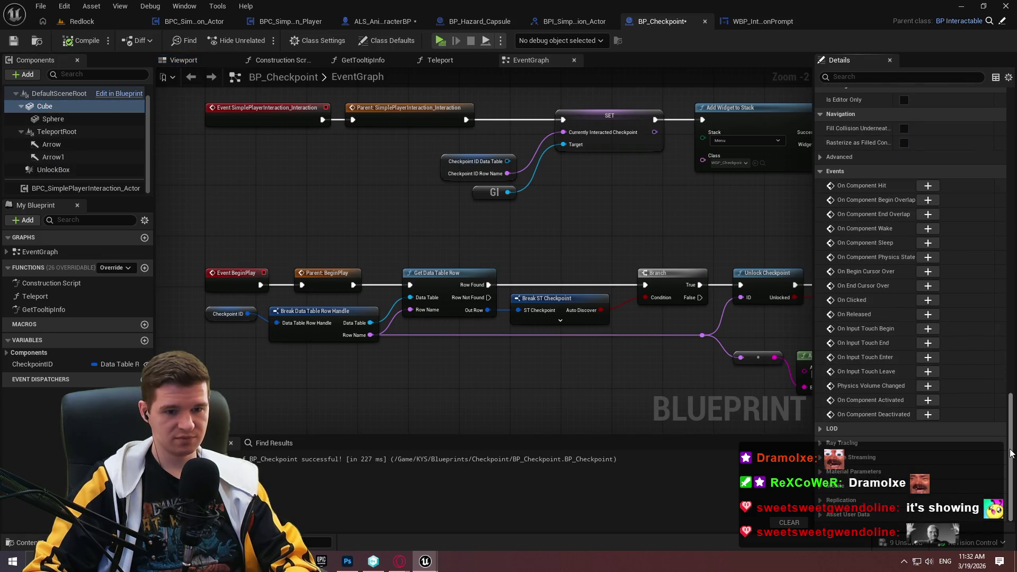
pyautogui.click(901, 77)
pyautogui.write('tag')
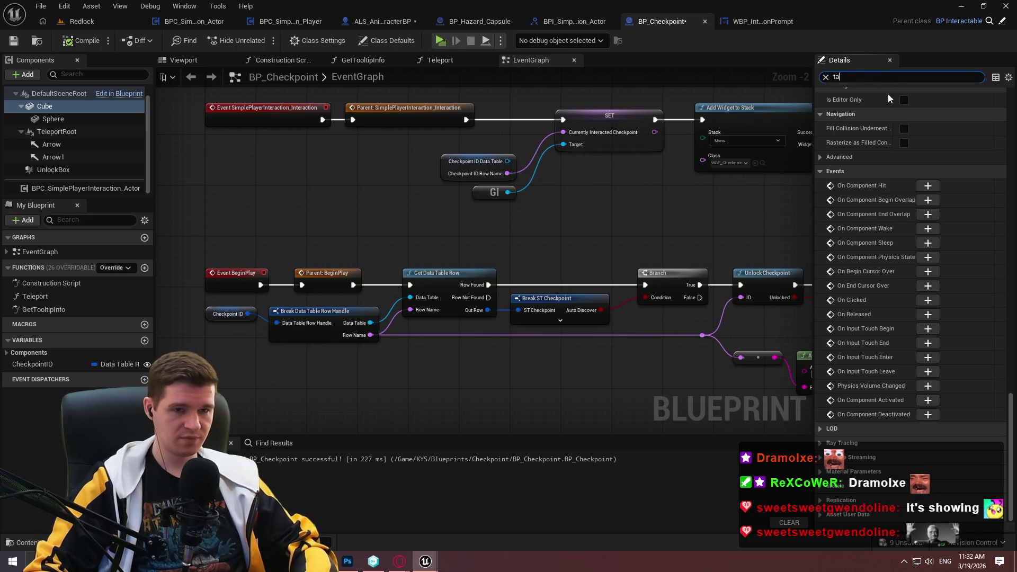
pyautogui.click(973, 108)
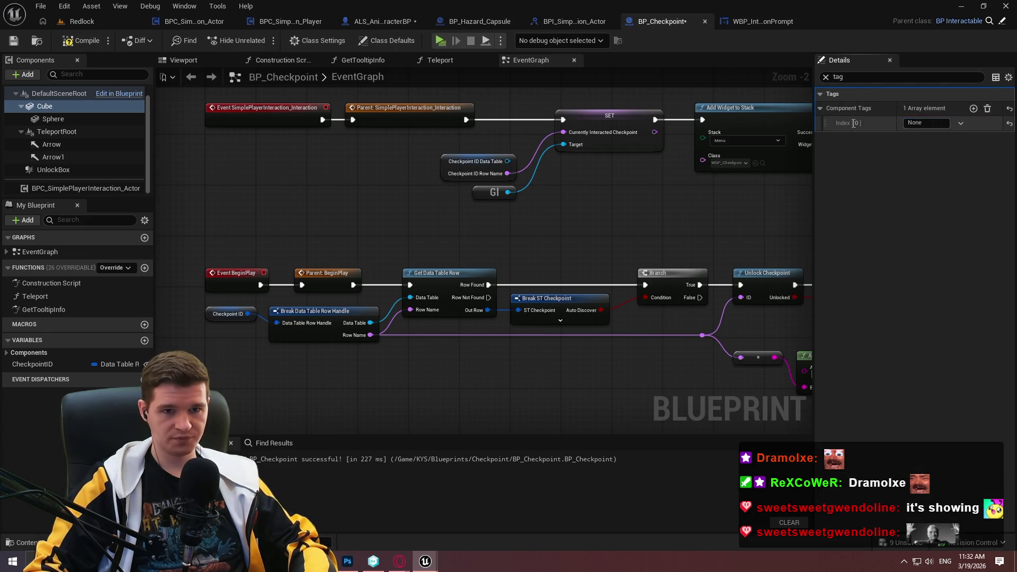
pyautogui.click(919, 123)
pyautogui.write('Interacti')
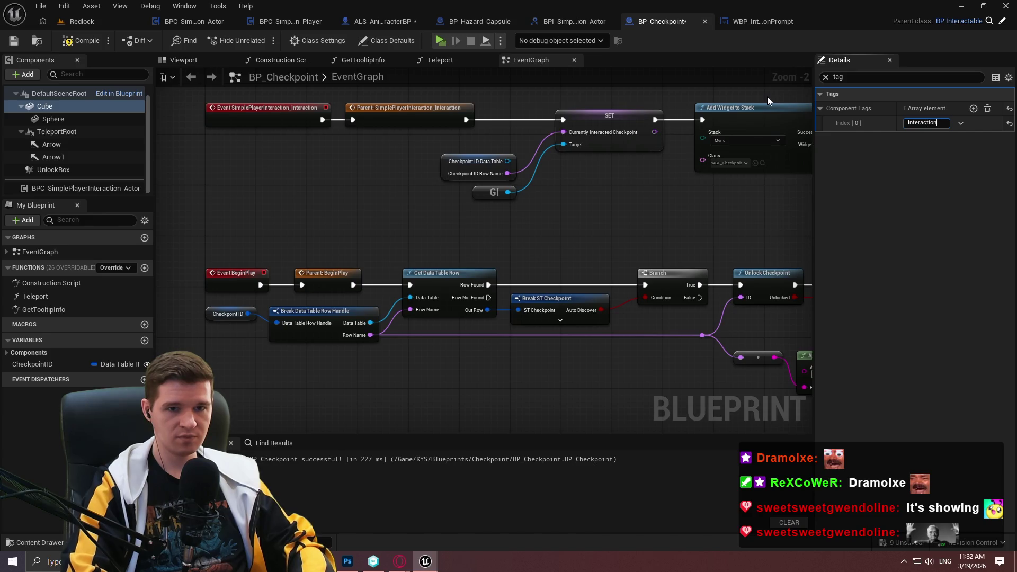
pyautogui.write('onRoot')
pyautogui.press('Return')
# Set the interaction component's Interaction Prompt Component to InteractionRoot, compile, check out, save, and play
pyautogui.click(69, 188)
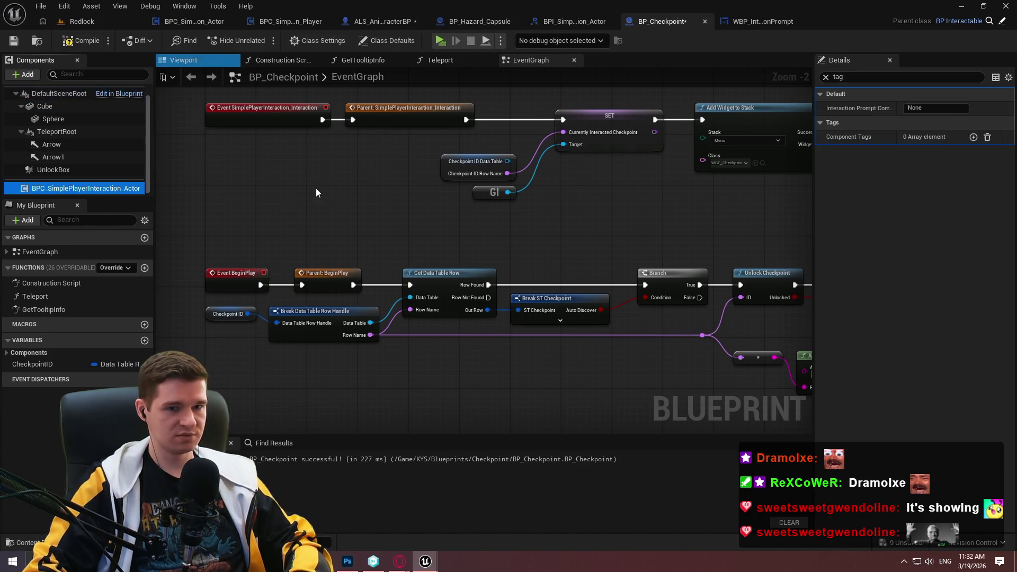
pyautogui.click(935, 107)
pyautogui.write('InteractionRoot')
pyautogui.press('Return')
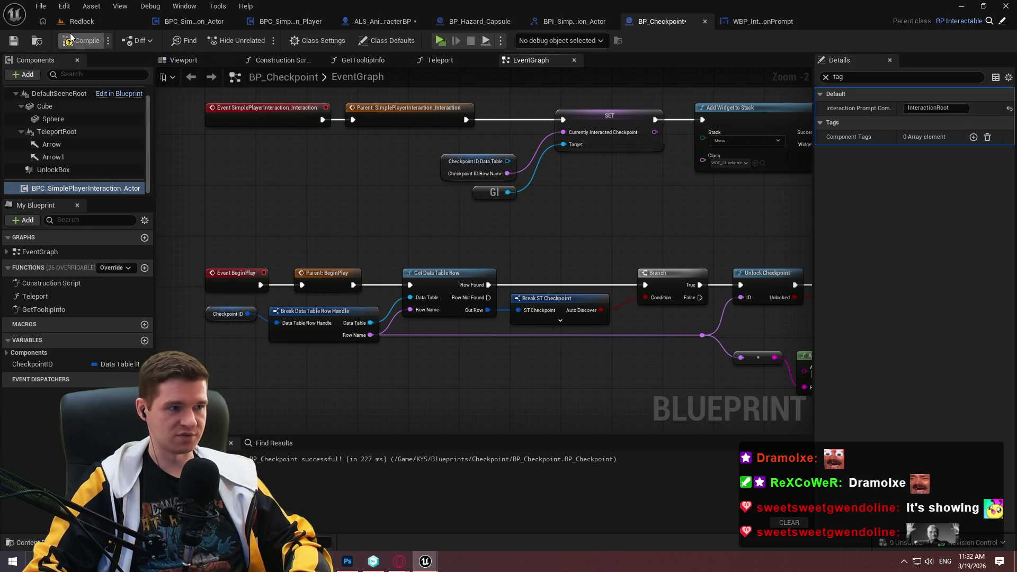
pyautogui.click(13, 41)
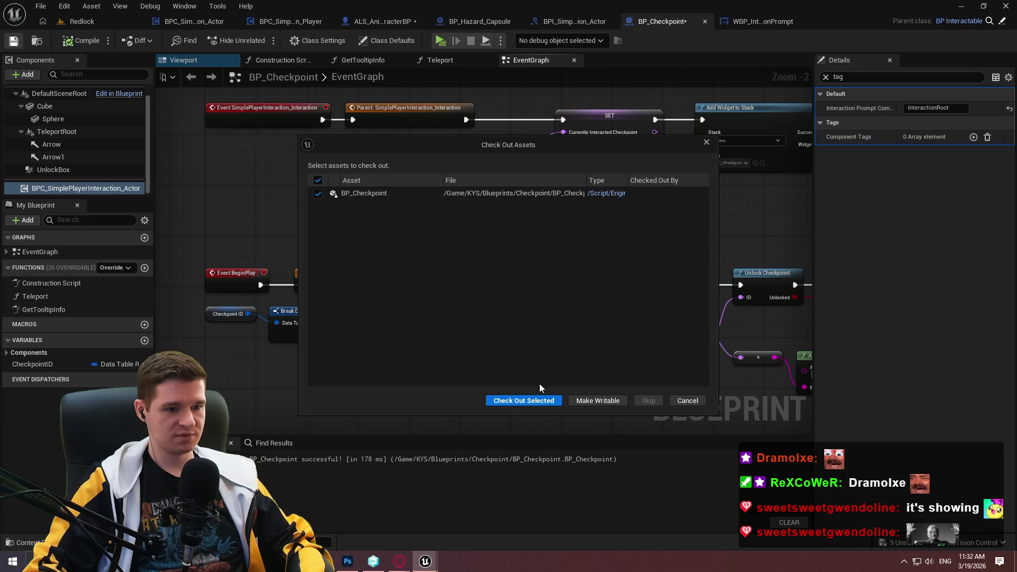
pyautogui.click(539, 400)
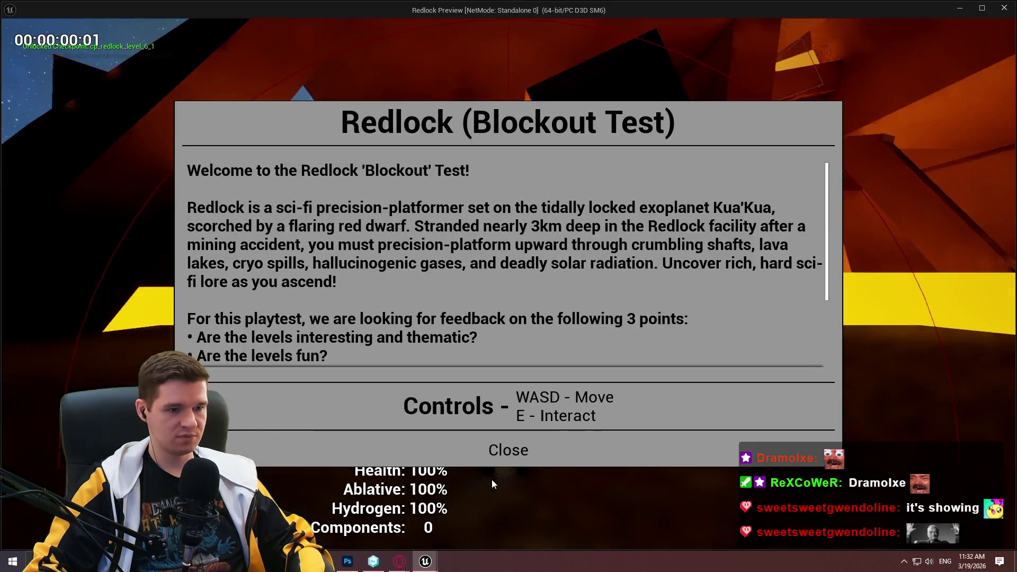
pyautogui.click(508, 449)
# Trigger the checkpoint interaction in play, then stop the preview
pyautogui.press('w')
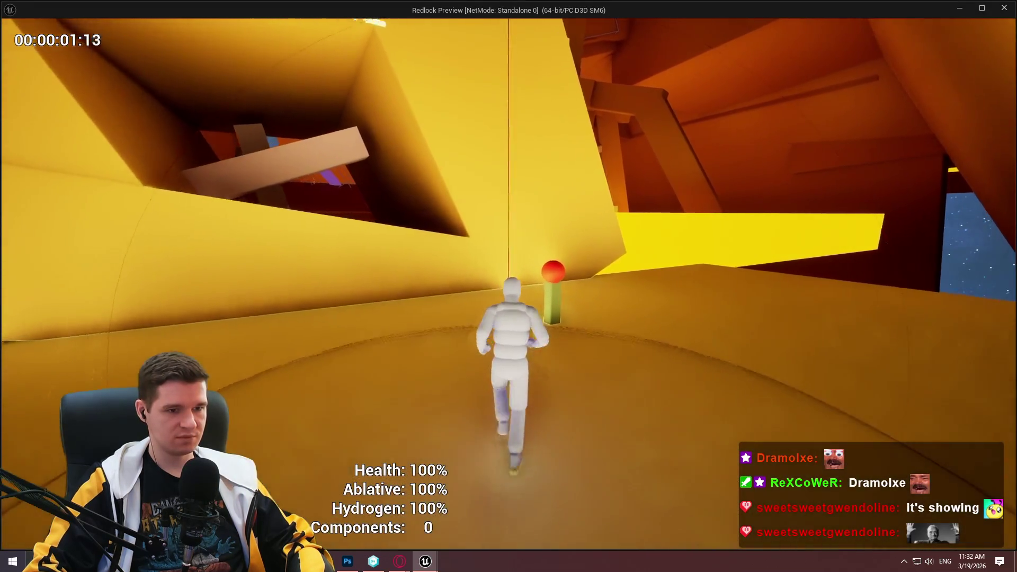
pyautogui.press('e')
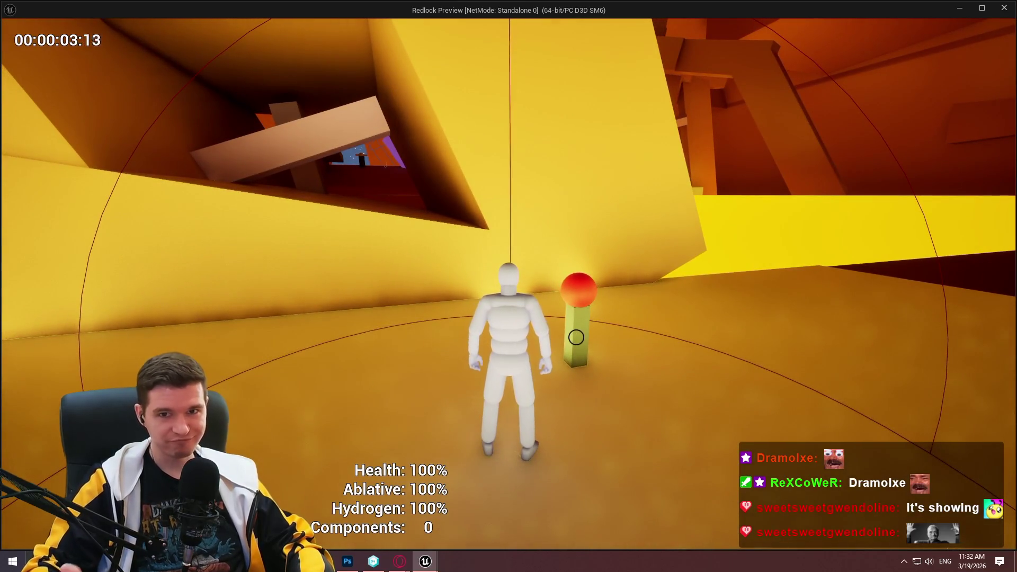
pyautogui.press('Escape')
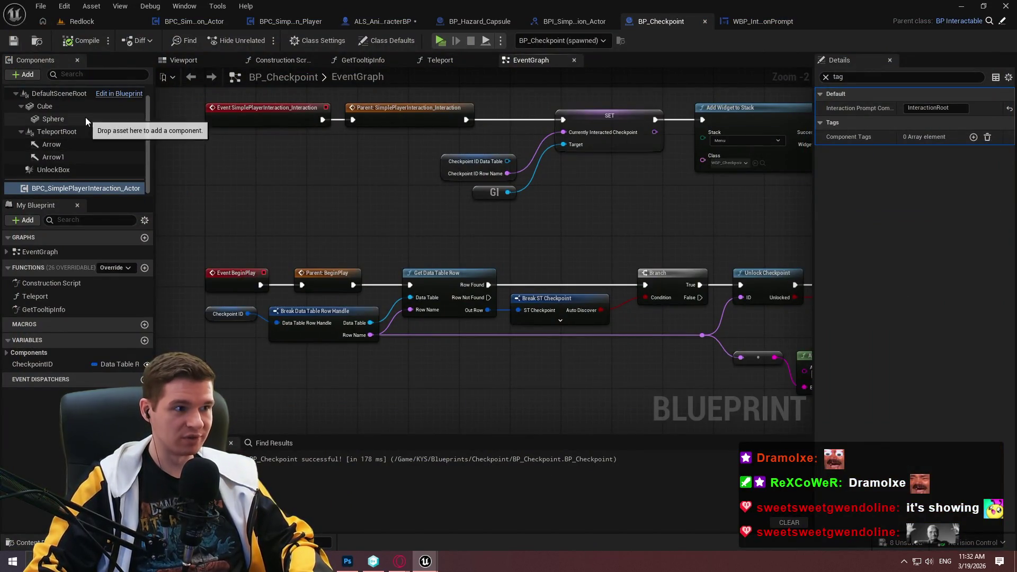
# Move the InteractionRoot tag from Cube to Sphere and save BP_Checkpoint
pyautogui.click(71, 103)
pyautogui.click(928, 122)
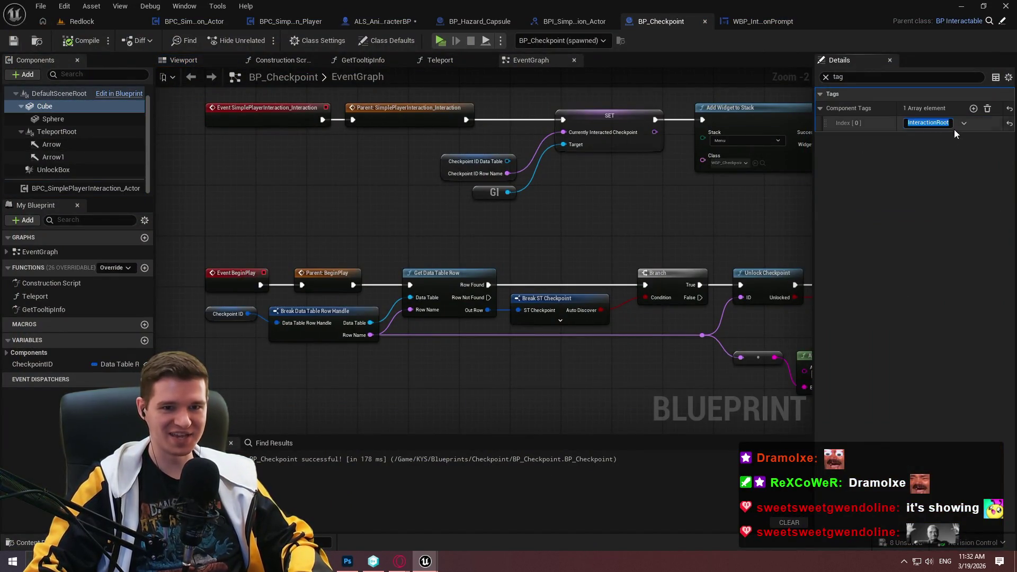
pyautogui.click(987, 108)
pyautogui.click(59, 120)
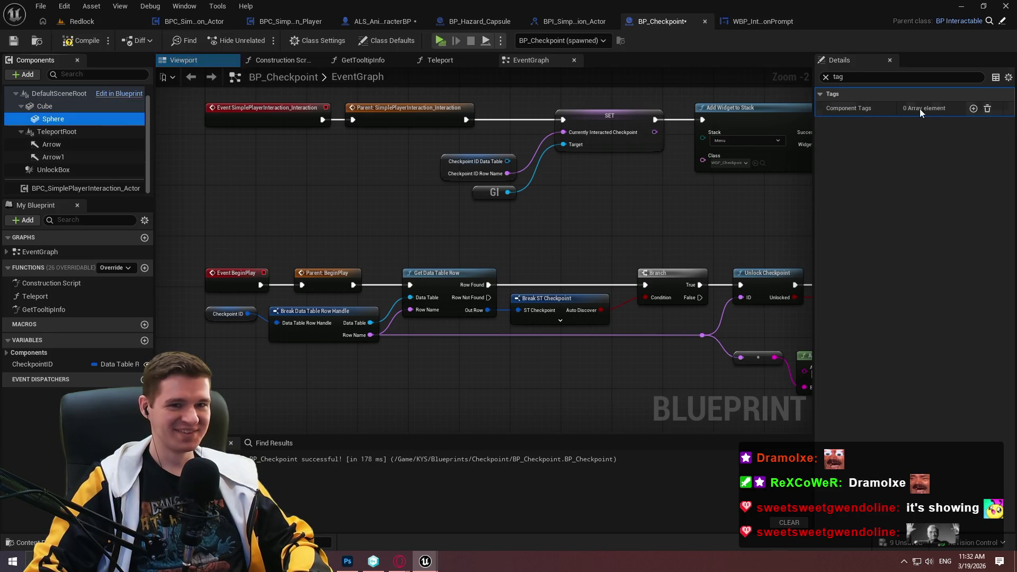
pyautogui.click(973, 108)
pyautogui.write('InteractionRoot')
pyautogui.press('Return')
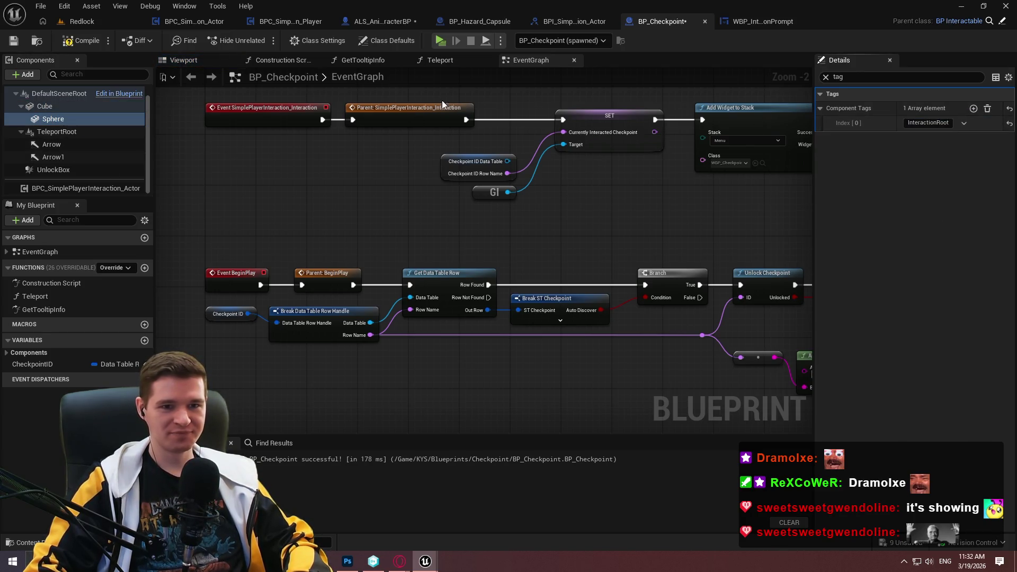
pyautogui.click(13, 40)
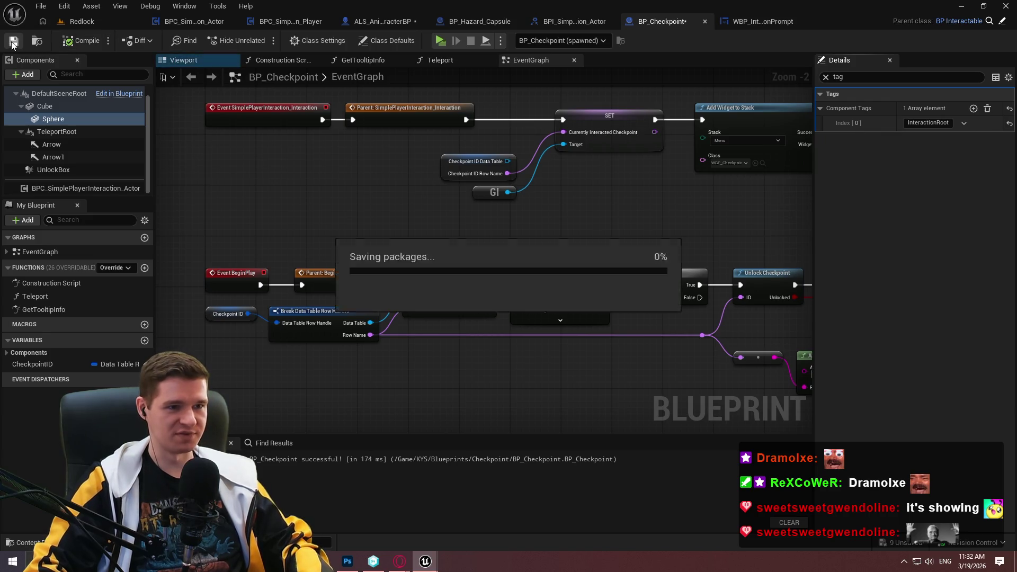
# Play-test the prompt at the checkpoint, clear the tag filter, and switch to the character blueprint
pyautogui.hotkey('alt', 'p')
pyautogui.click(529, 441)
pyautogui.press('w')
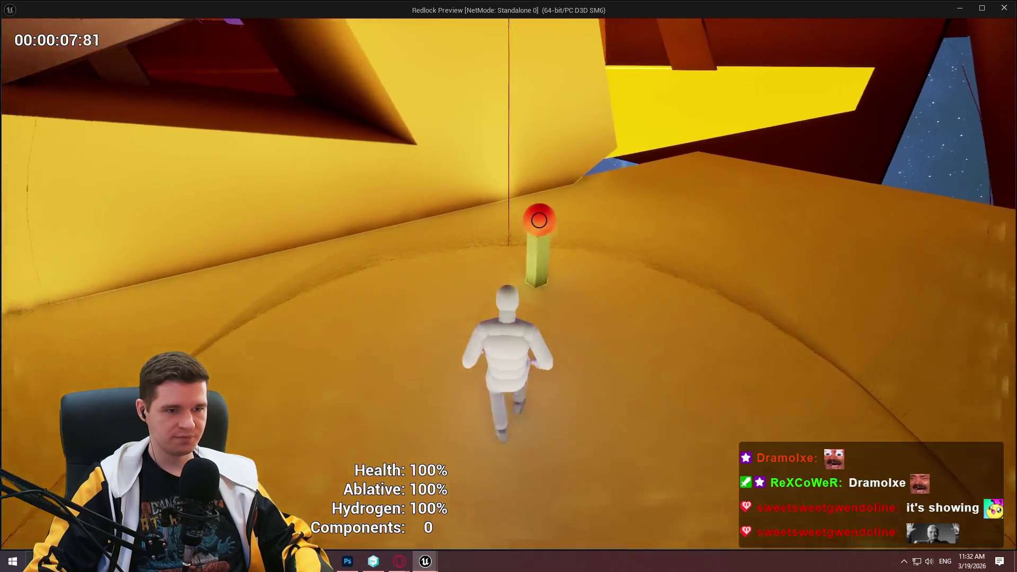
pyautogui.press('Escape')
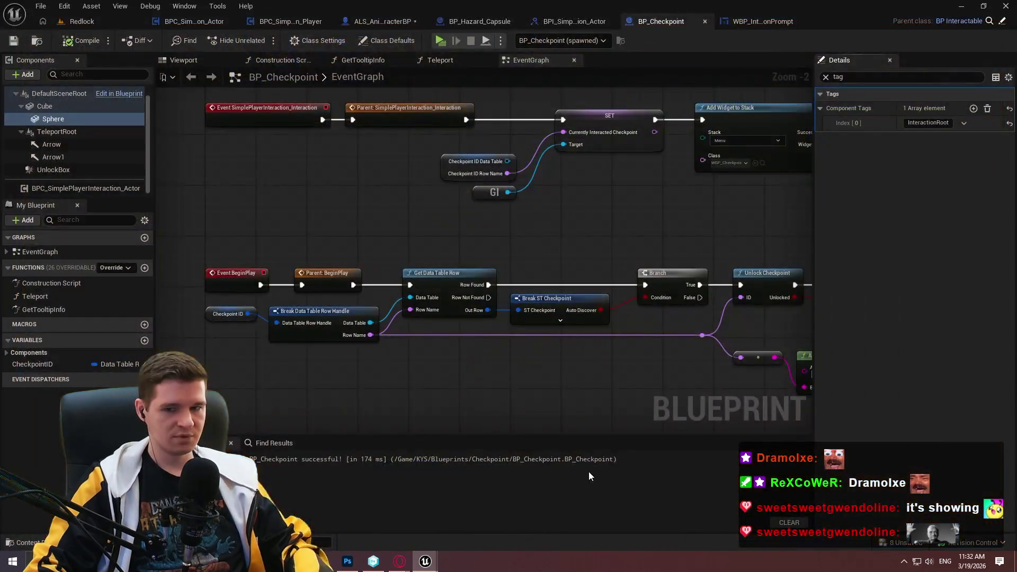
pyautogui.scroll(-2, 595, 227)
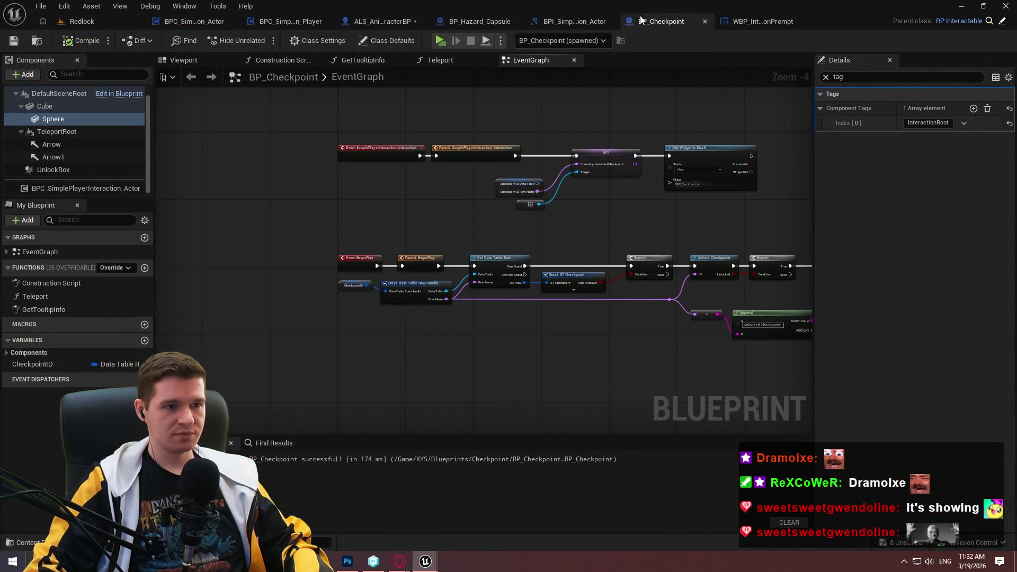
pyautogui.doubleClick(838, 77)
pyautogui.press('BackSpace')
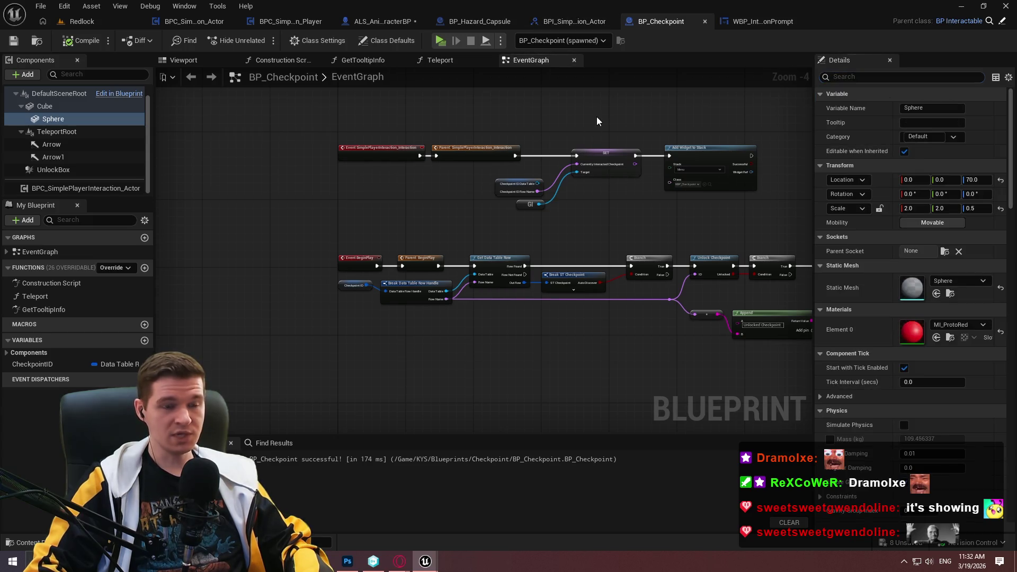
pyautogui.click(375, 22)
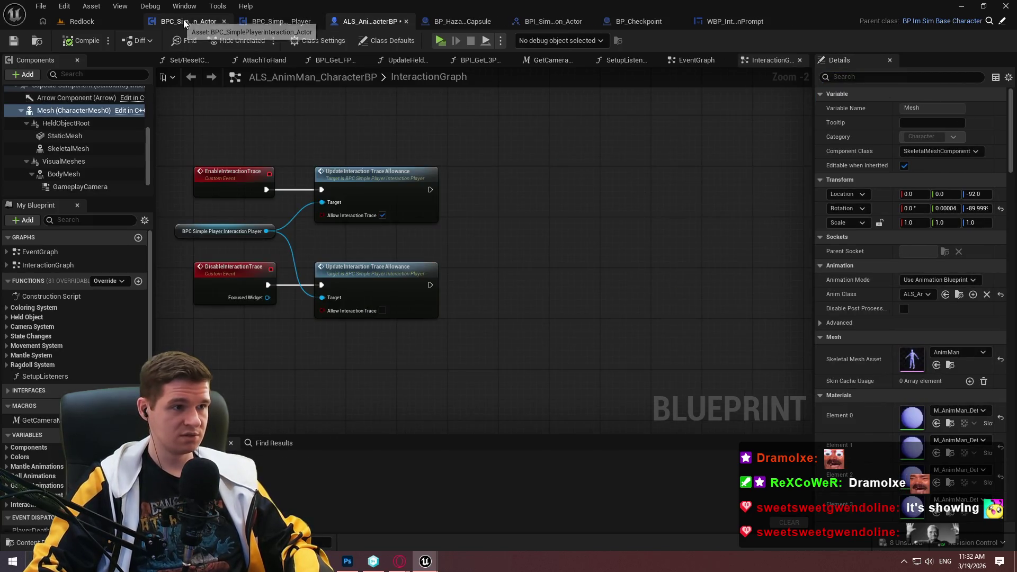
# Switch to BPC_SimplePlayerInteraction_Actor and review the CreateInteractionPrompt logic
pyautogui.click(182, 22)
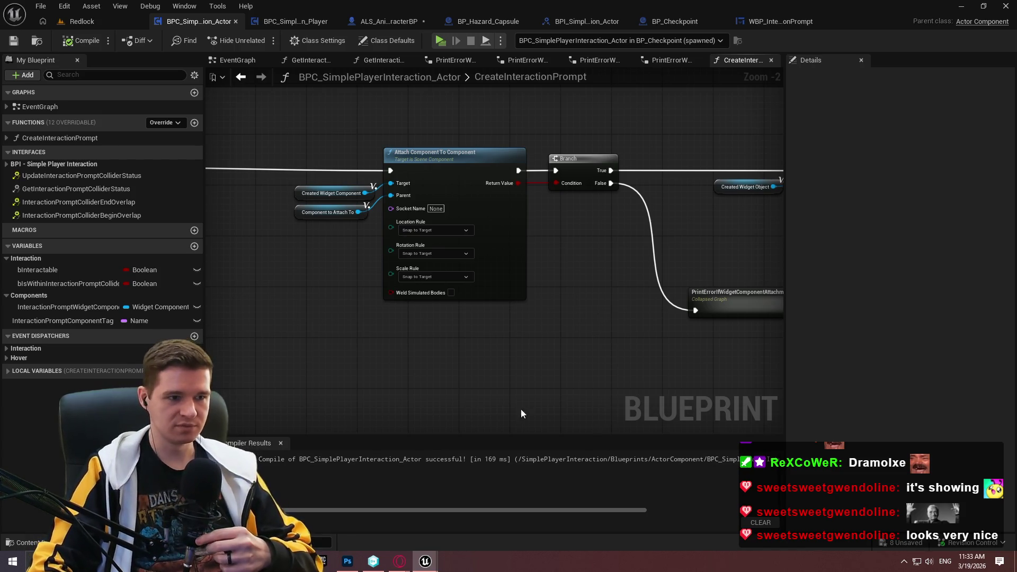
pyautogui.scroll(-3, 561, 422)
pyautogui.moveTo(461, 259)
pyautogui.mouseDown()
pyautogui.moveTo(498, 177)
pyautogui.moveTo(515, 261)
pyautogui.moveTo(530, 254)
pyautogui.mouseUp()
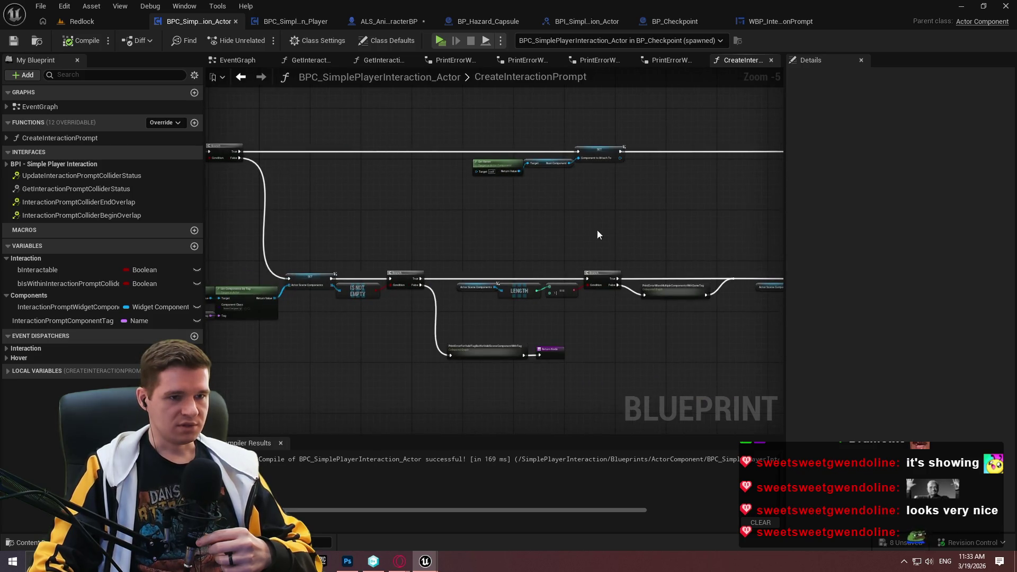
pyautogui.scroll(-2, 584, 233)
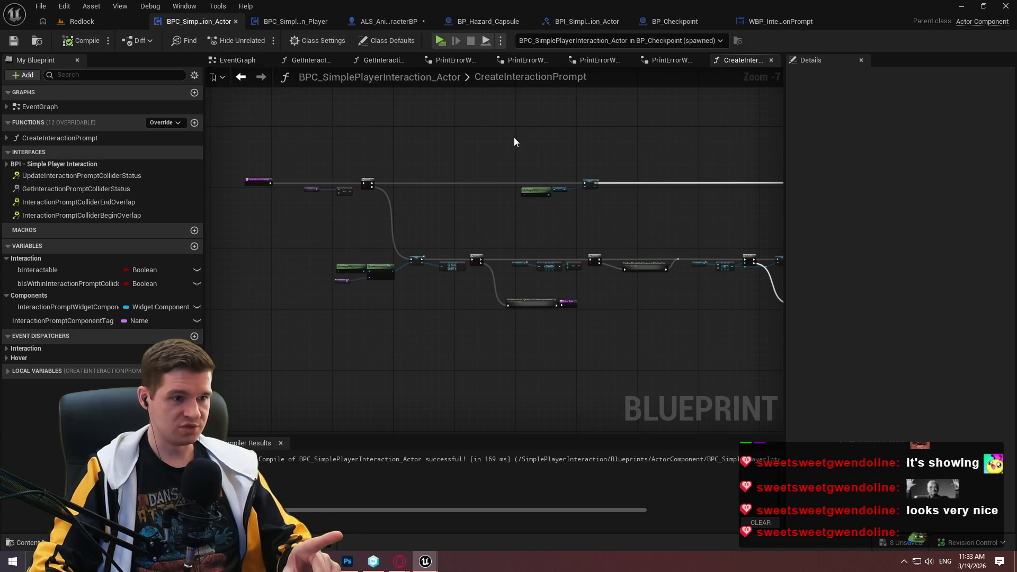
# In the EventGraph, drop and delete a stray InteractionPromptWidgetComponent getter, then add a new function
pyautogui.click(233, 61)
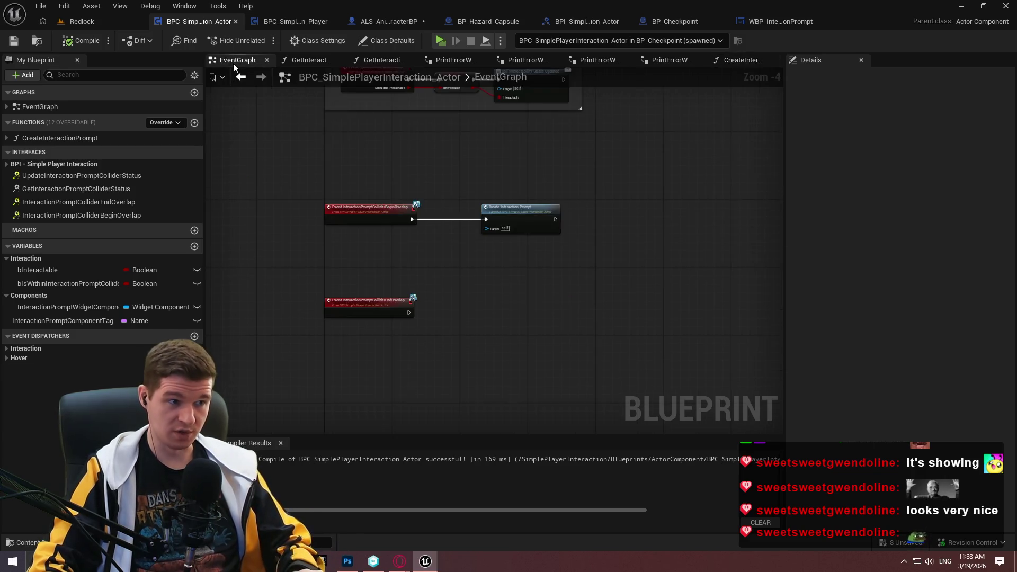
pyautogui.scroll(3, 503, 249)
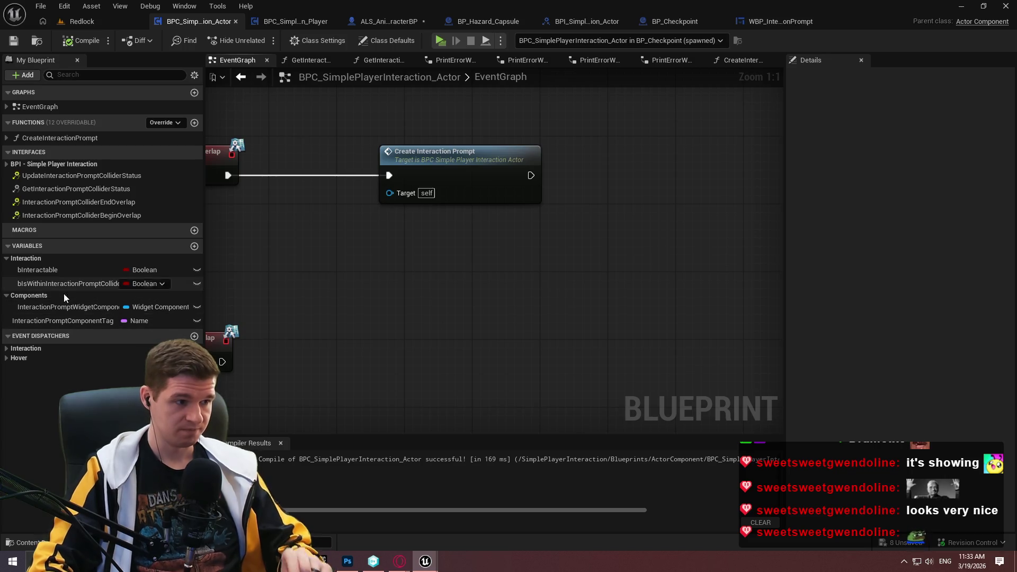
pyautogui.moveTo(59, 307)
pyautogui.mouseDown()
pyautogui.moveTo(360, 329)
pyautogui.moveTo(302, 334)
pyautogui.mouseUp()
pyautogui.click(345, 352)
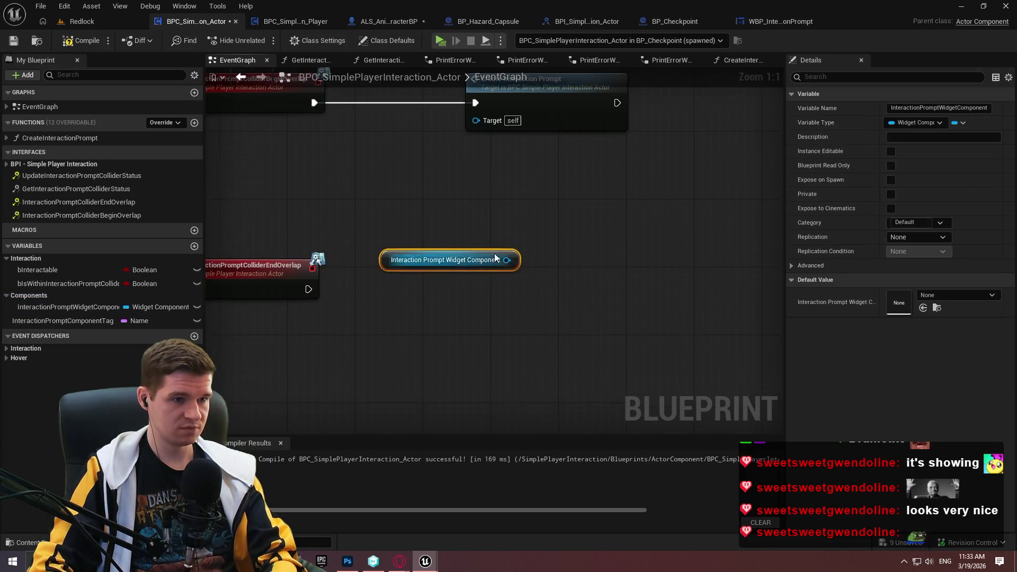
pyautogui.click(527, 275)
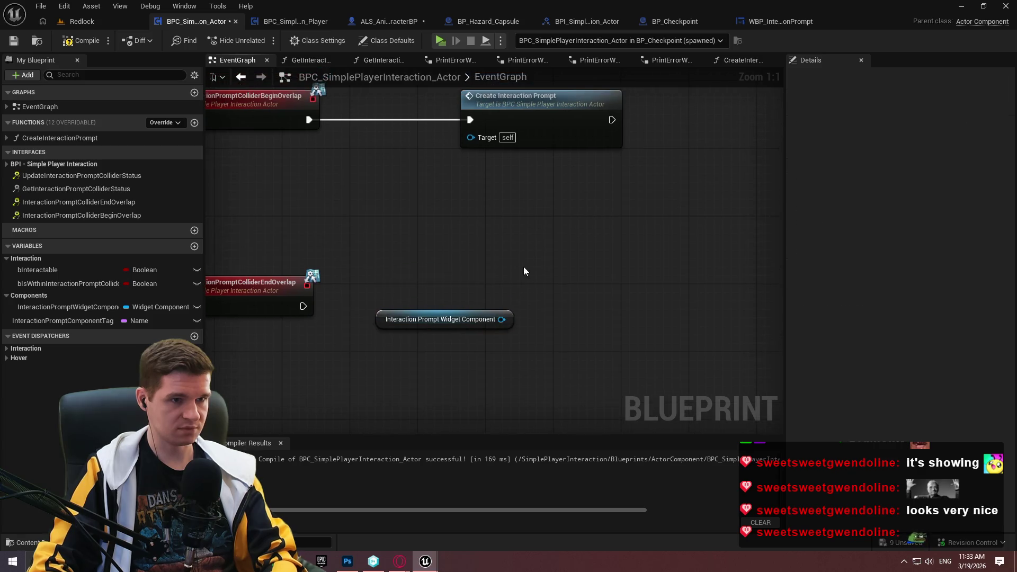
pyautogui.moveTo(409, 363); pyautogui.dragTo(409, 365)
pyautogui.press('Delete')
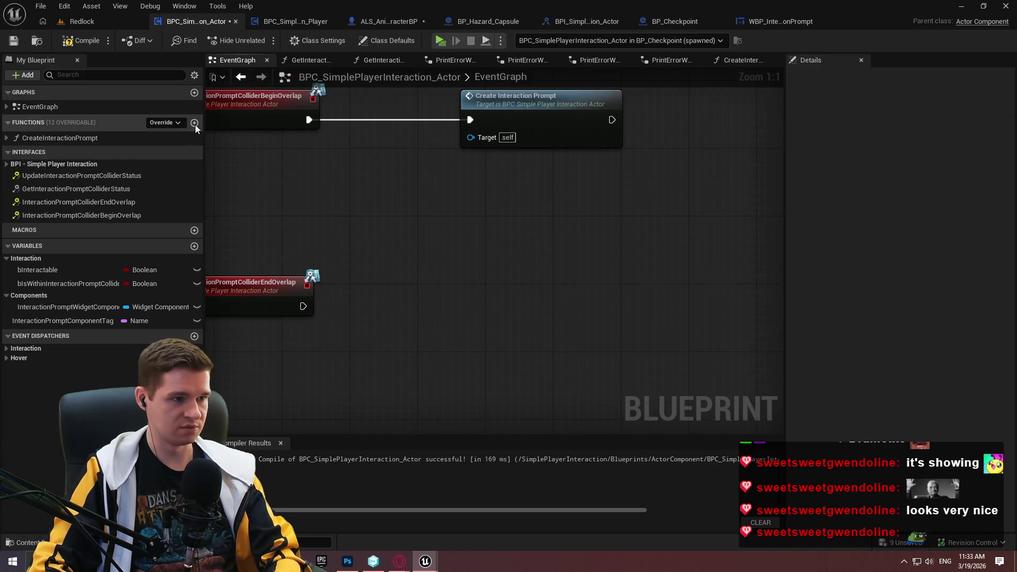
pyautogui.click(194, 123)
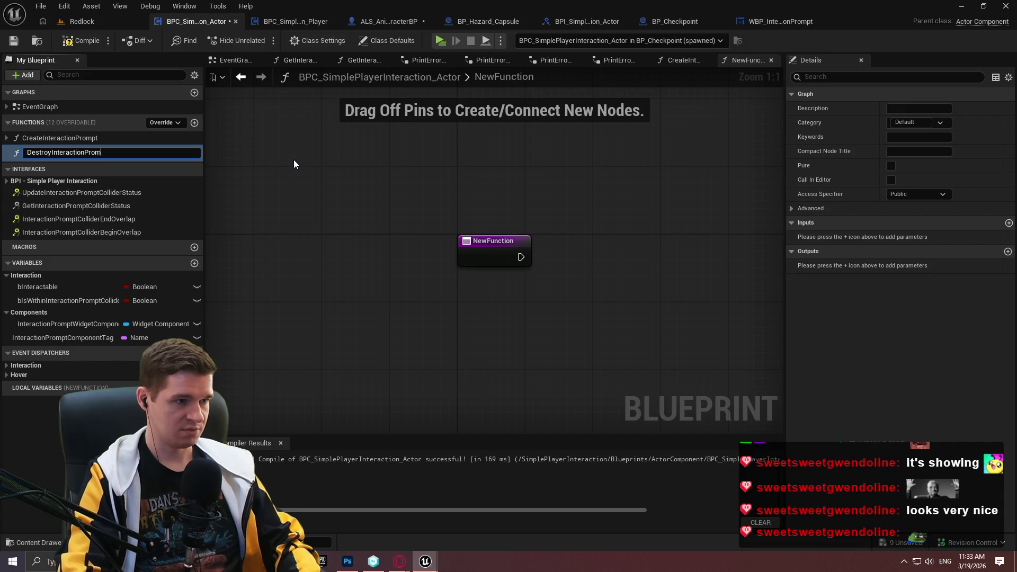
# Name the function DestroyInteractionPrompt and feed an InteractionPromptWidgetComponent getter into an Is Valid node
pyautogui.write('pt')
pyautogui.press('Return')
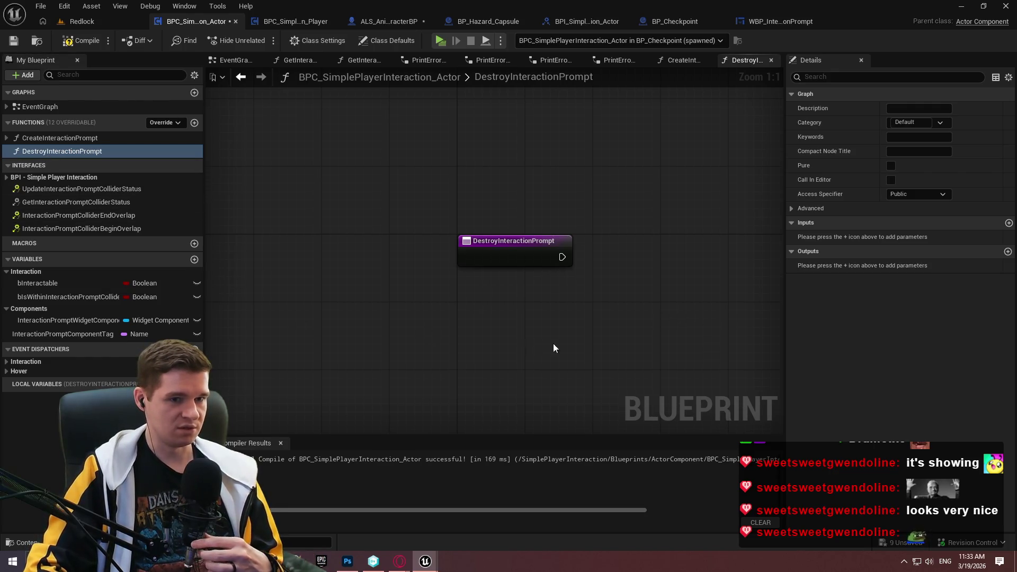
pyautogui.moveTo(73, 321); pyautogui.dragTo(354, 290)
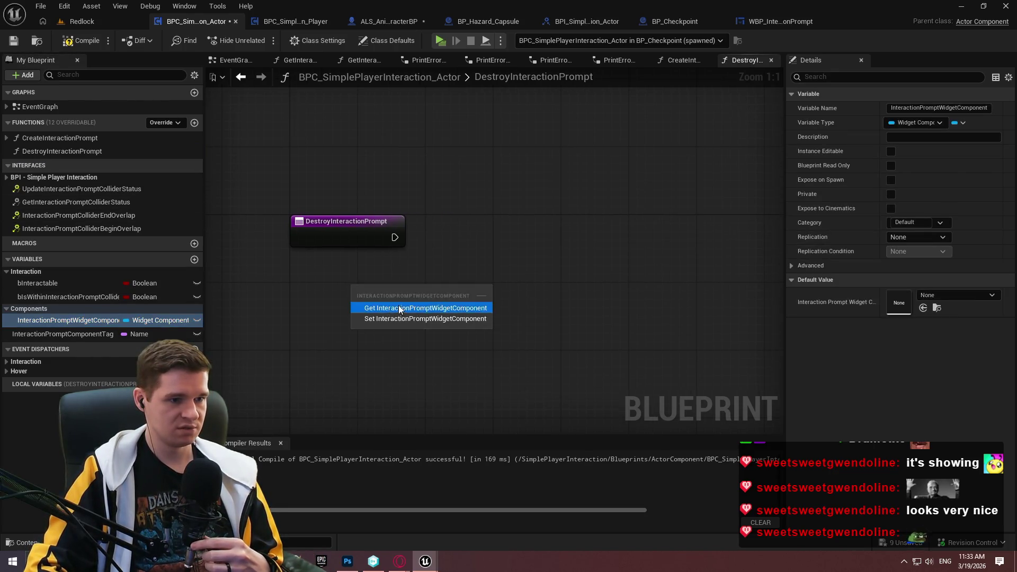
pyautogui.click(392, 307)
pyautogui.moveTo(475, 292); pyautogui.dragTo(547, 284)
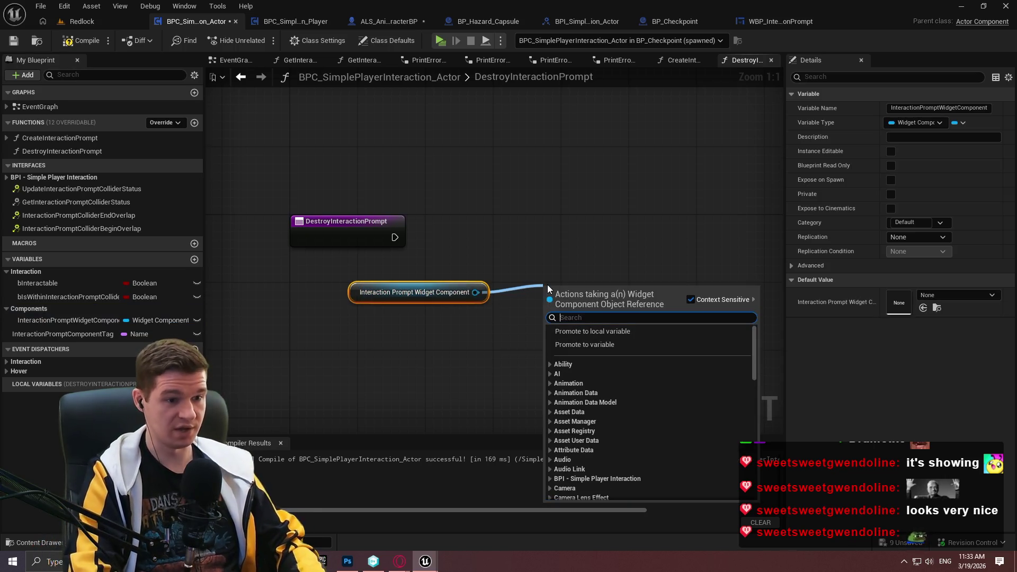
pyautogui.write('isvalid')
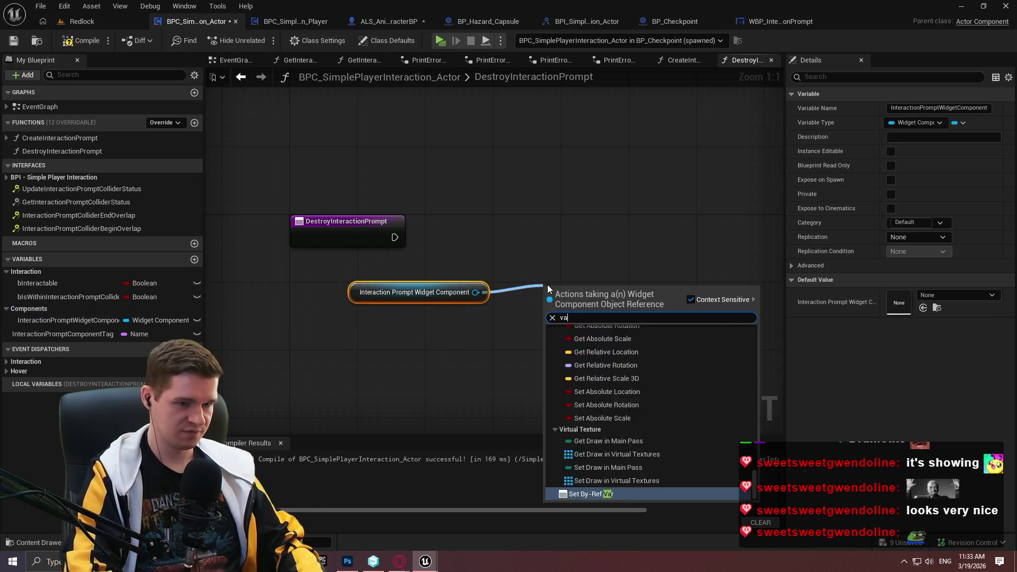
pyautogui.press('Return')
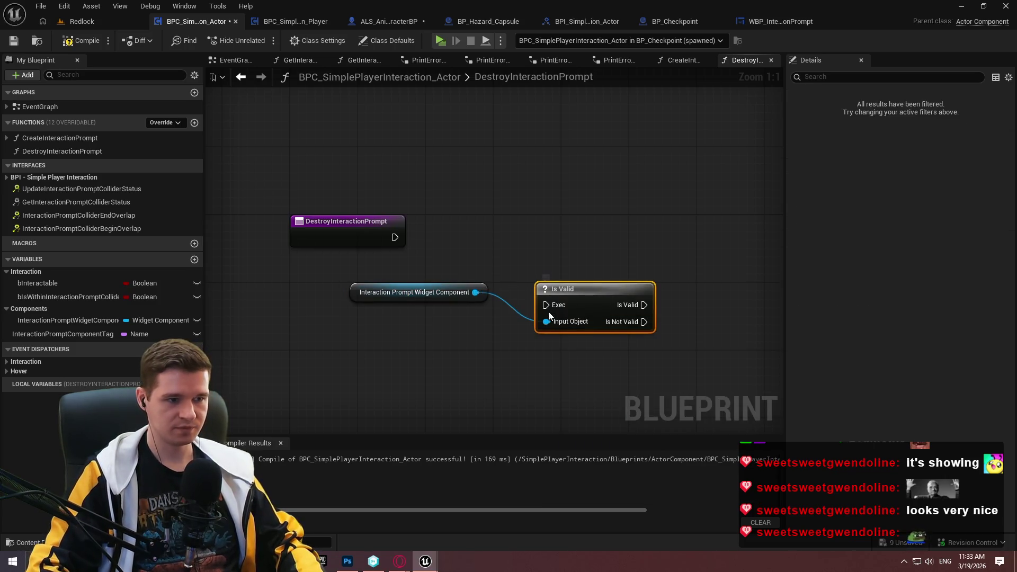
# Line up Is Valid and the getter with the function entry, then save the blueprint
pyautogui.moveTo(575, 291)
pyautogui.mouseDown()
pyautogui.moveTo(604, 230)
pyautogui.moveTo(659, 227)
pyautogui.mouseUp()
pyautogui.click(494, 290)
pyautogui.moveTo(487, 291); pyautogui.dragTo(631, 253)
pyautogui.click(621, 297)
pyautogui.click(546, 259)
pyautogui.click(685, 290)
pyautogui.moveTo(685, 290); pyautogui.dragTo(560, 295)
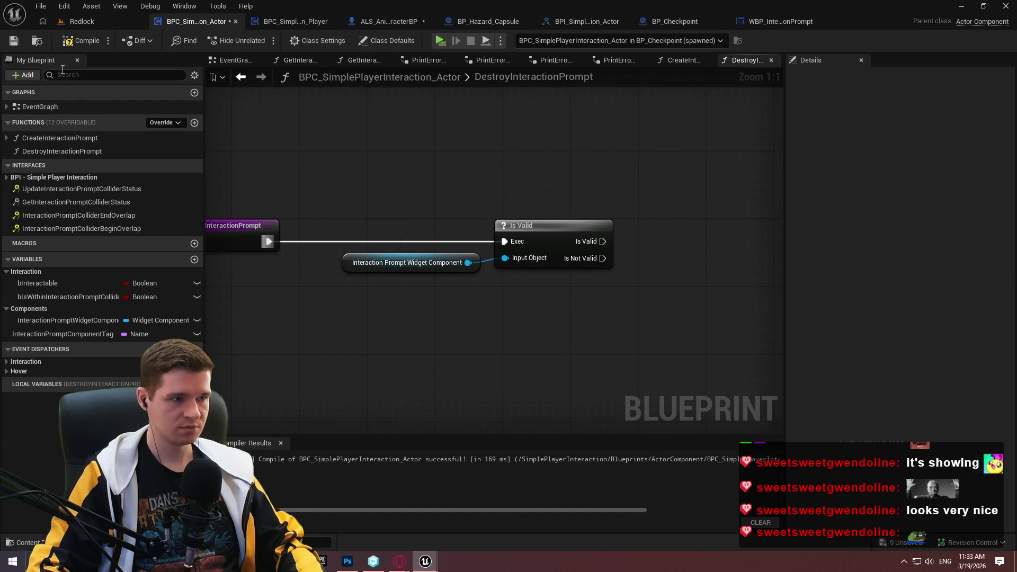
pyautogui.click(22, 43)
pyautogui.moveTo(427, 210)
pyautogui.mouseDown()
pyautogui.moveTo(575, 230)
pyautogui.moveTo(405, 211)
pyautogui.mouseUp()
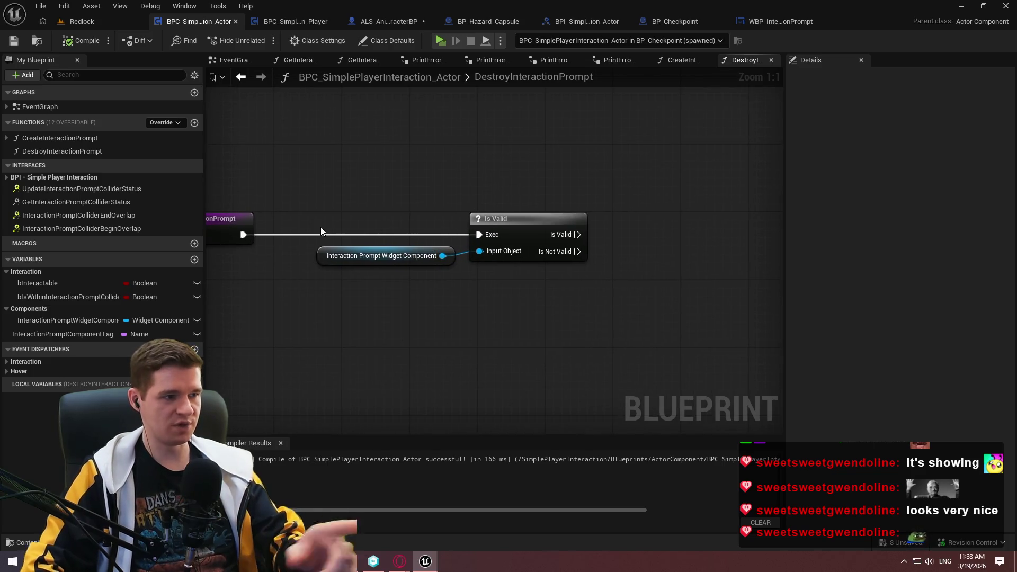
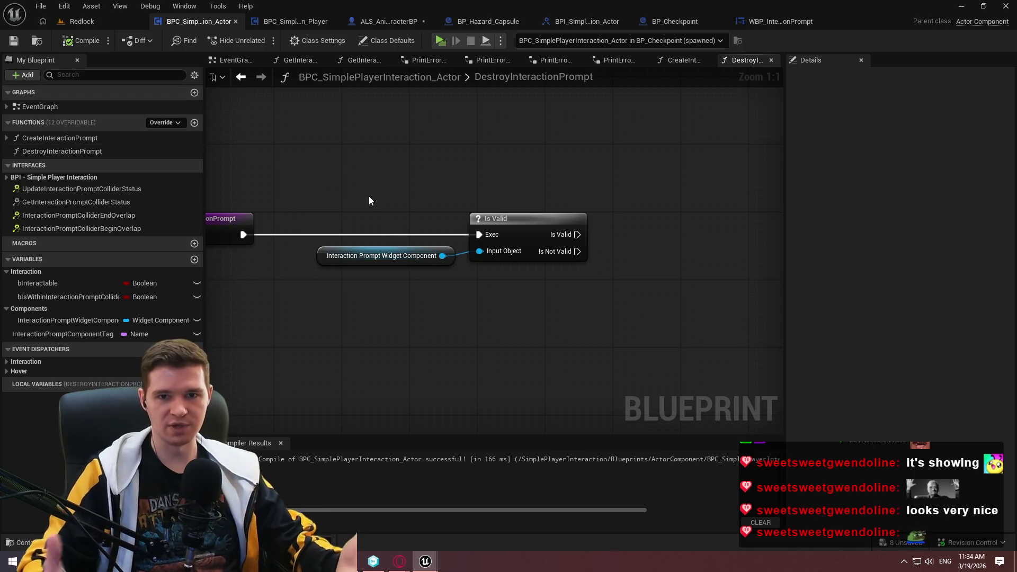
# Add a Destroy Component node on a copied widget component getter, run when Is Valid succeeds
pyautogui.moveTo(570, 301)
pyautogui.mouseDown()
pyautogui.moveTo(550, 332)
pyautogui.moveTo(358, 321)
pyautogui.moveTo(534, 306)
pyautogui.mouseUp()
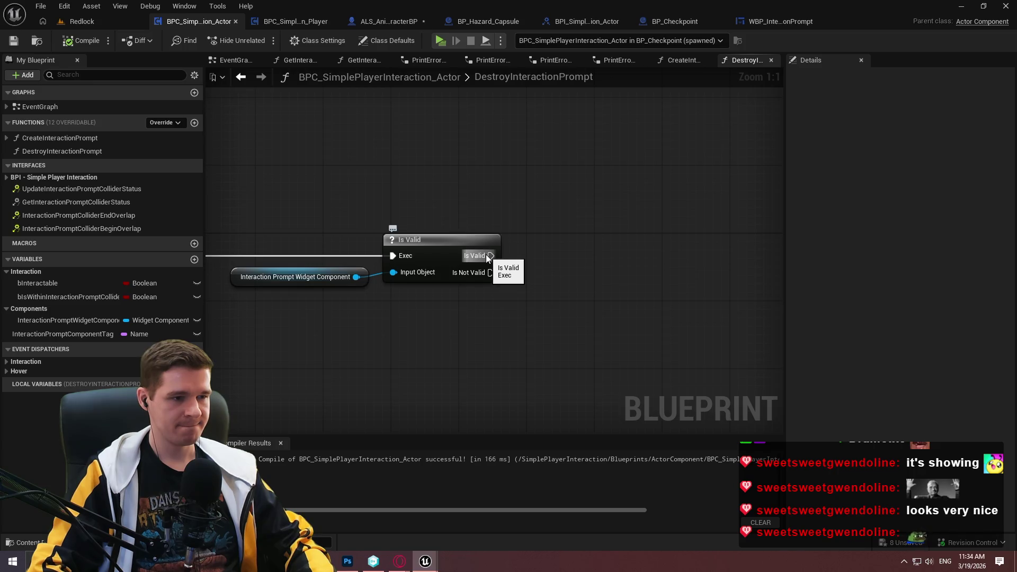
pyautogui.click(314, 276)
pyautogui.hotkey('ctrl', 'c')
pyautogui.hotkey('ctrl', 'v')
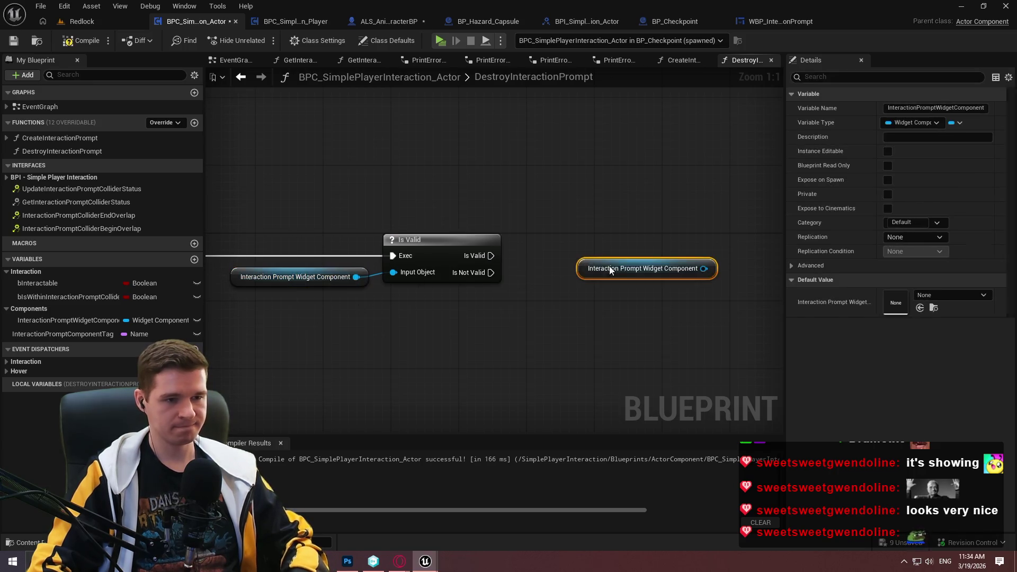
pyautogui.moveTo(704, 269); pyautogui.dragTo(767, 252)
pyautogui.write('destroy')
pyautogui.click(832, 330)
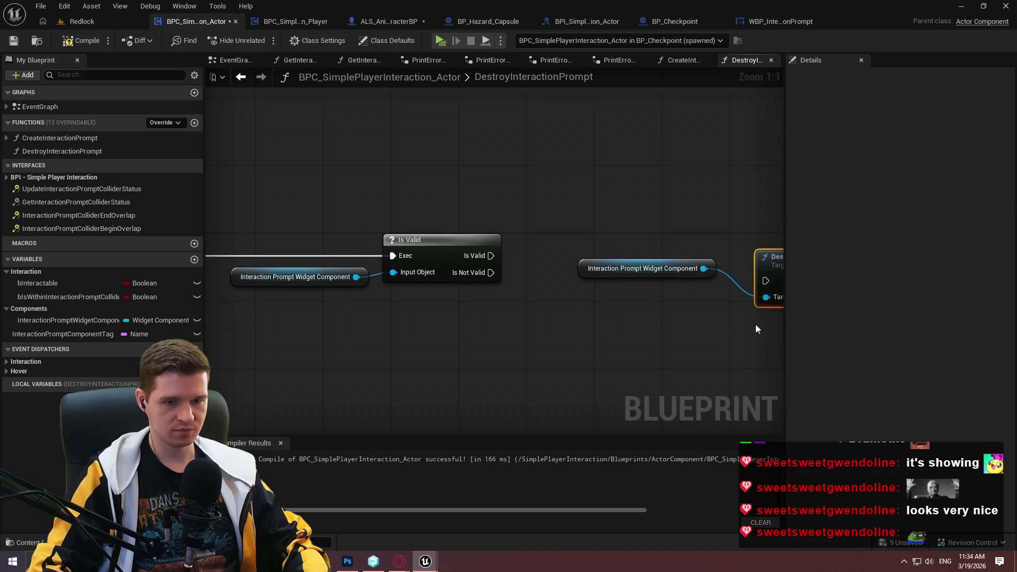
pyautogui.moveTo(787, 319); pyautogui.dragTo(642, 296)
pyautogui.moveTo(384, 262)
pyautogui.mouseDown()
pyautogui.moveTo(658, 287)
pyautogui.moveTo(733, 254)
pyautogui.mouseUp()
pyautogui.moveTo(606, 272); pyautogui.dragTo(665, 288)
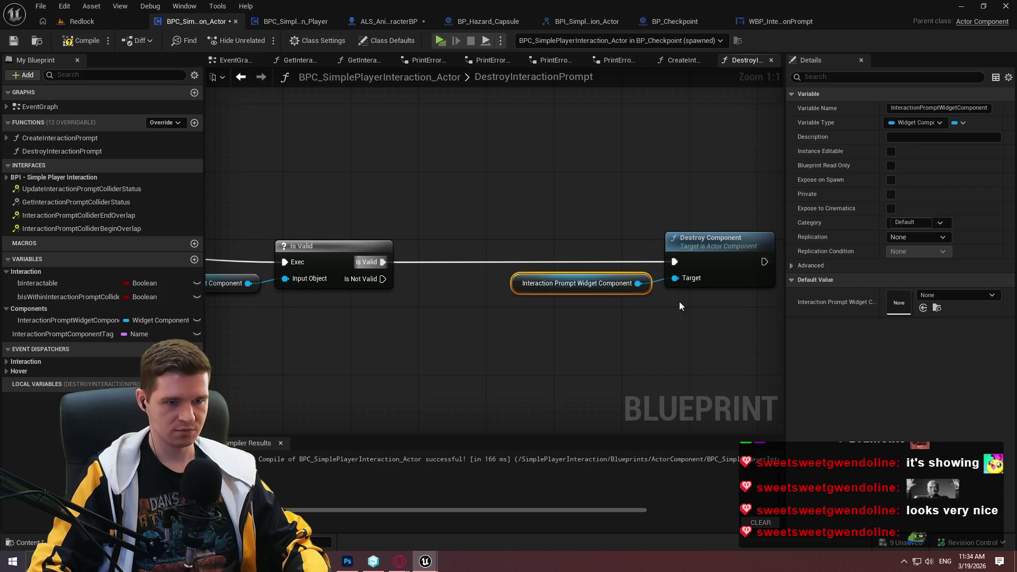
# End both Is Valid branches in Return Nodes, then compile and save the blueprint
pyautogui.moveTo(314, 262); pyautogui.dragTo(415, 358)
pyautogui.write('return')
pyautogui.click(456, 464)
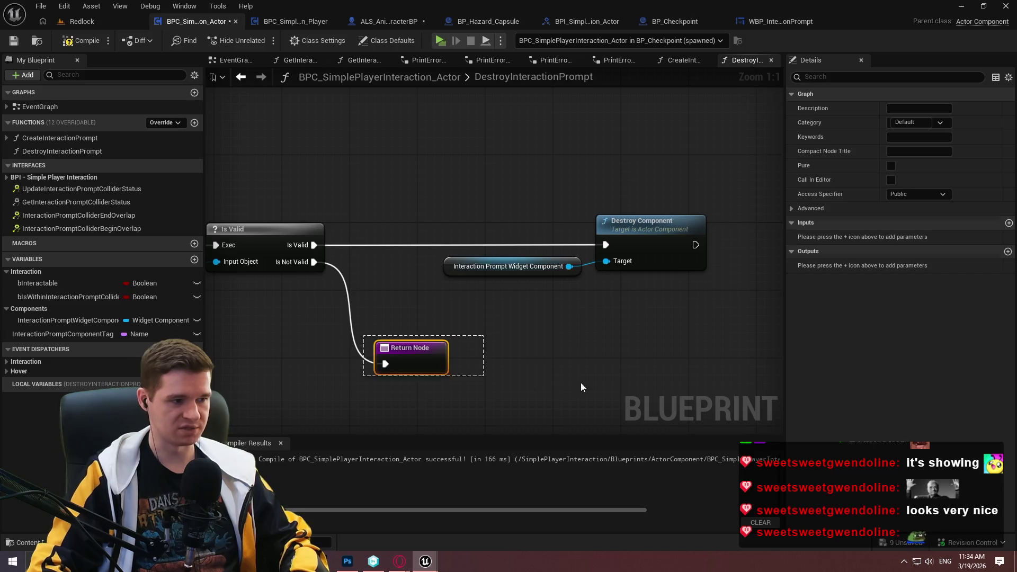
pyautogui.hotkey('ctrl', 'v')
pyautogui.moveTo(600, 249)
pyautogui.mouseDown()
pyautogui.moveTo(648, 267)
pyautogui.moveTo(679, 249)
pyautogui.mouseUp()
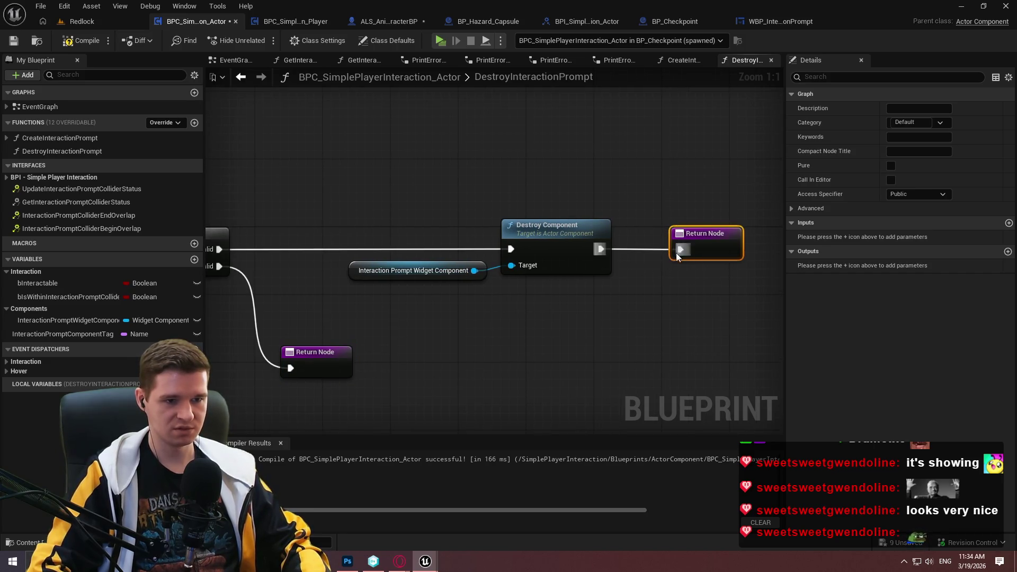
pyautogui.click(676, 272)
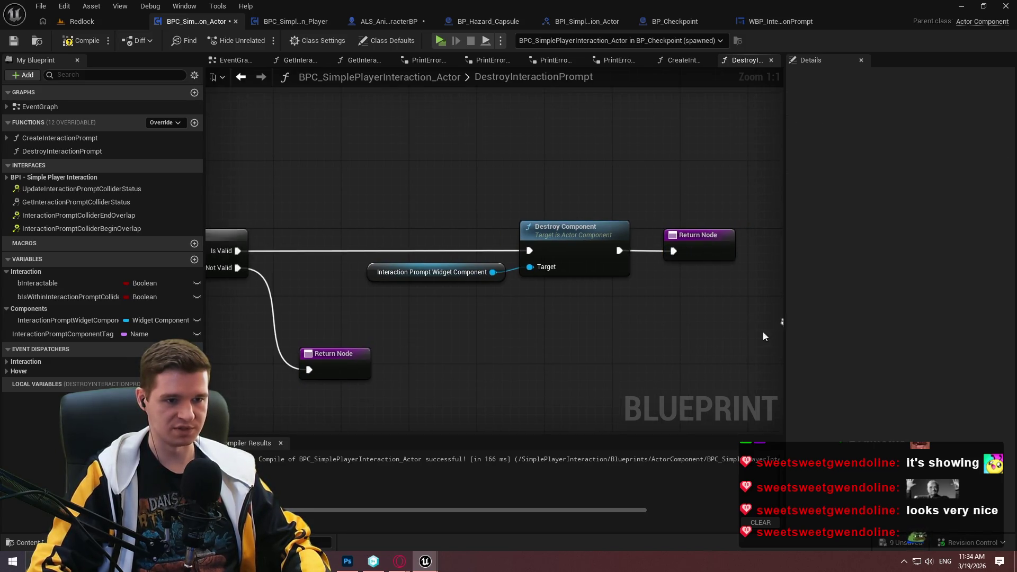
pyautogui.scroll(-5, 646, 318)
pyautogui.click(80, 42)
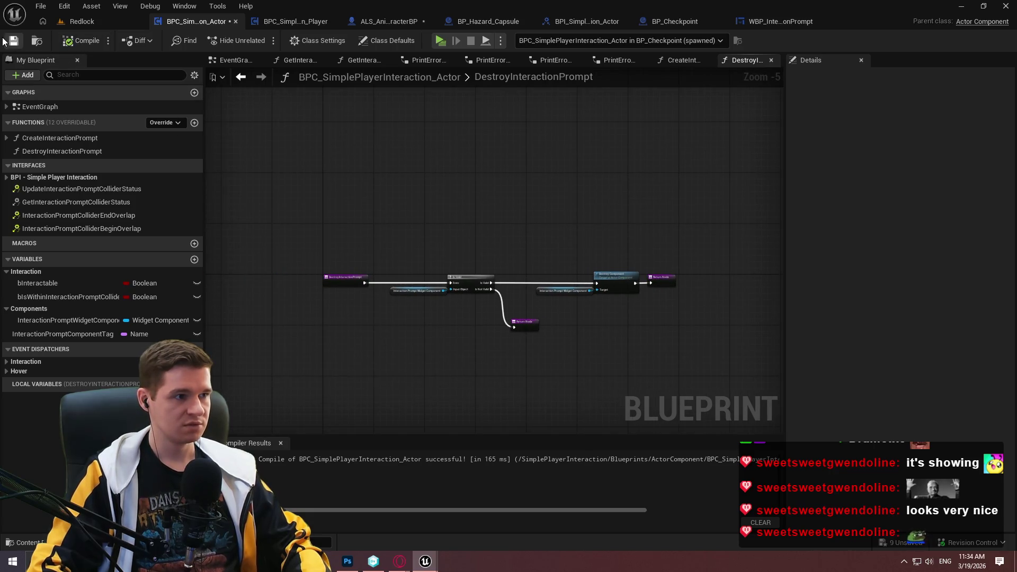
# In the EventGraph, call Destroy Interaction Prompt from InteractionPromptColliderEndOverlap and compile
pyautogui.click(226, 62)
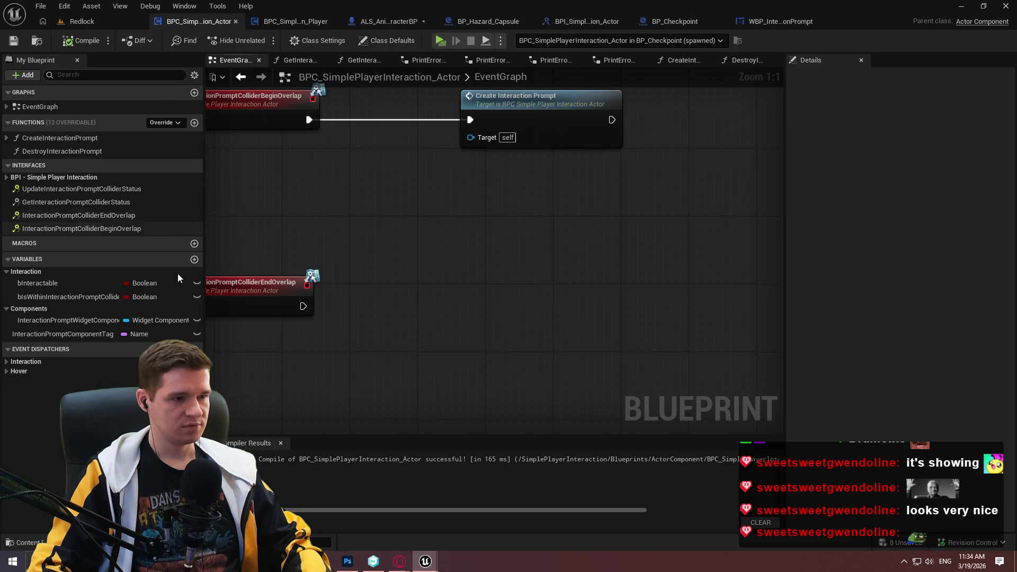
pyautogui.moveTo(62, 151)
pyautogui.mouseDown()
pyautogui.moveTo(477, 233)
pyautogui.moveTo(352, 288)
pyautogui.moveTo(360, 299)
pyautogui.mouseUp()
pyautogui.moveTo(543, 257); pyautogui.dragTo(576, 294)
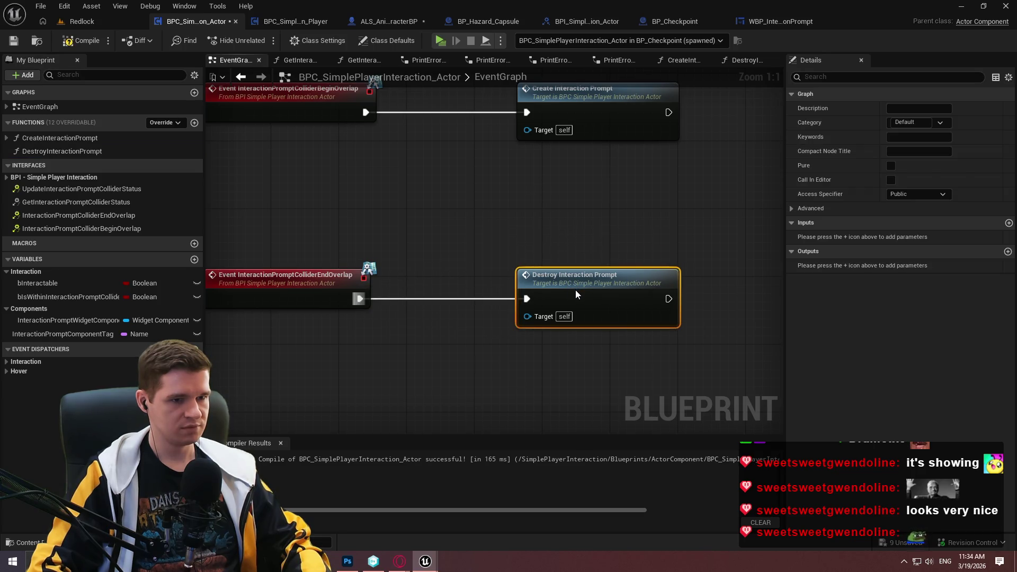
pyautogui.click(572, 252)
pyautogui.click(67, 47)
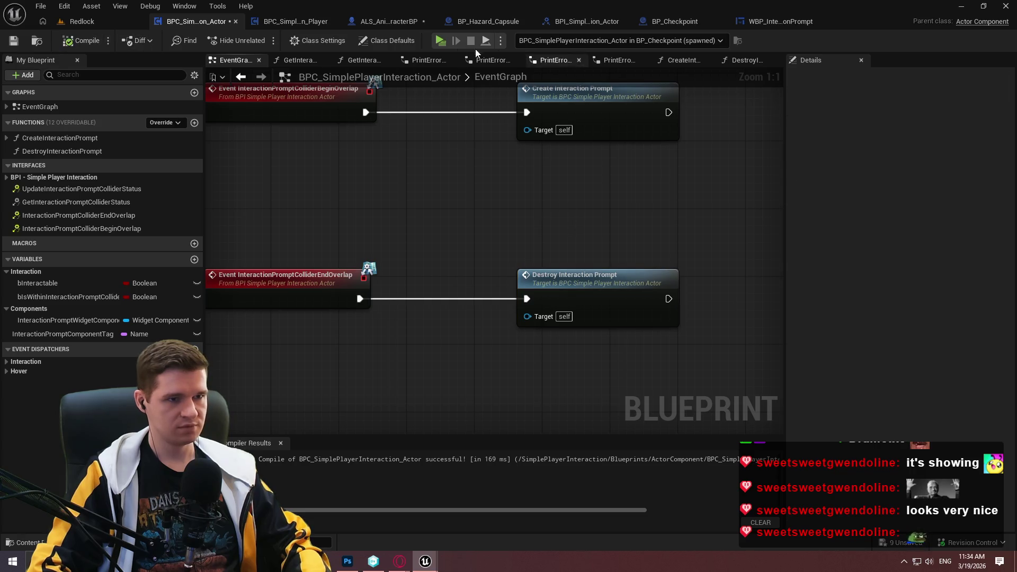
pyautogui.hotkey('alt', 'p')
pyautogui.click(509, 447)
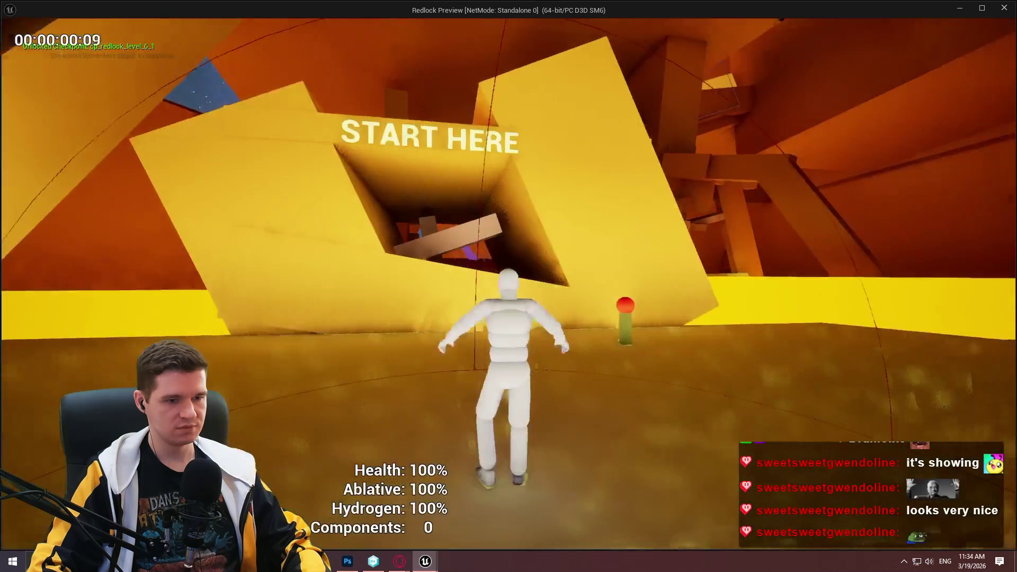
pyautogui.press('w')
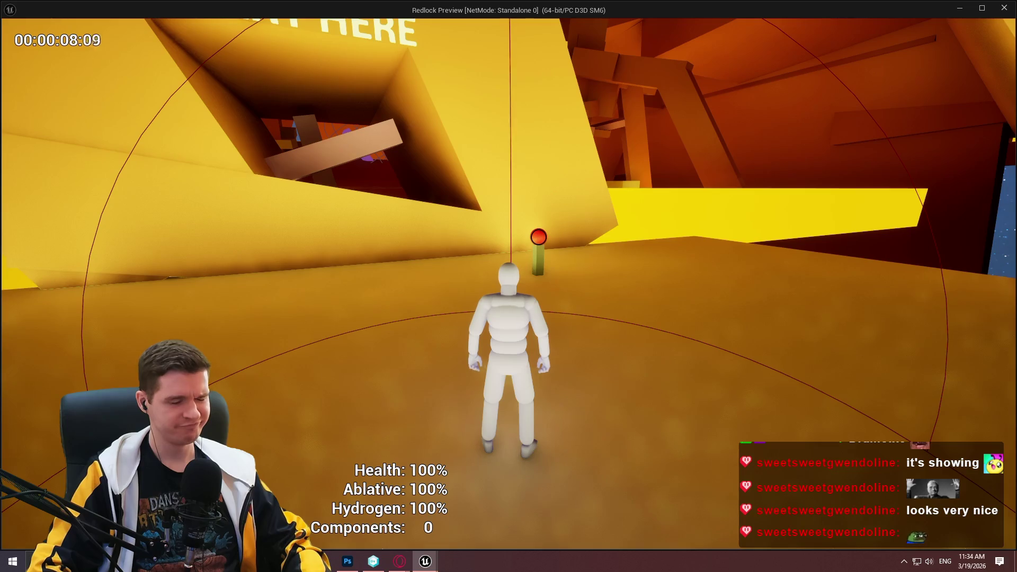
pyautogui.press('w')
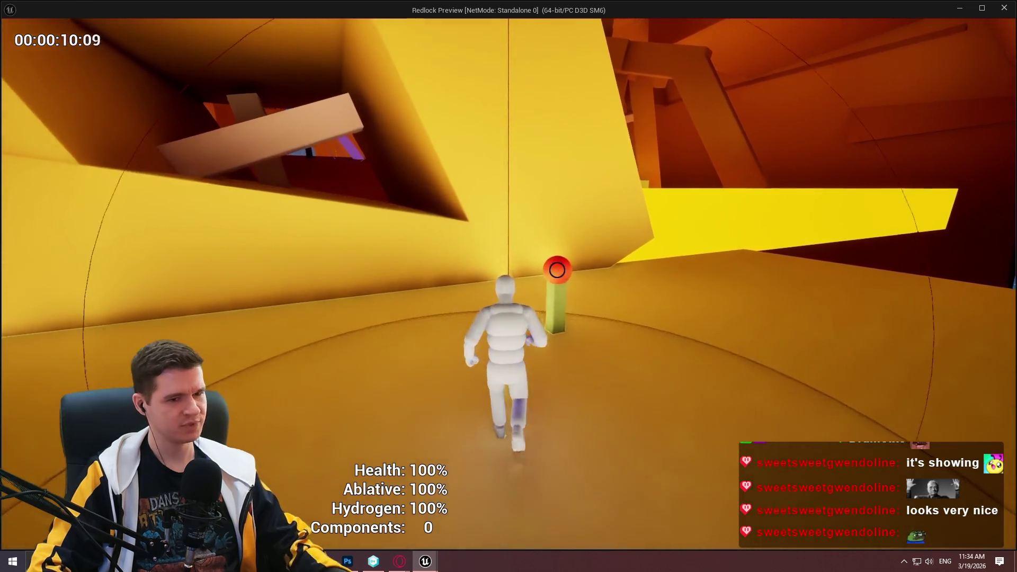
pyautogui.press('Escape')
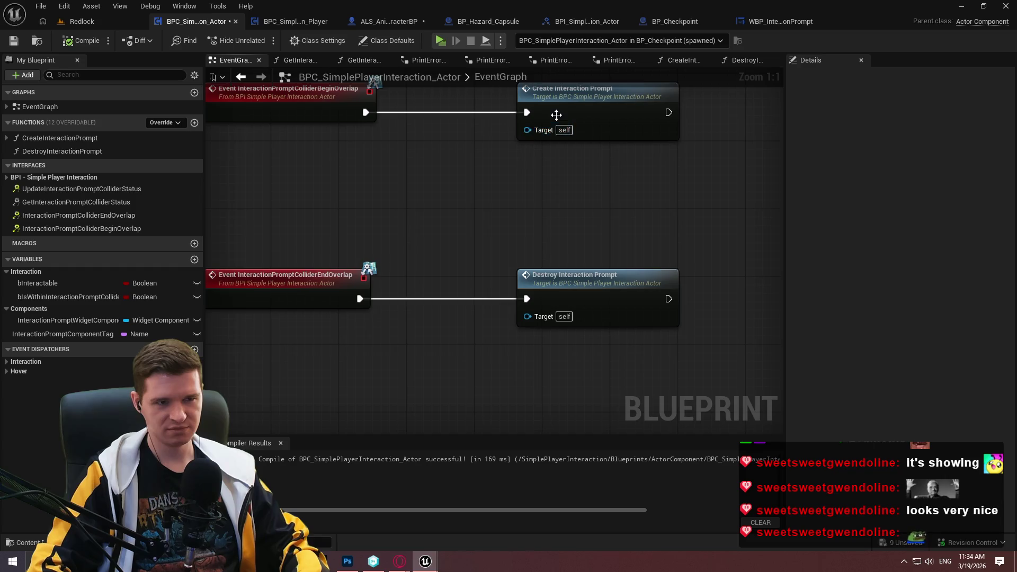
# In CreateInteractionPrompt, set InteractionPromptWidgetComponent from Created Widget Component before the Return Node
pyautogui.doubleClick(557, 115)
pyautogui.scroll(3, 484, 283)
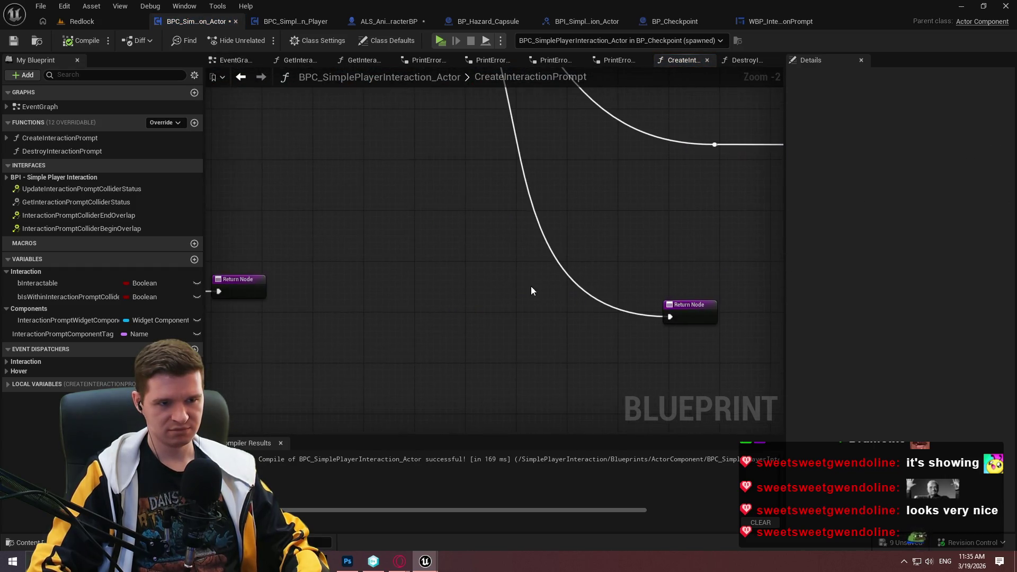
pyautogui.moveTo(69, 320)
pyautogui.mouseDown()
pyautogui.moveTo(495, 365)
pyautogui.moveTo(527, 398)
pyautogui.mouseUp()
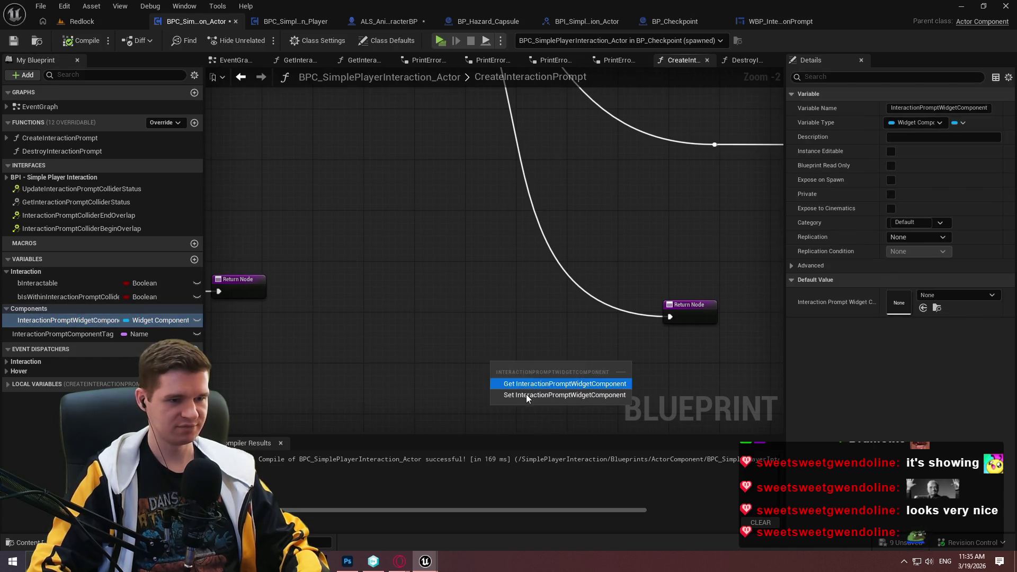
pyautogui.click(527, 395)
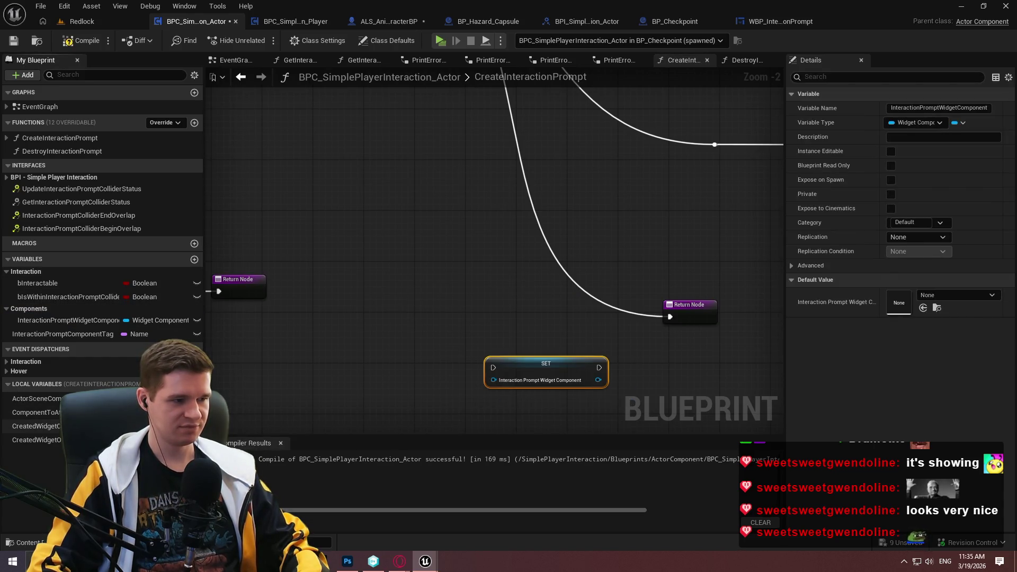
pyautogui.moveTo(58, 434)
pyautogui.mouseDown()
pyautogui.moveTo(494, 380)
pyautogui.moveTo(458, 121)
pyautogui.moveTo(354, 127)
pyautogui.mouseUp()
pyautogui.moveTo(429, 290)
pyautogui.mouseDown()
pyautogui.moveTo(528, 235)
pyautogui.moveTo(519, 281)
pyautogui.mouseUp()
pyautogui.moveTo(564, 337); pyautogui.dragTo(326, 282)
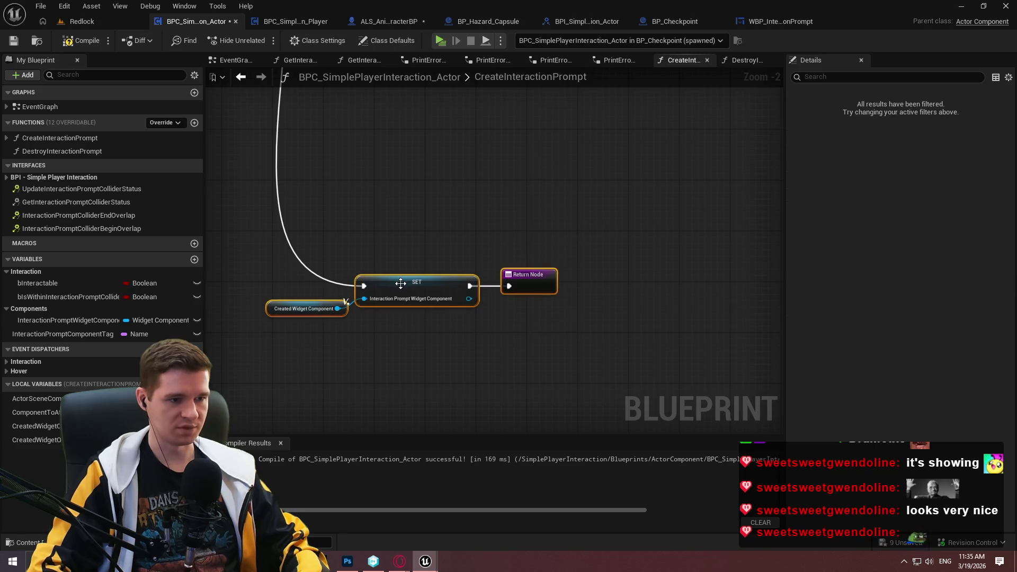
pyautogui.scroll(-3, 502, 222)
pyautogui.click(457, 259)
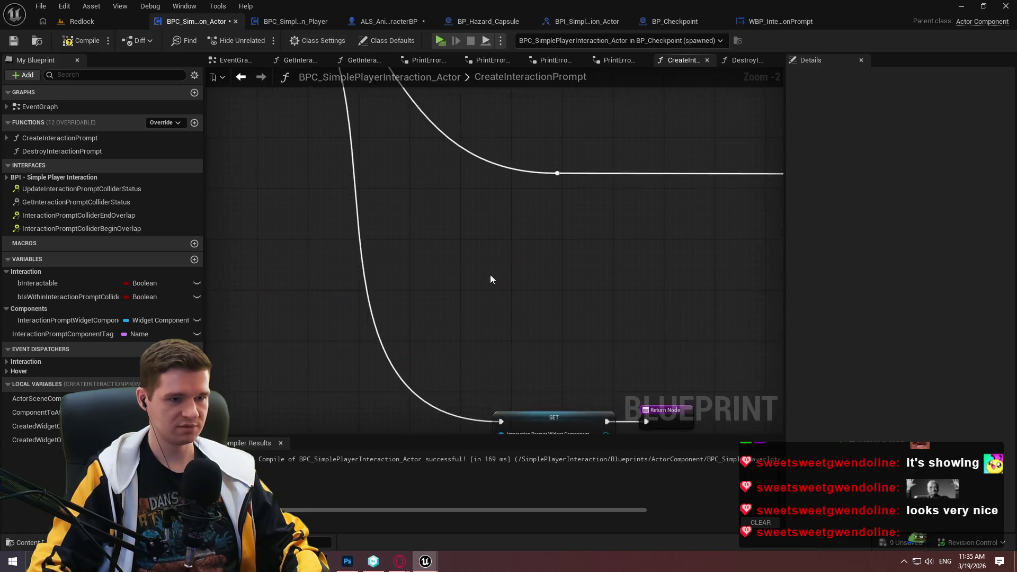
# Compile the blueprint and start a test play of the level
pyautogui.click(92, 41)
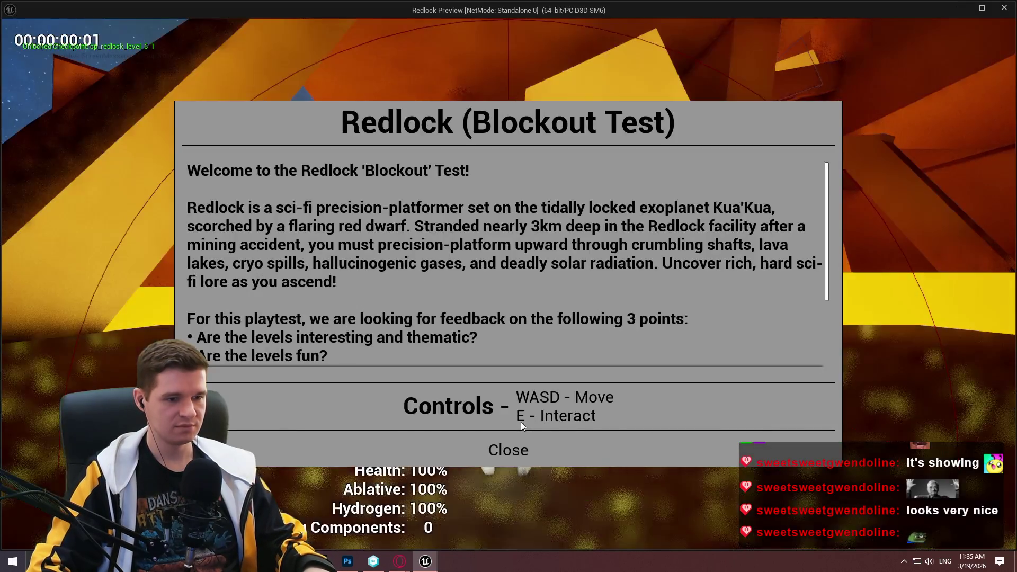
pyautogui.click(510, 447)
pyautogui.press('w')
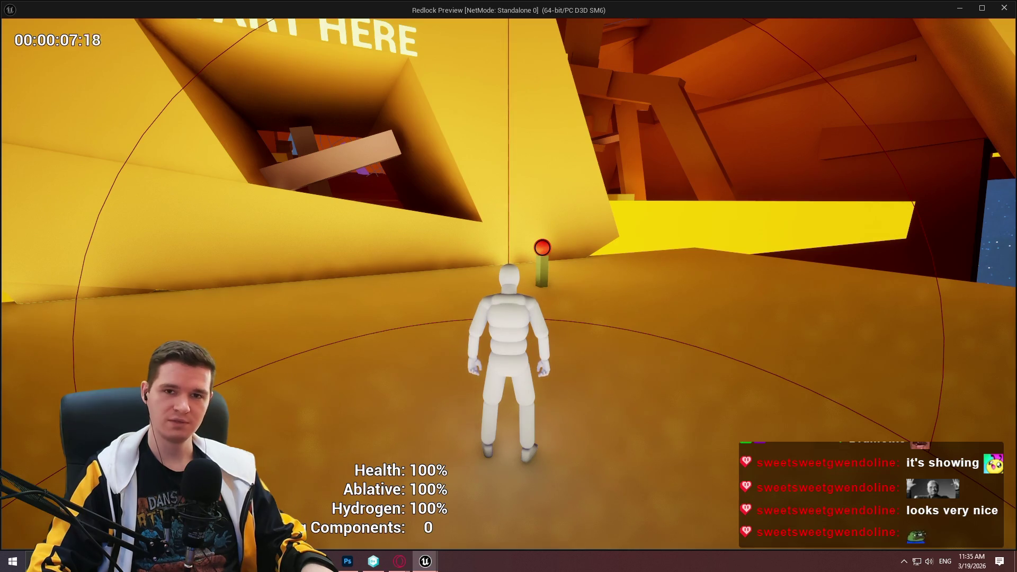
# End the test play, inspect the Created Widget Component setter, then open DestroyInteractionPrompt's entry node options
pyautogui.press('Escape')
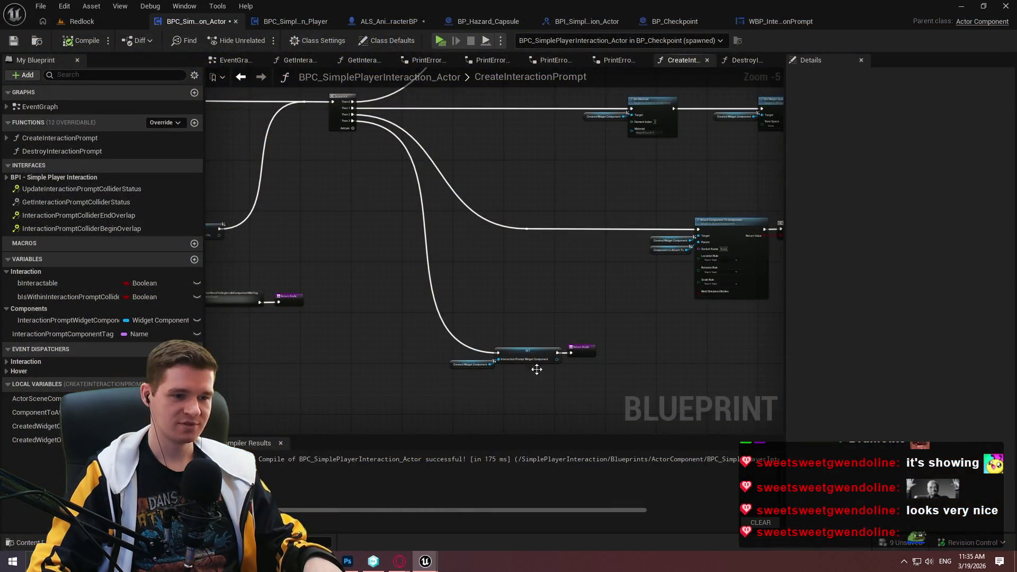
pyautogui.scroll(5, 549, 361)
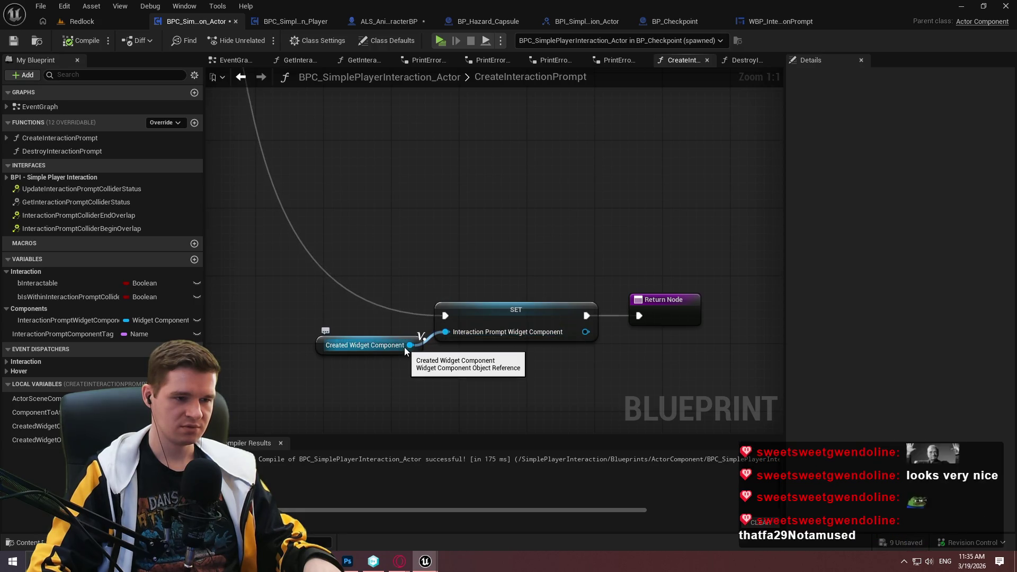
pyautogui.scroll(-3, 406, 351)
pyautogui.moveTo(555, 172)
pyautogui.mouseDown()
pyautogui.moveTo(662, 371)
pyautogui.moveTo(593, 307)
pyautogui.mouseUp()
pyautogui.scroll(3, 354, 185)
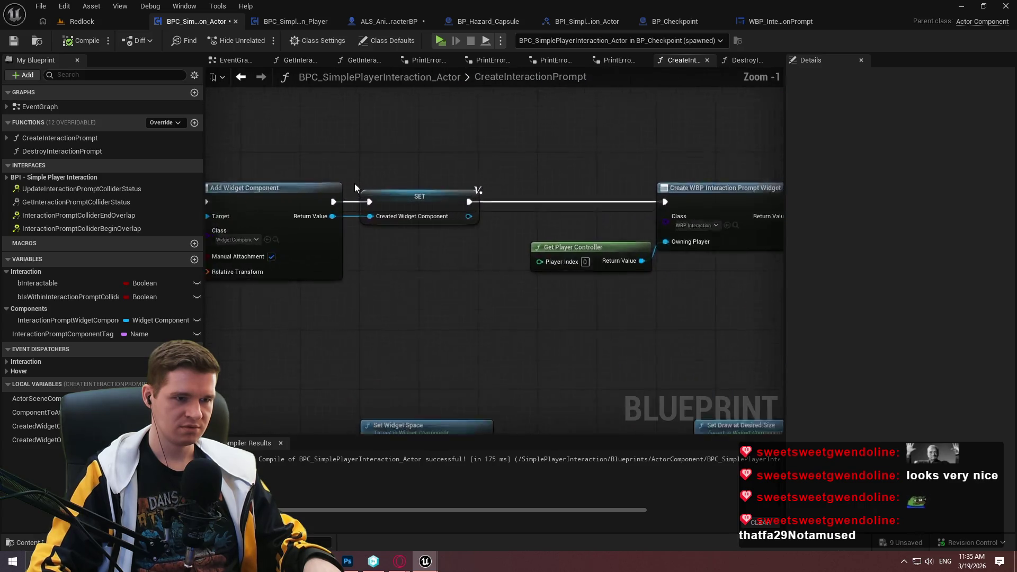
pyautogui.moveTo(418, 125); pyautogui.dragTo(411, 312)
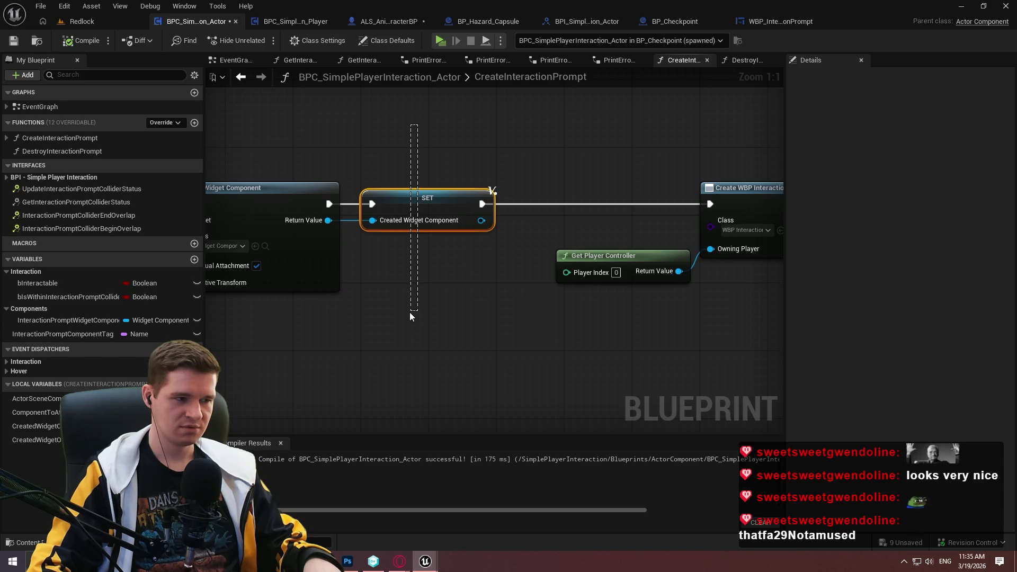
pyautogui.moveTo(411, 313); pyautogui.dragTo(410, 313)
pyautogui.click(745, 61)
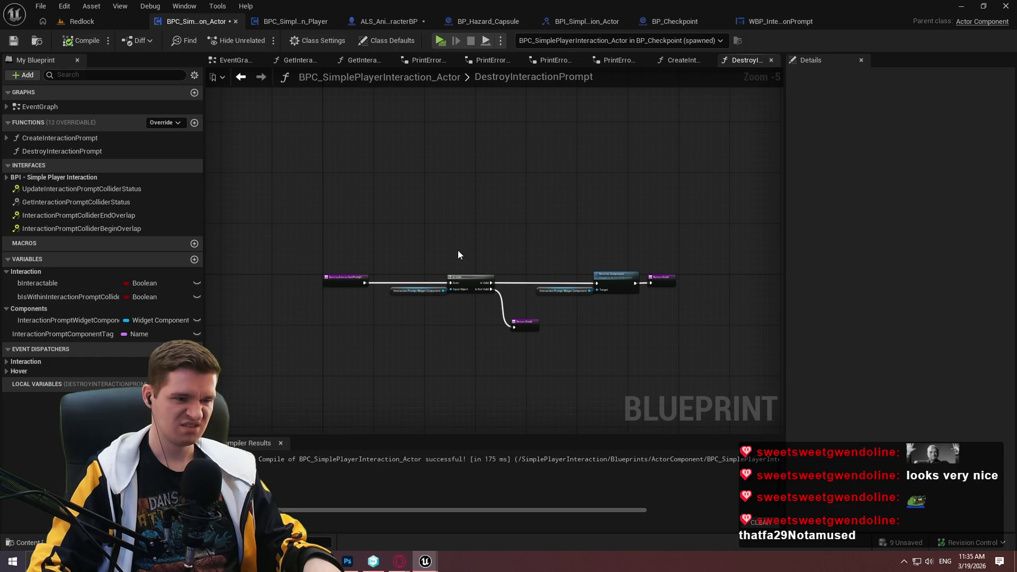
pyautogui.rightClick(364, 280)
# Put a breakpoint on DestroyInteractionPrompt and start a test play, running forward
pyautogui.click(400, 490)
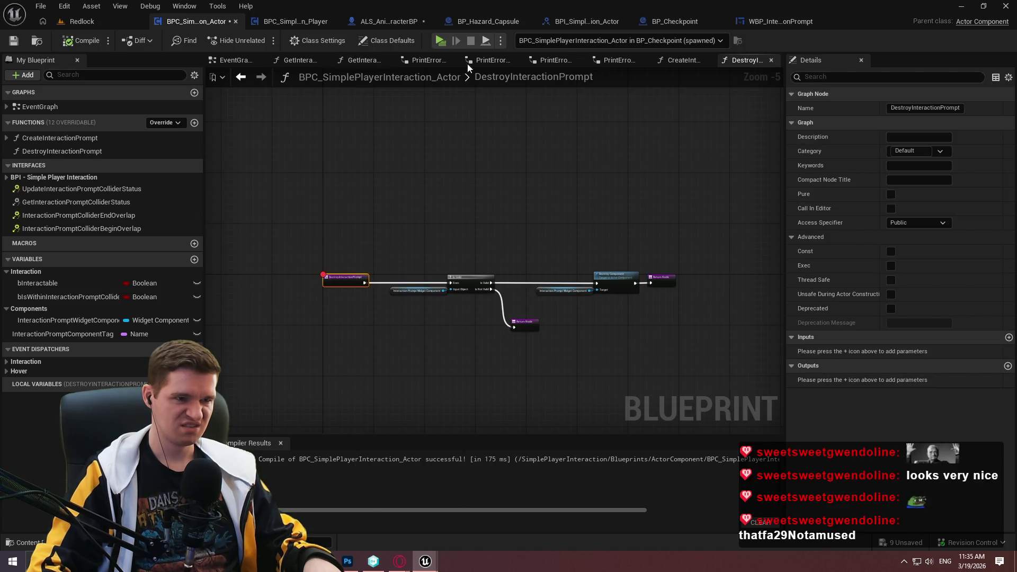
pyautogui.hotkey('alt', 'p')
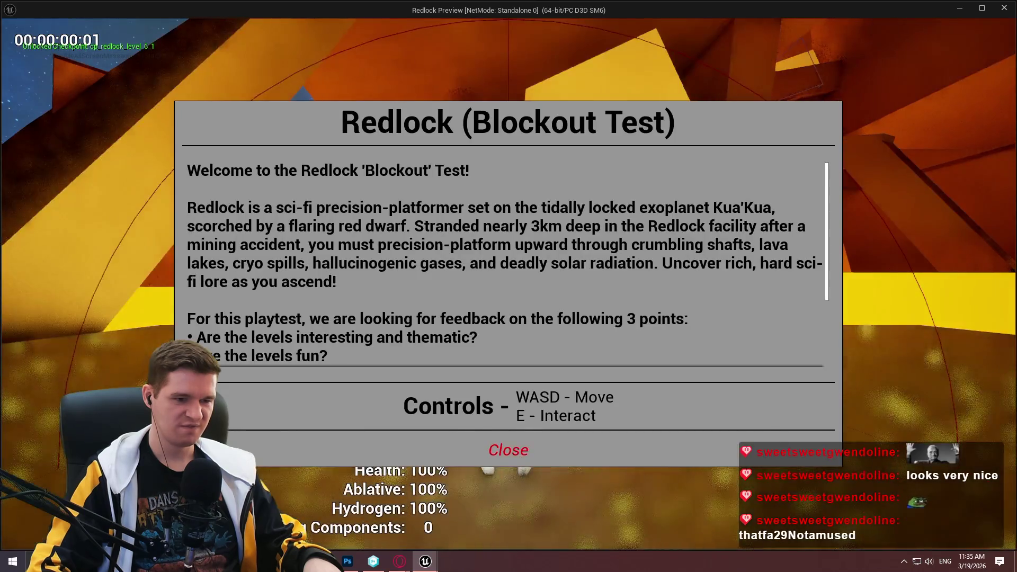
pyautogui.click(509, 447)
pyautogui.press('w')
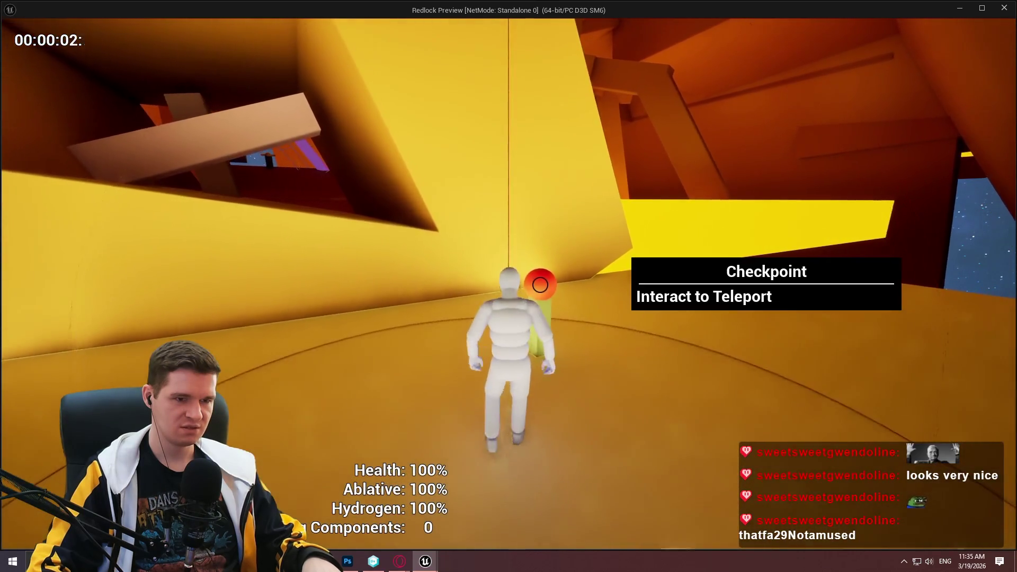
# Step to Destroy Component, inspect the widget component's debug value, and resume the game
pyautogui.press('F11')
pyautogui.press('F11')
pyautogui.press('F11')
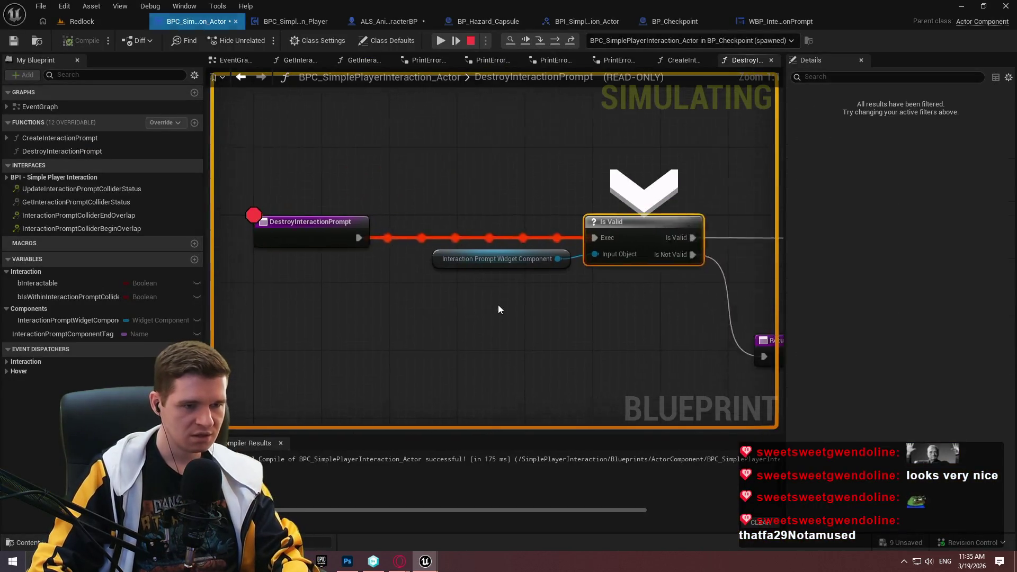
pyautogui.press('F11')
pyautogui.press('F11')
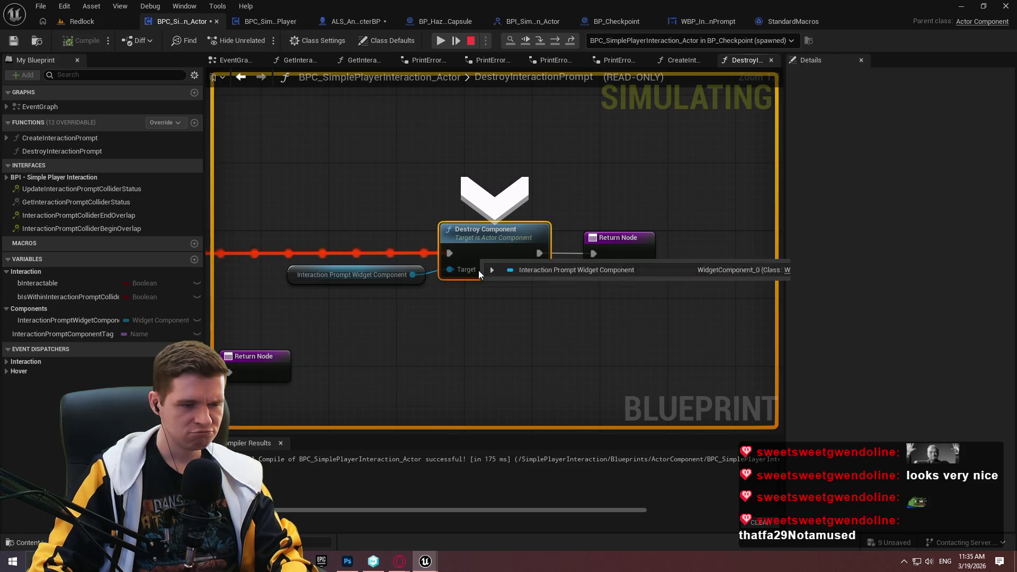
pyautogui.moveTo(491, 249)
pyautogui.moveTo(390, 273)
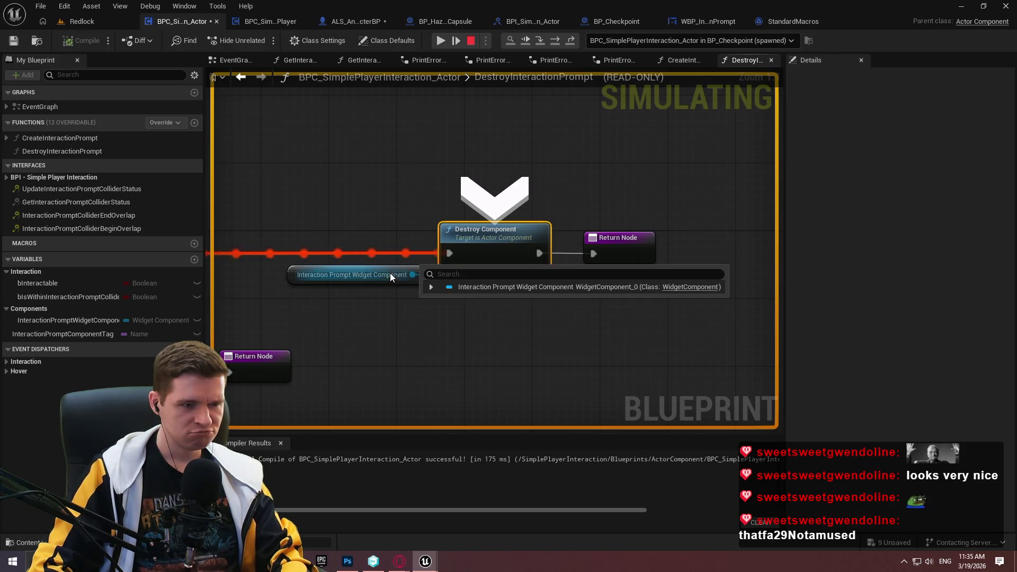
pyautogui.click(433, 289)
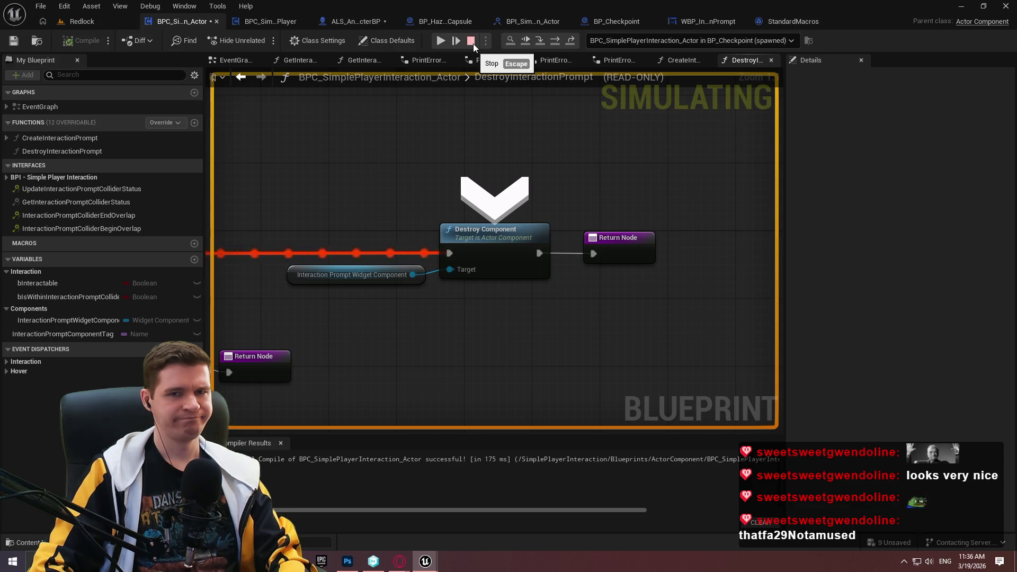
pyautogui.click(443, 42)
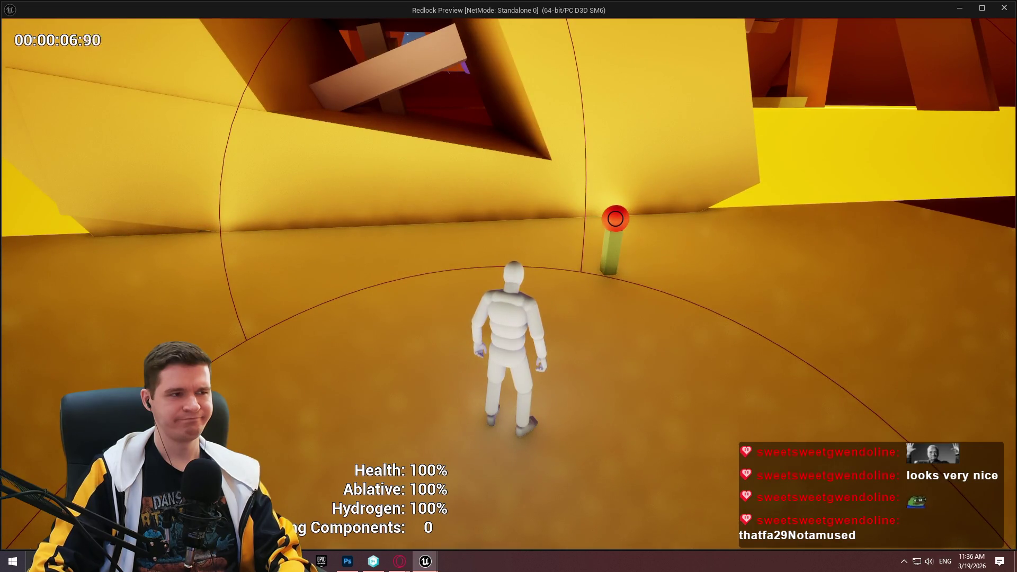
# End the play session and search for a 'remove' node from the widget component pin without adding one
pyautogui.press('e')
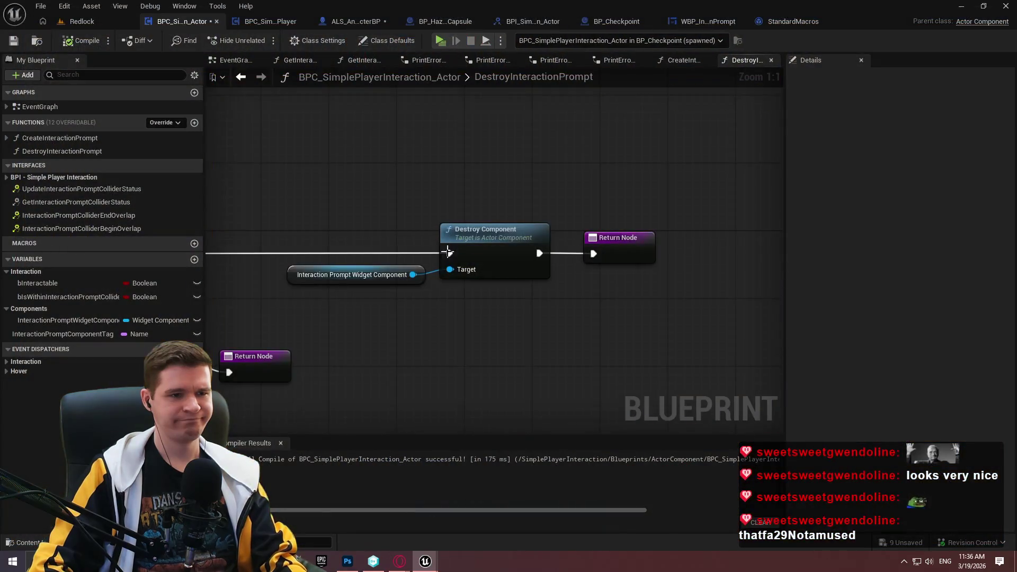
pyautogui.moveTo(418, 279); pyautogui.dragTo(421, 314)
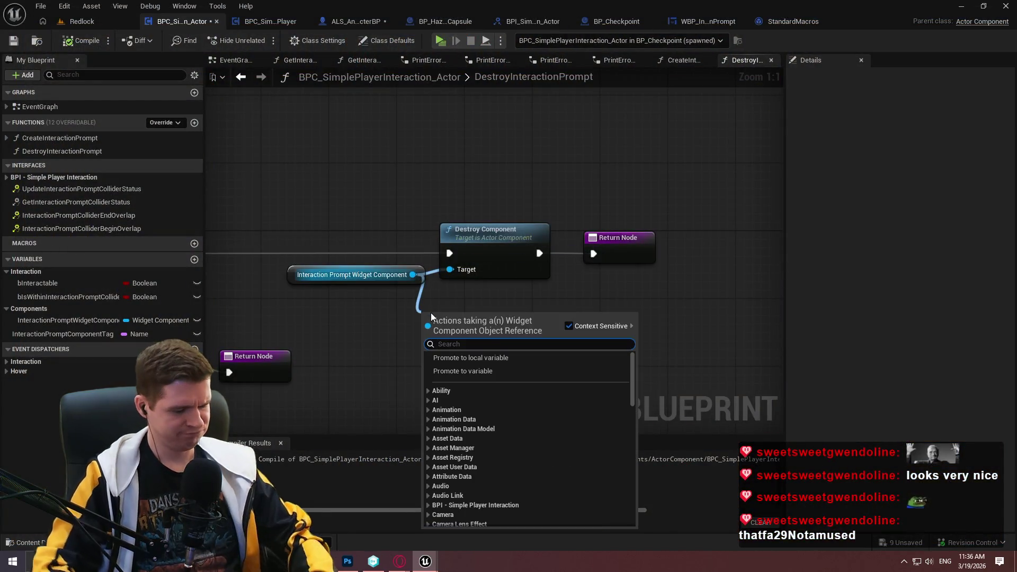
pyautogui.write('remove')
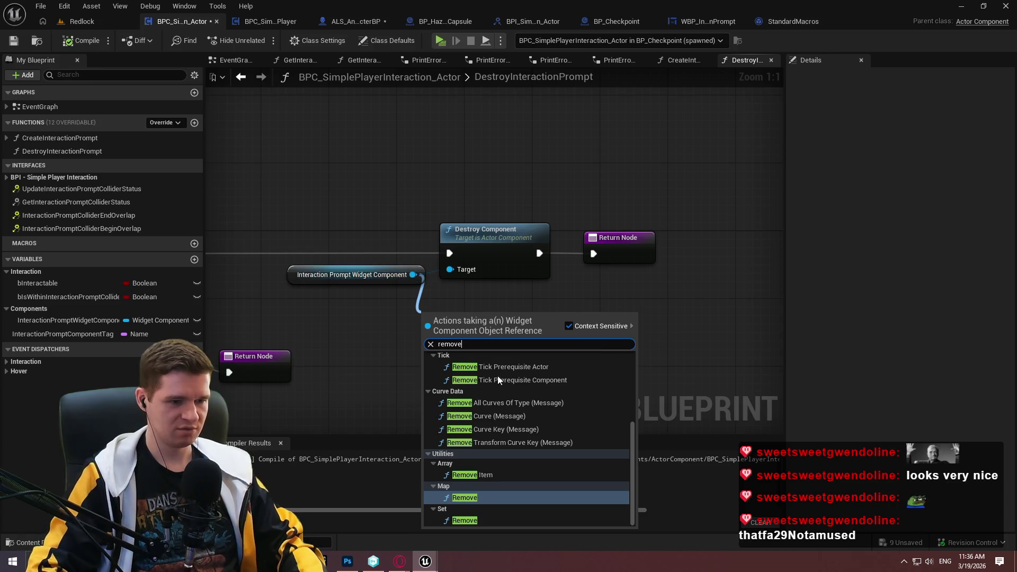
pyautogui.scroll(3, 546, 483)
pyautogui.scroll(5, 545, 478)
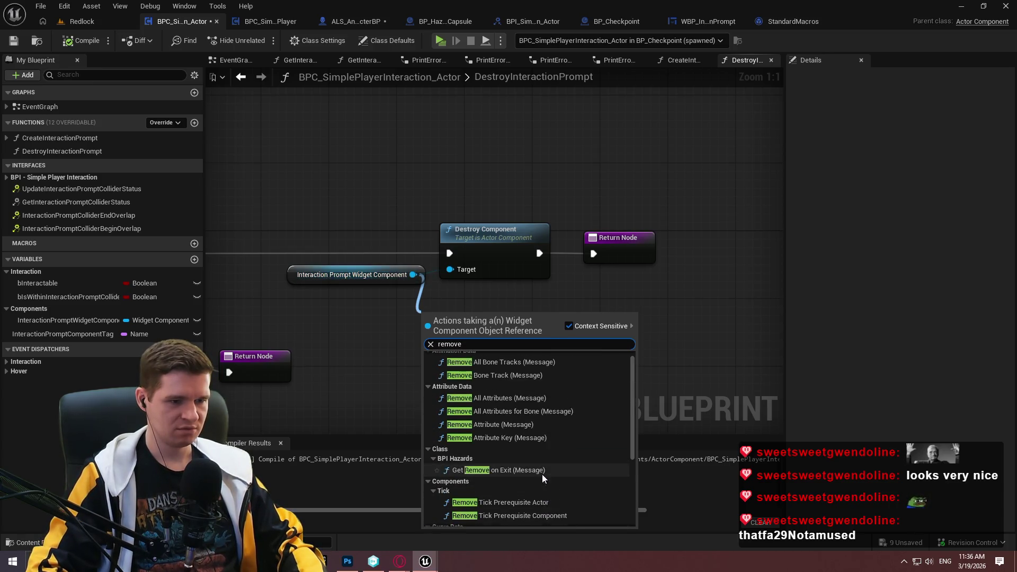
pyautogui.click(383, 362)
# Search 'widget' nodes from the pin, cancel, and return to the Redlock level editor
pyautogui.moveTo(359, 233); pyautogui.dragTo(399, 313)
pyautogui.write('widget')
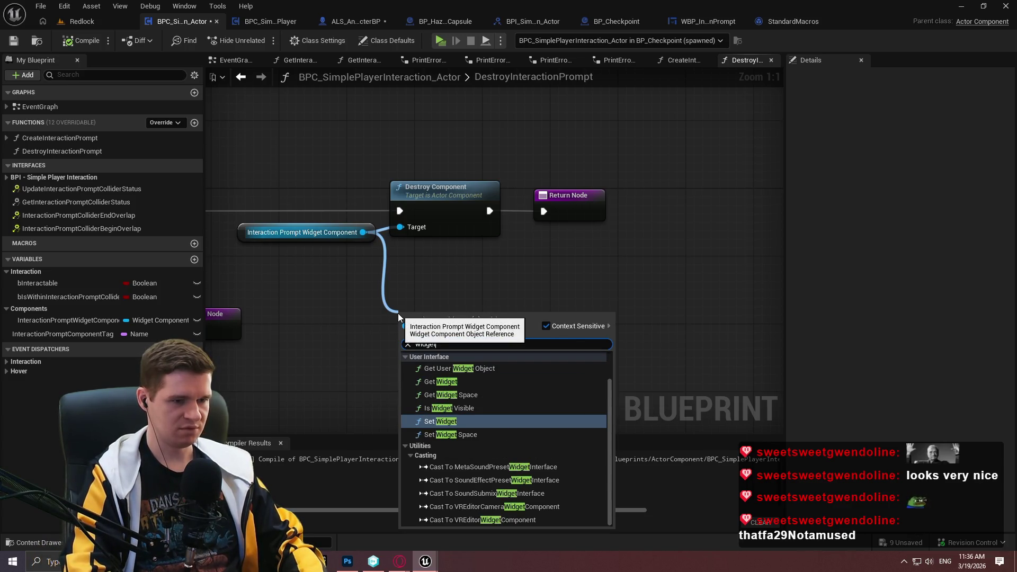
pyautogui.press('Escape')
pyautogui.click(79, 21)
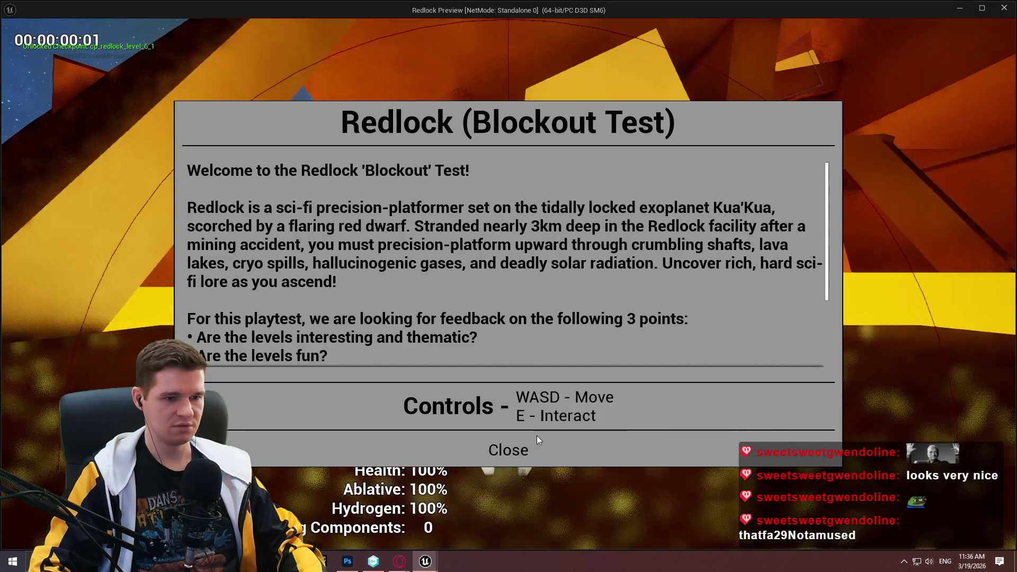
# Dismiss the welcome dialog, remove the DestroyInteractionPrompt breakpoint, and resume the simulation
pyautogui.click(537, 445)
pyautogui.press('w')
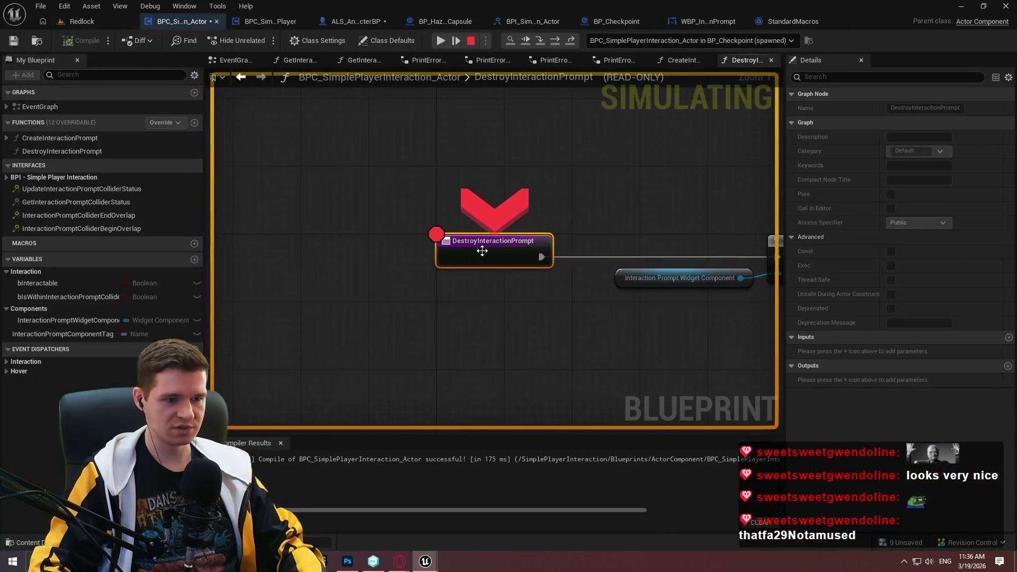
pyautogui.rightClick(482, 251)
pyautogui.click(507, 333)
pyautogui.click(440, 40)
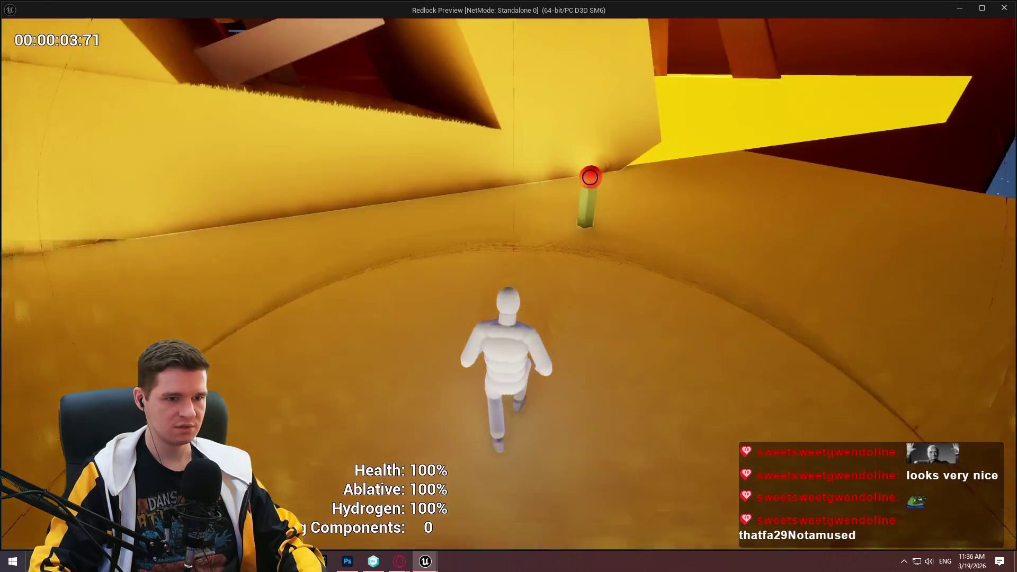
# Run gc.CollectGarbage from the in-game console
pyautogui.press('`')
pyautogui.write('collect')
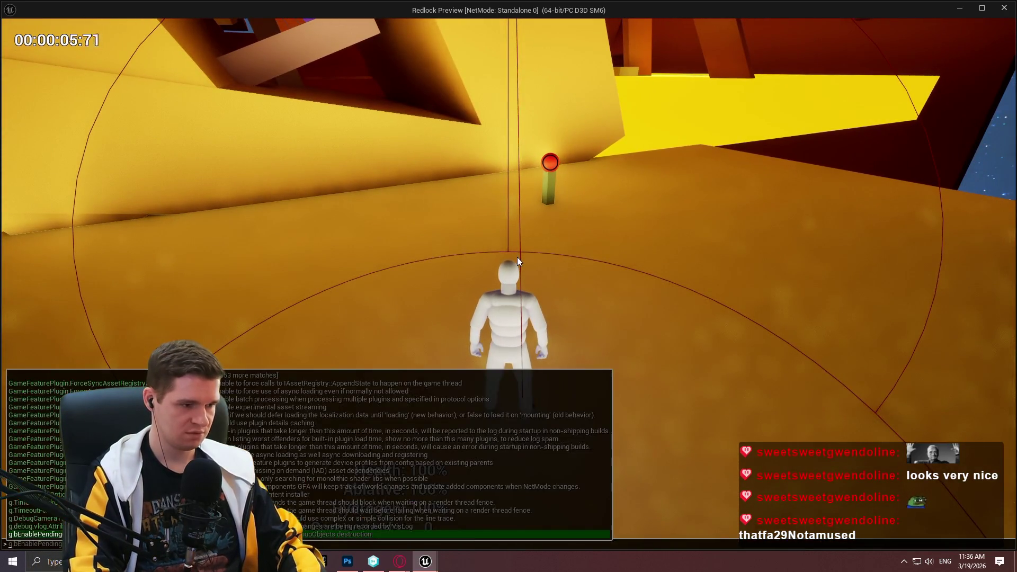
pyautogui.write('g')
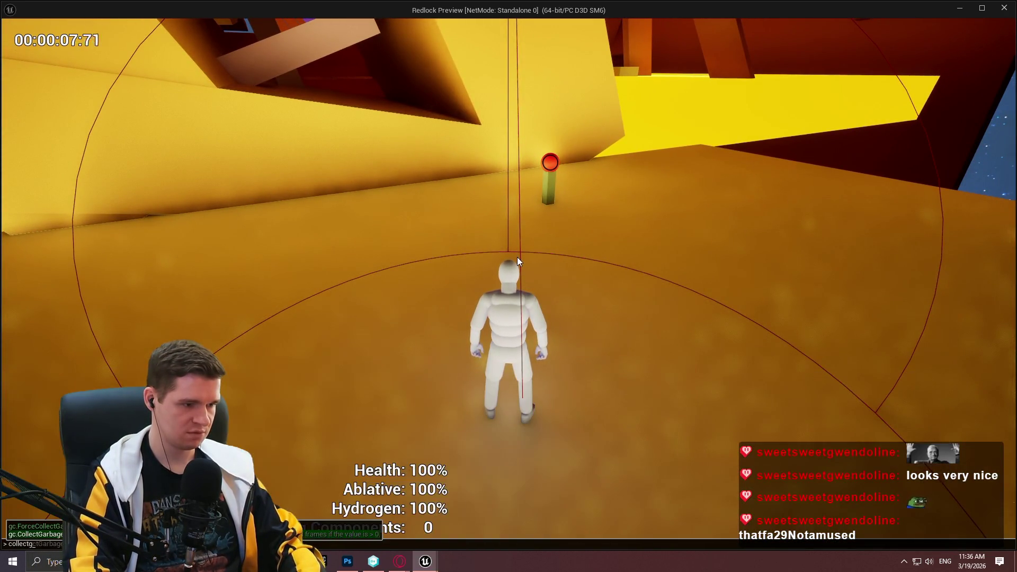
pyautogui.hotkey('ctrl', 'BackSpace')
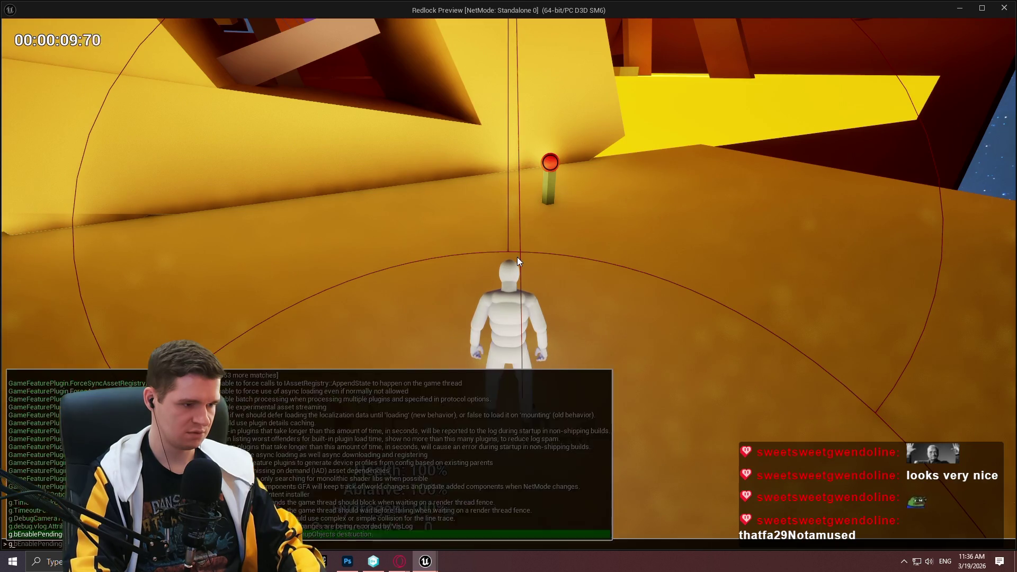
pyautogui.write('garbag')
pyautogui.hotkey('ctrl', 'BackSpace')
pyautogui.write('gc.col')
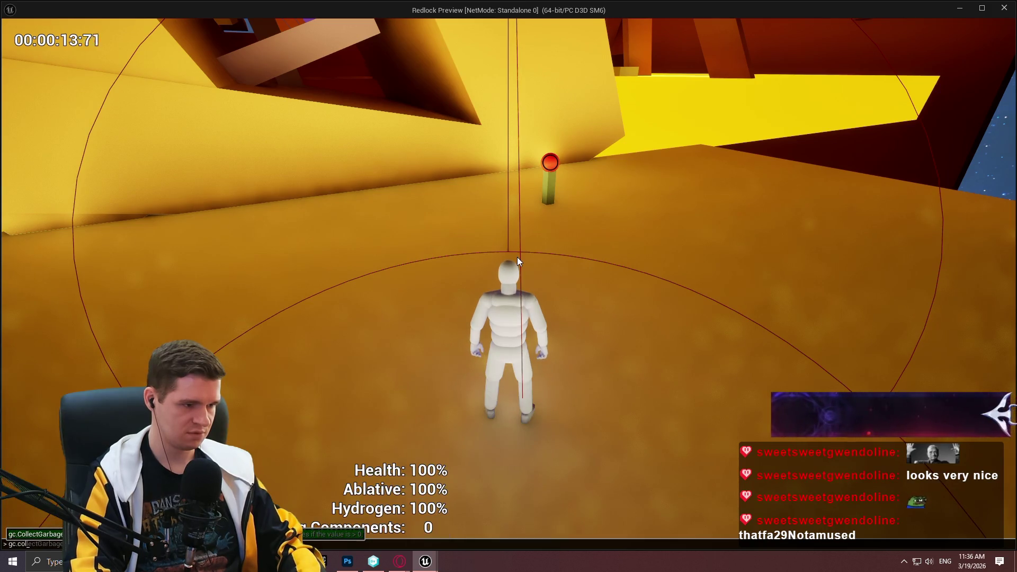
pyautogui.press('BackSpace')
pyautogui.press('BackSpace')
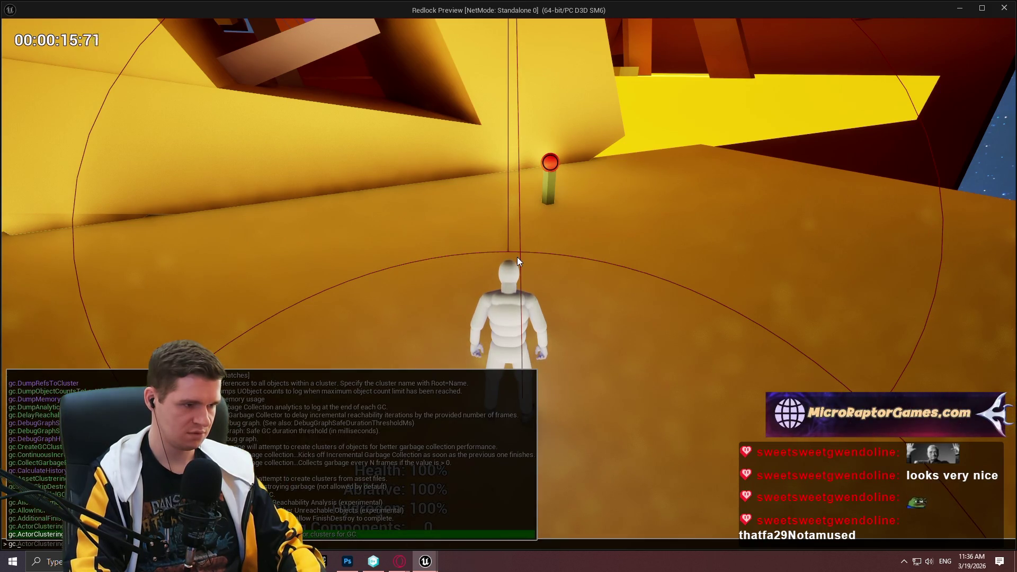
pyautogui.write('CollectGarbage')
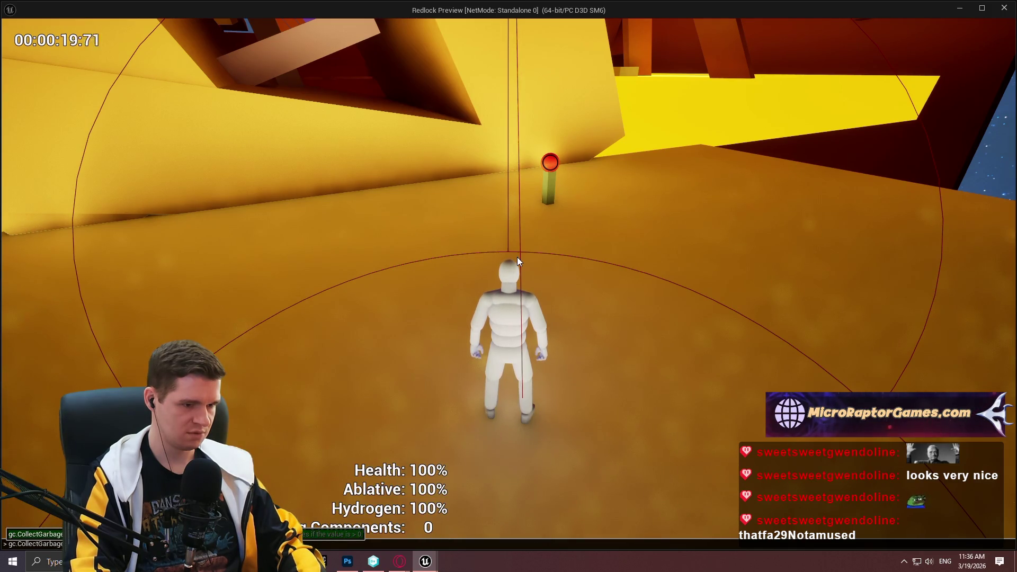
pyautogui.press('Return')
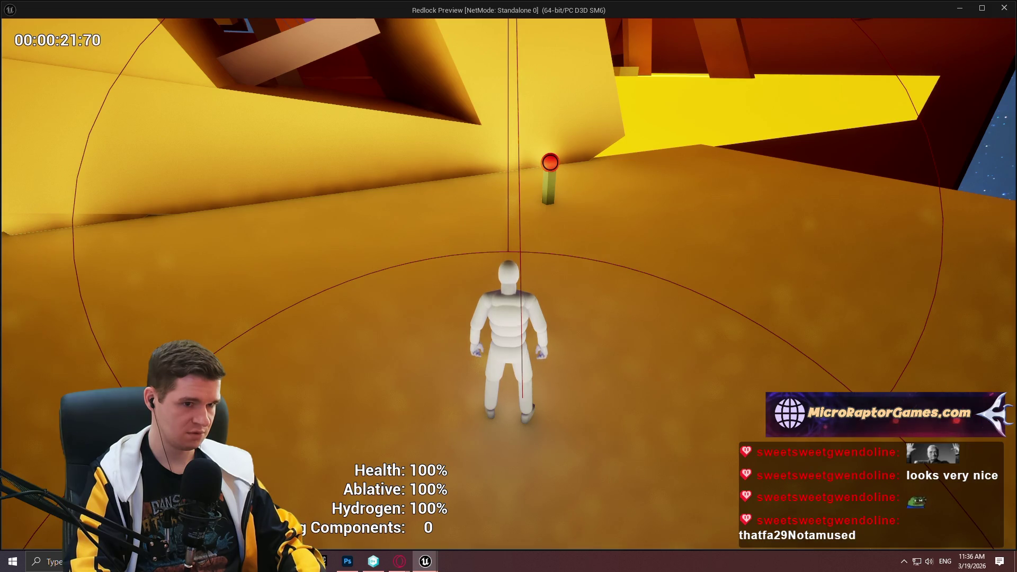
# Rerun gc.CollectGarbage from the console three more times
pyautogui.press('`')
pyautogui.press('Up')
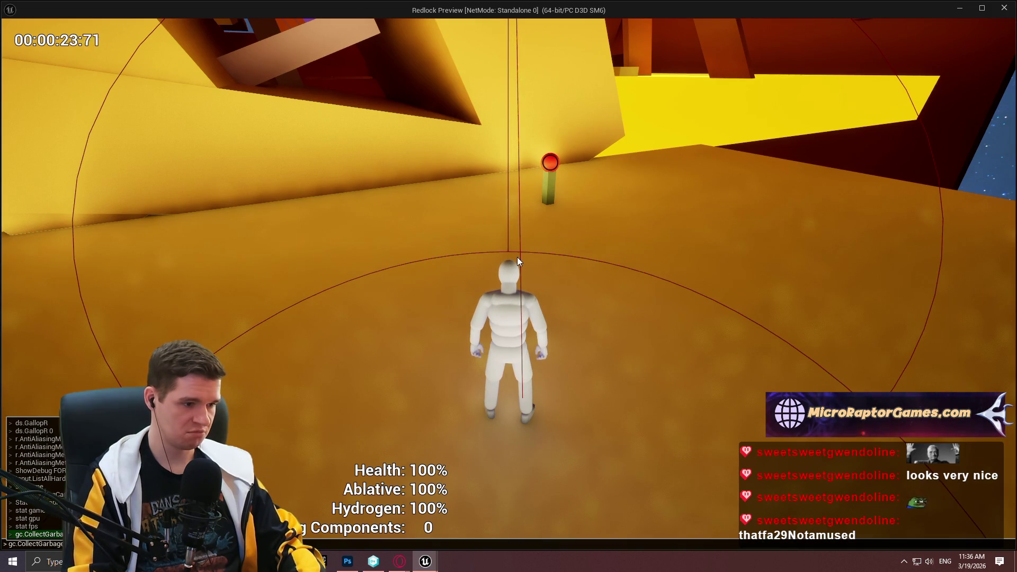
pyautogui.press('Return')
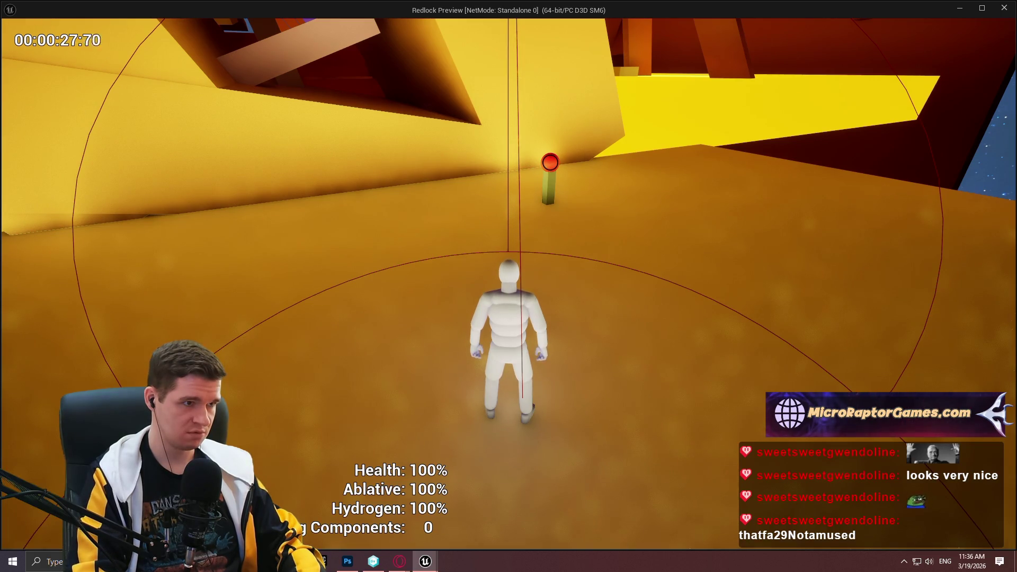
pyautogui.press('`')
pyautogui.press('Up')
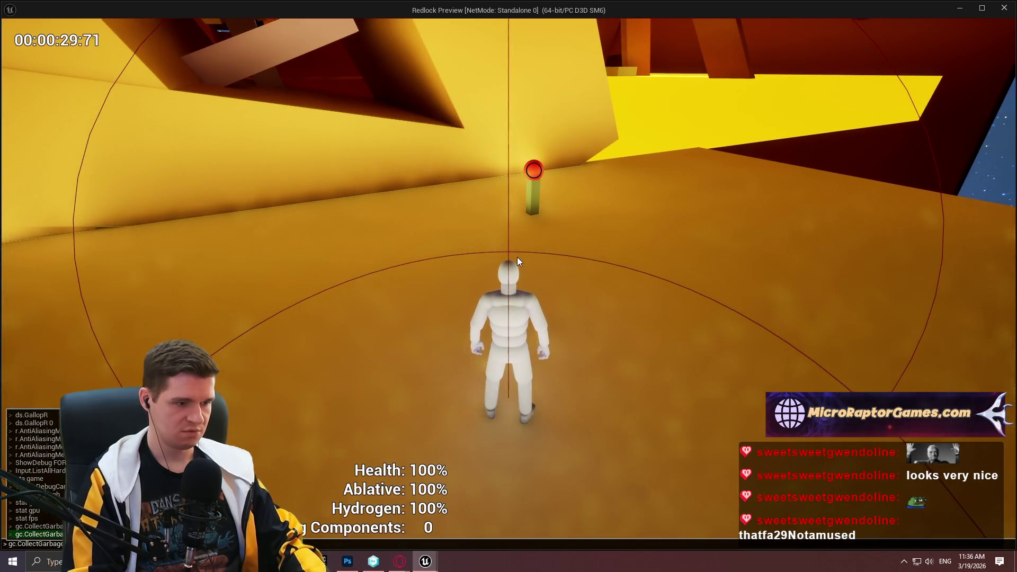
pyautogui.press('Return')
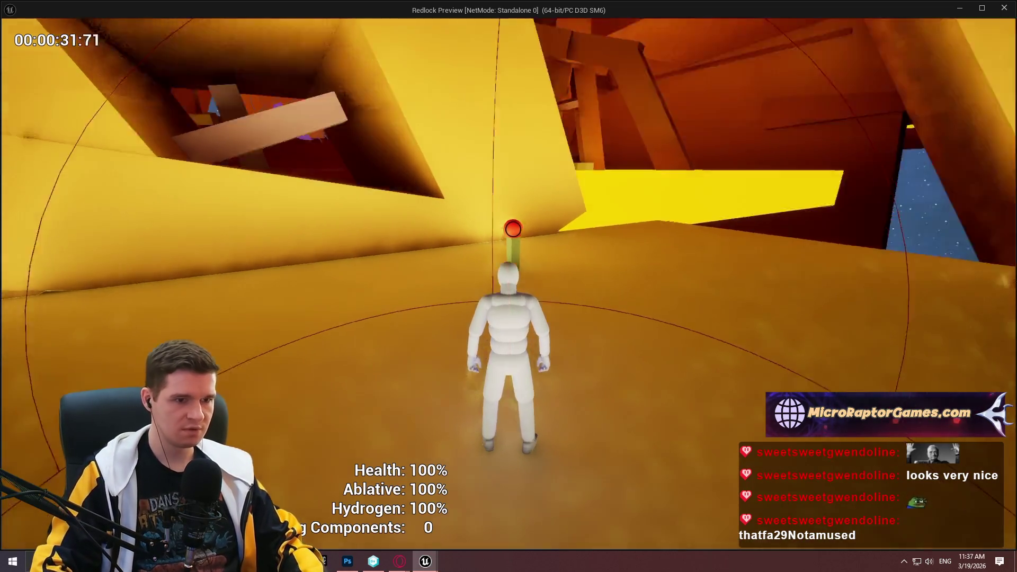
pyautogui.press('`')
pyautogui.press('Up')
pyautogui.press('Return')
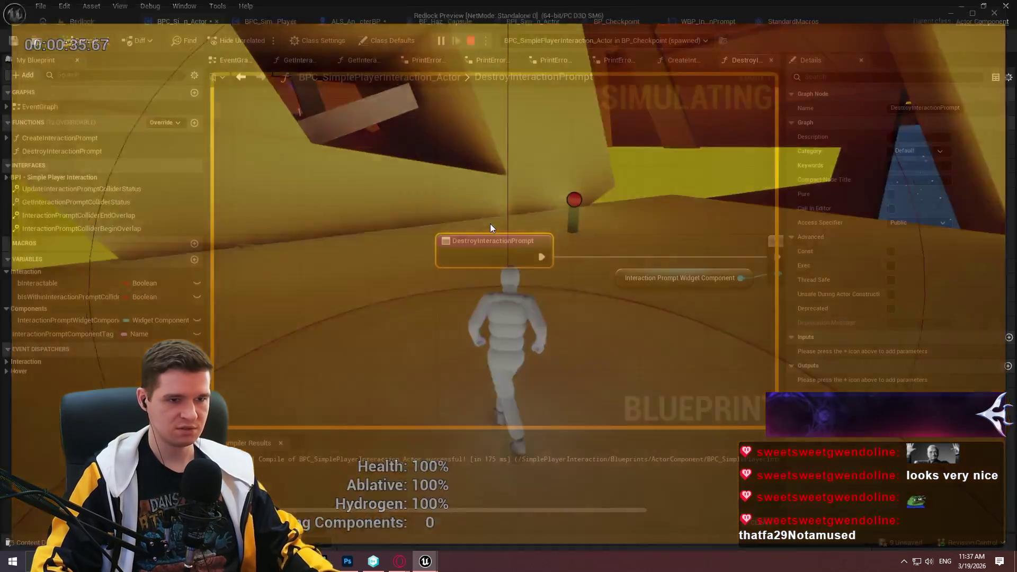
# Open CreateInteractionPrompt and pan to the widget creation and Attach Component To Component nodes
pyautogui.moveTo(599, 251); pyautogui.dragTo(358, 243)
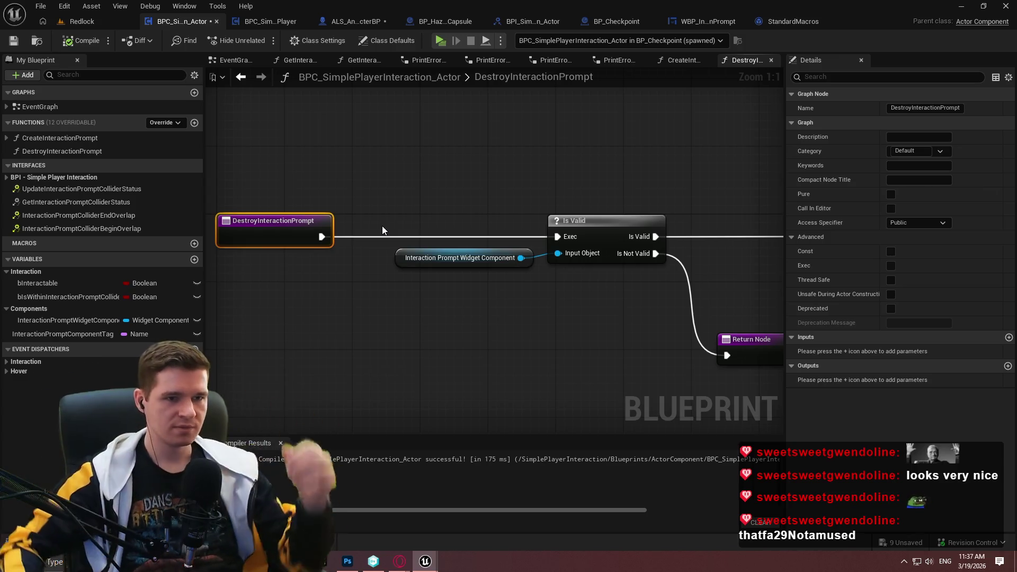
pyautogui.click(682, 60)
pyautogui.scroll(4, 486, 210)
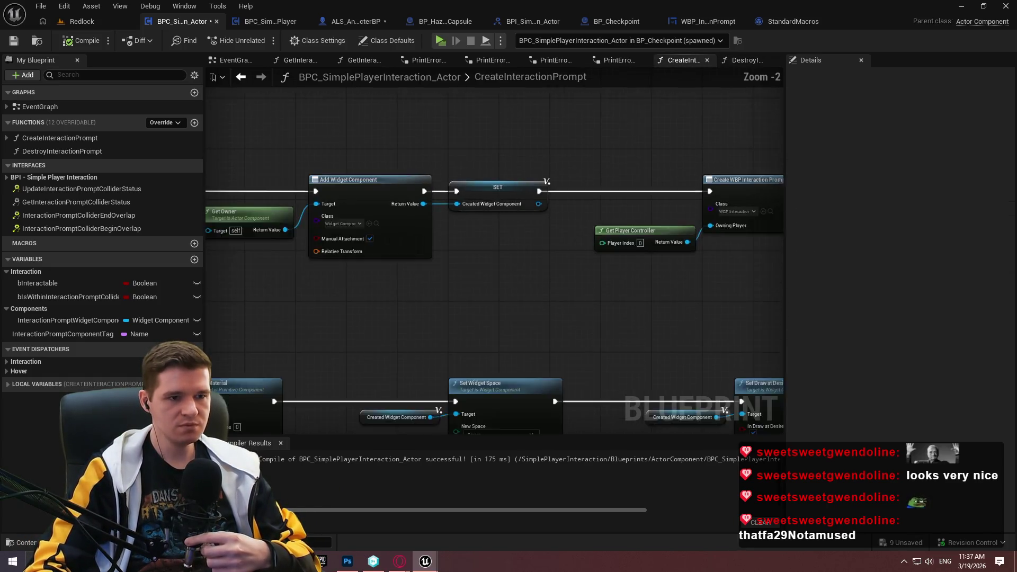
pyautogui.moveTo(487, 209)
pyautogui.mouseDown()
pyautogui.moveTo(370, 177)
pyautogui.moveTo(261, 163)
pyautogui.mouseUp()
pyautogui.scroll(-1, 261, 163)
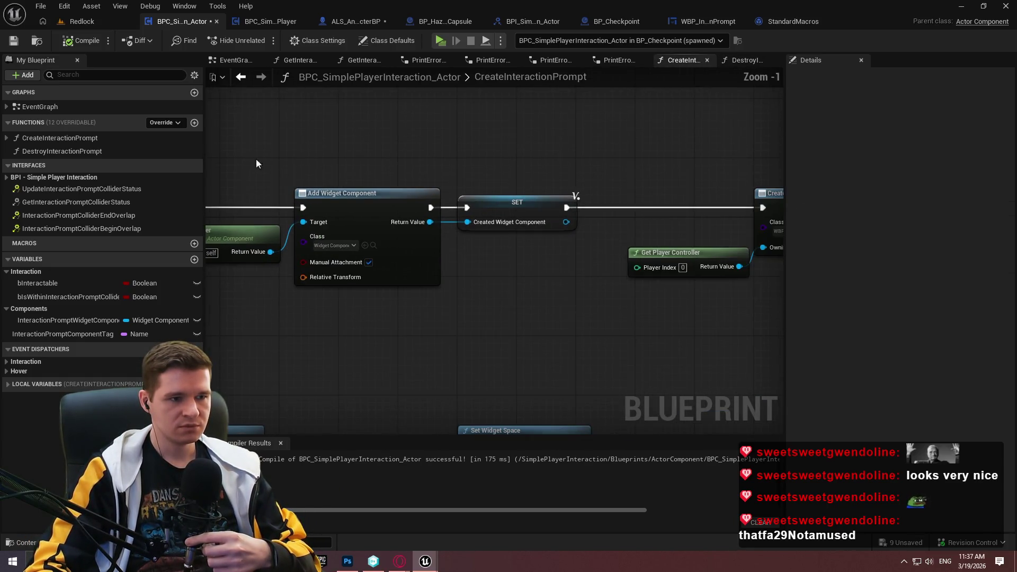
pyautogui.moveTo(583, 324); pyautogui.dragTo(582, 218)
pyautogui.moveTo(583, 265)
pyautogui.mouseDown()
pyautogui.moveTo(228, 265)
pyautogui.moveTo(324, 271)
pyautogui.moveTo(520, 145)
pyautogui.moveTo(464, 233)
pyautogui.moveTo(554, 210)
pyautogui.mouseUp()
pyautogui.scroll(-1, 554, 209)
pyautogui.moveTo(468, 256); pyautogui.dragTo(424, 183)
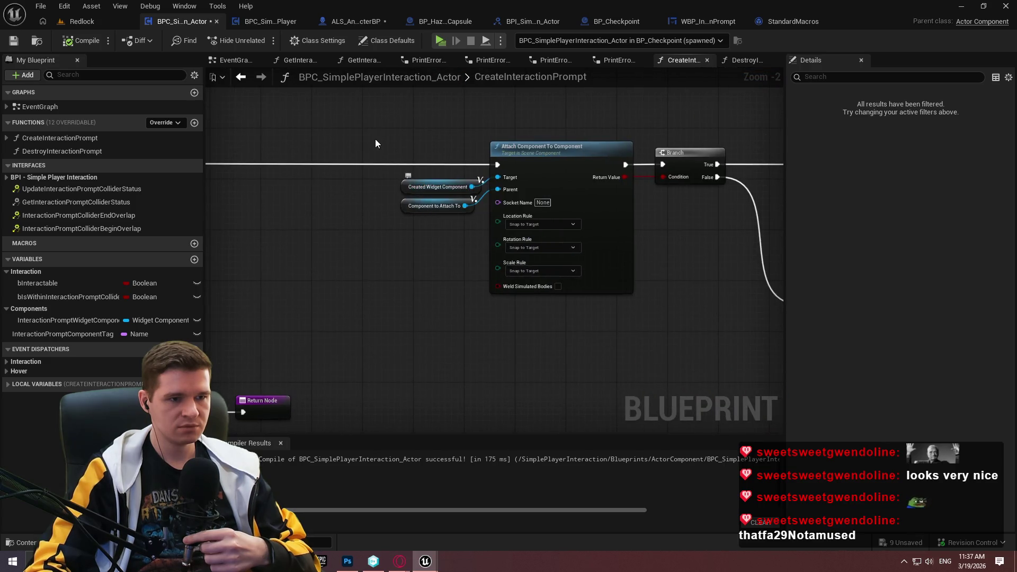
# Inspect the Created Widget Component and Component to Attach To variables along the graph
pyautogui.click(416, 189)
pyautogui.scroll(2, 449, 187)
pyautogui.moveTo(470, 236); pyautogui.dragTo(408, 214)
pyautogui.scroll(-2, 431, 216)
pyautogui.moveTo(376, 269)
pyautogui.mouseDown()
pyautogui.moveTo(445, 231)
pyautogui.moveTo(754, 167)
pyautogui.moveTo(601, 155)
pyautogui.mouseUp()
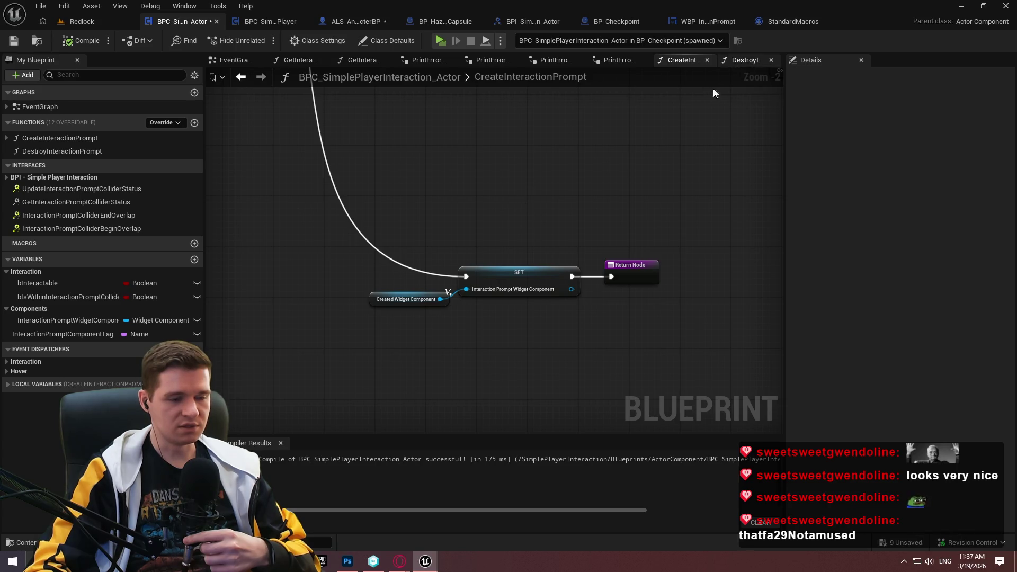
pyautogui.moveTo(291, 408)
pyautogui.mouseDown()
pyautogui.moveTo(297, 291)
pyautogui.moveTo(371, 132)
pyautogui.moveTo(228, 271)
pyautogui.mouseUp()
pyautogui.scroll(2, 275, 214)
pyautogui.click(349, 229)
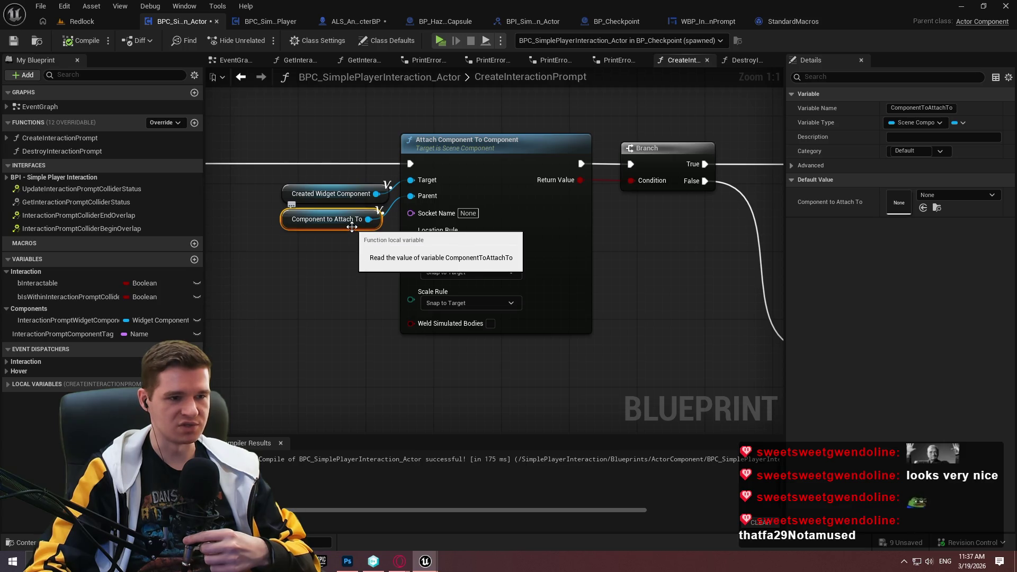
pyautogui.click(349, 196)
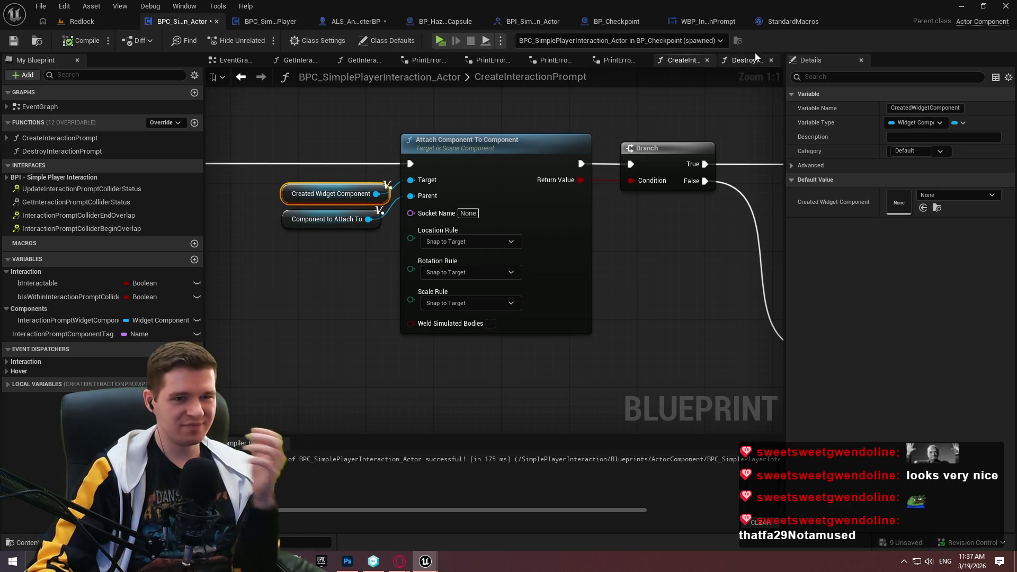
# Promote the Component to Attach To pin to a Scene Component variable named test and wire its SET node
pyautogui.scroll(-1, 530, 265)
pyautogui.scroll(-2, 691, 337)
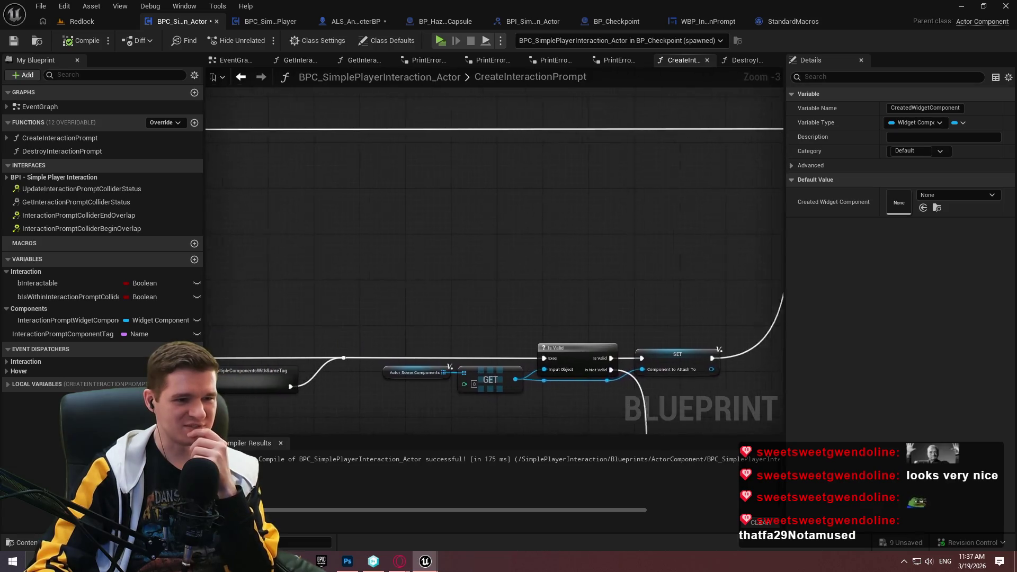
pyautogui.scroll(2, 495, 273)
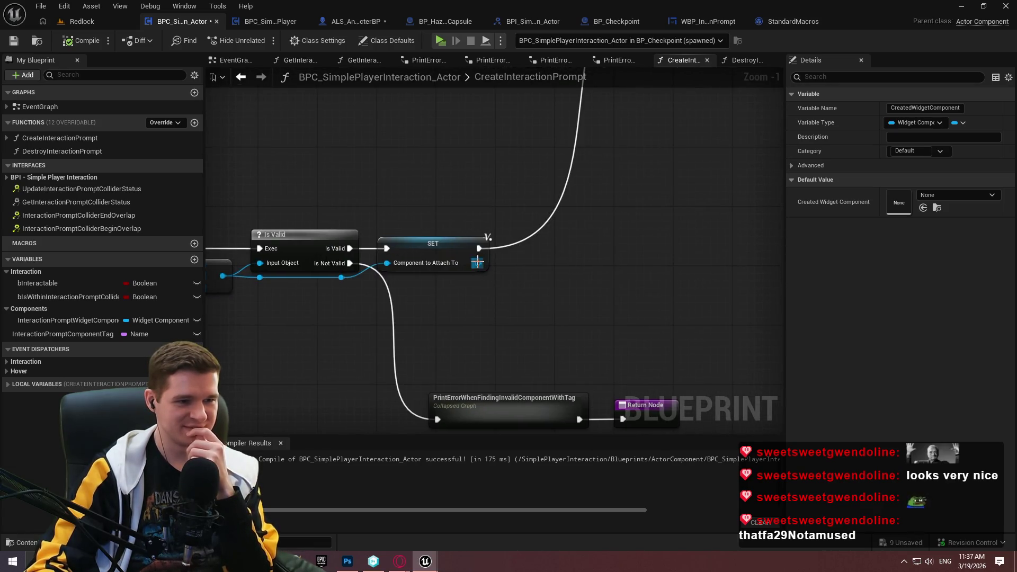
pyautogui.moveTo(477, 261); pyautogui.dragTo(562, 260)
pyautogui.click(613, 310)
pyautogui.write('test')
pyautogui.press('Return')
pyautogui.moveTo(565, 263); pyautogui.dragTo(479, 249)
pyautogui.moveTo(604, 263)
pyautogui.mouseDown()
pyautogui.moveTo(720, 177)
pyautogui.moveTo(682, 161)
pyautogui.mouseUp()
pyautogui.click(740, 60)
pyautogui.moveTo(557, 315); pyautogui.dragTo(359, 257)
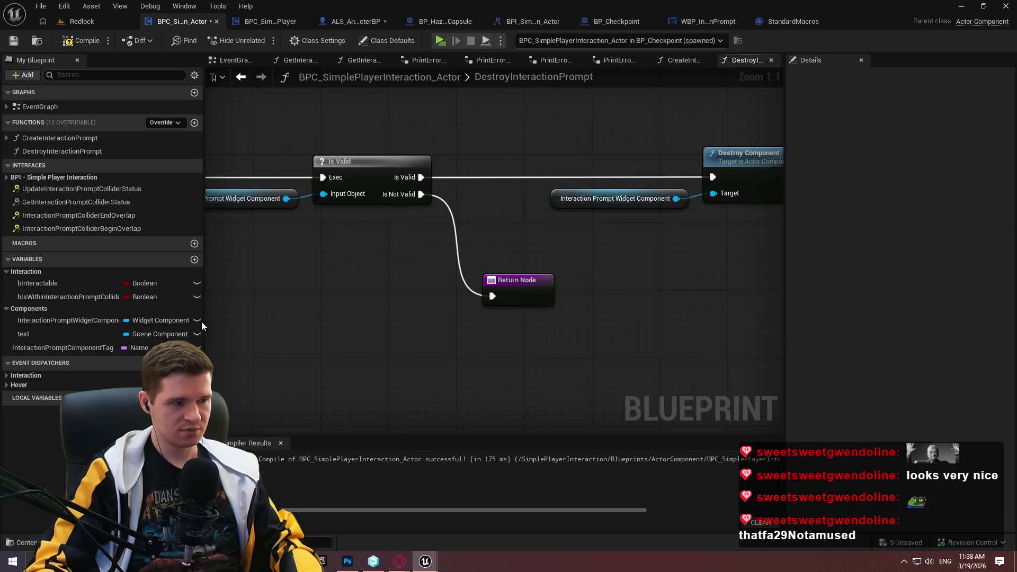
# Add a test getter feeding Get Children Components into a For Each Loop
pyautogui.moveTo(24, 333)
pyautogui.mouseDown()
pyautogui.moveTo(443, 344)
pyautogui.moveTo(573, 332)
pyautogui.mouseUp()
pyautogui.click(471, 365)
pyautogui.write('child')
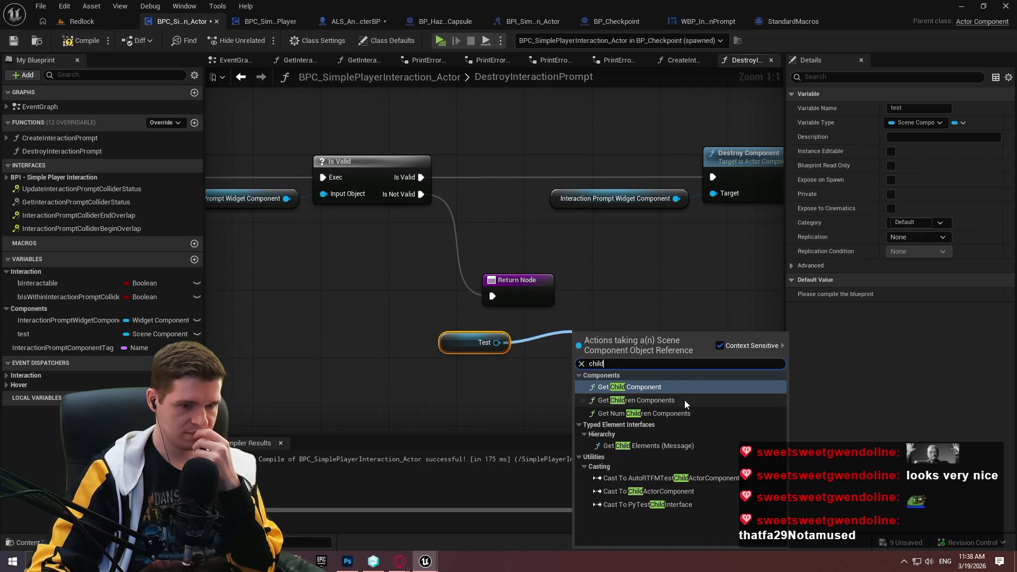
pyautogui.click(682, 400)
pyautogui.click(555, 293)
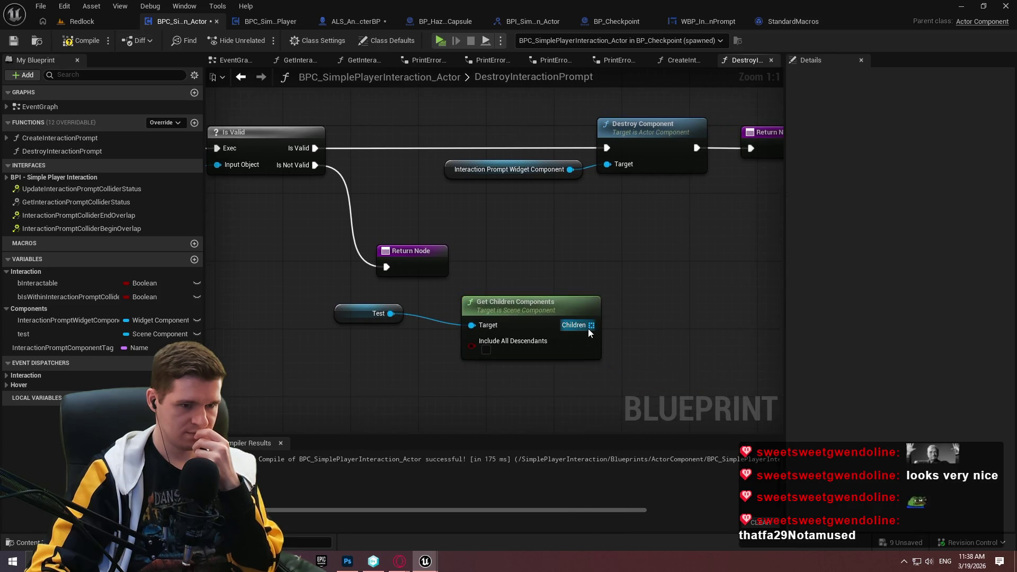
pyautogui.moveTo(528, 318)
pyautogui.mouseDown()
pyautogui.moveTo(503, 336)
pyautogui.moveTo(653, 328)
pyautogui.mouseUp()
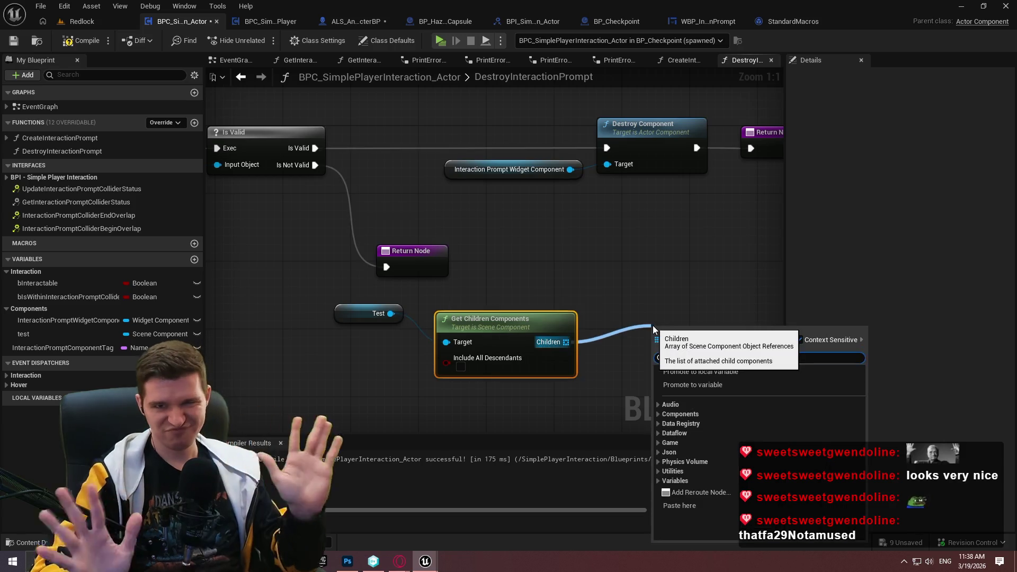
pyautogui.write('for')
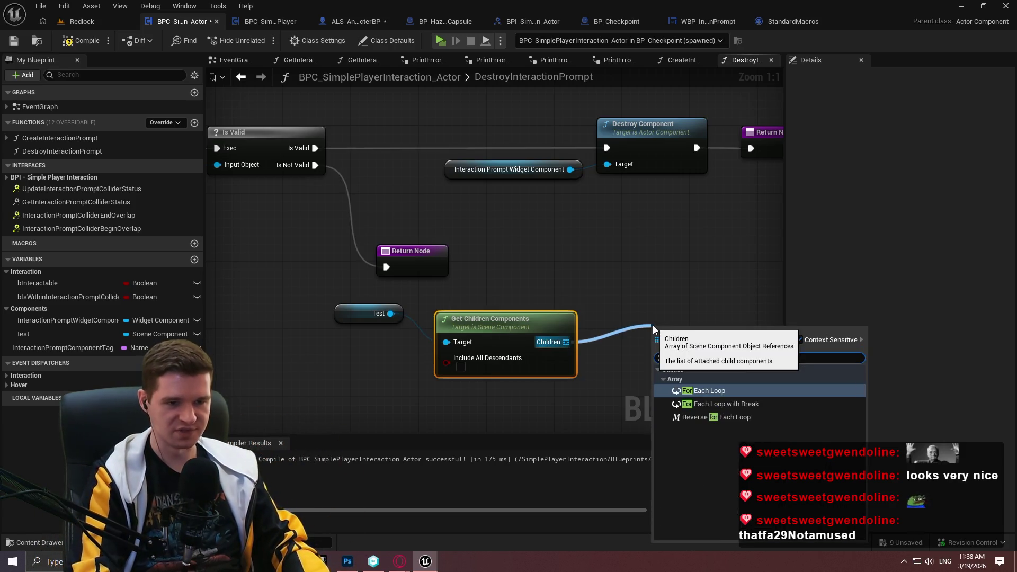
pyautogui.press('Return')
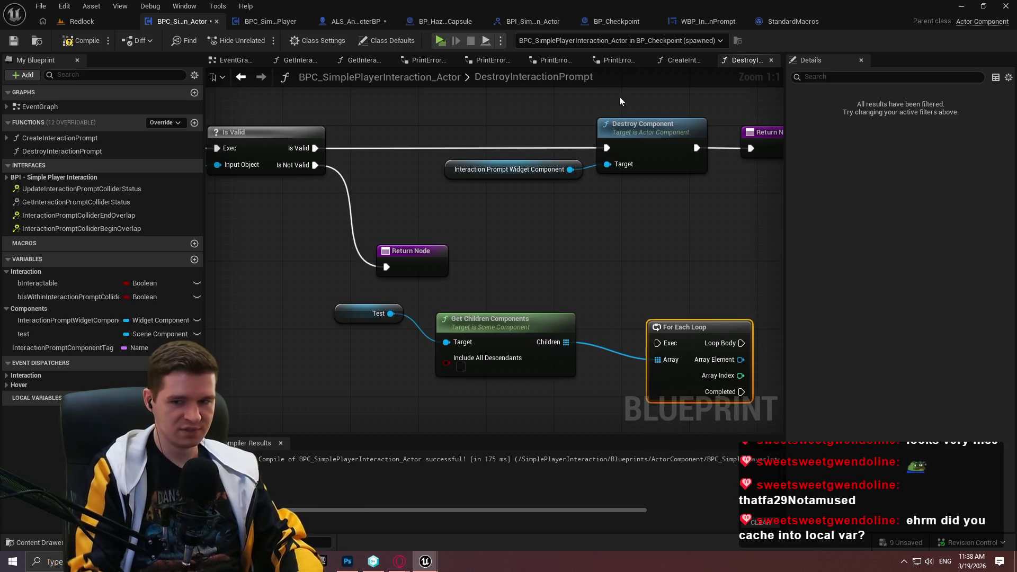
pyautogui.moveTo(366, 307)
pyautogui.mouseDown()
pyautogui.moveTo(570, 331)
pyautogui.moveTo(625, 358)
pyautogui.mouseUp()
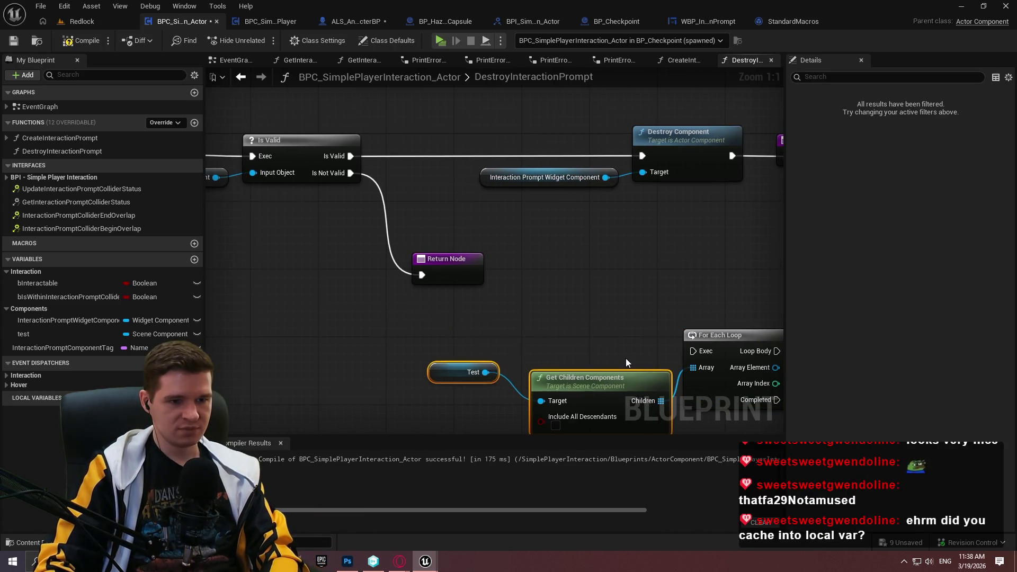
# Check the SET node's variable in CreateInteractionPrompt, then route Is Valid into the For Each Loop
pyautogui.click(678, 62)
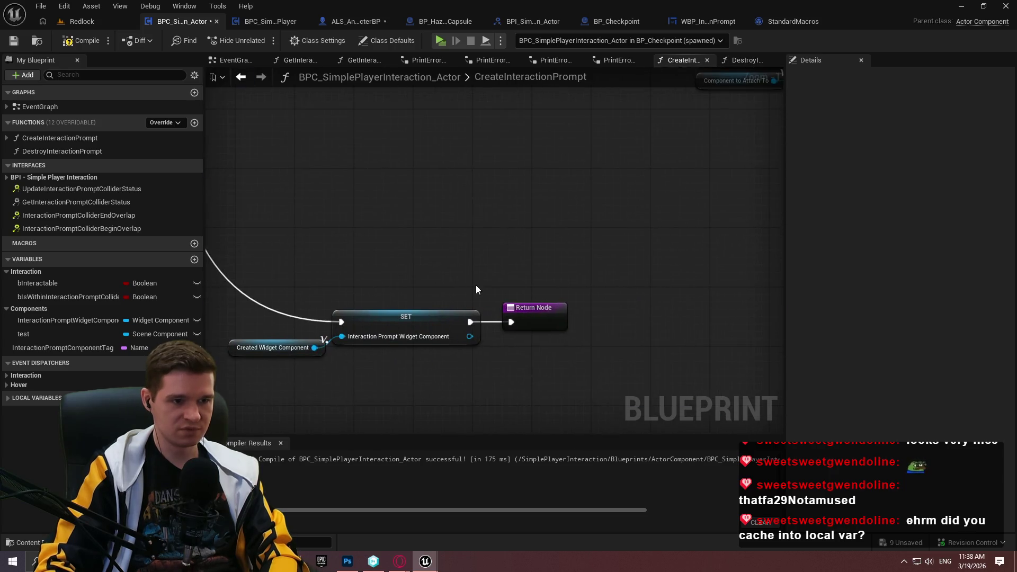
pyautogui.click(466, 339)
pyautogui.click(742, 60)
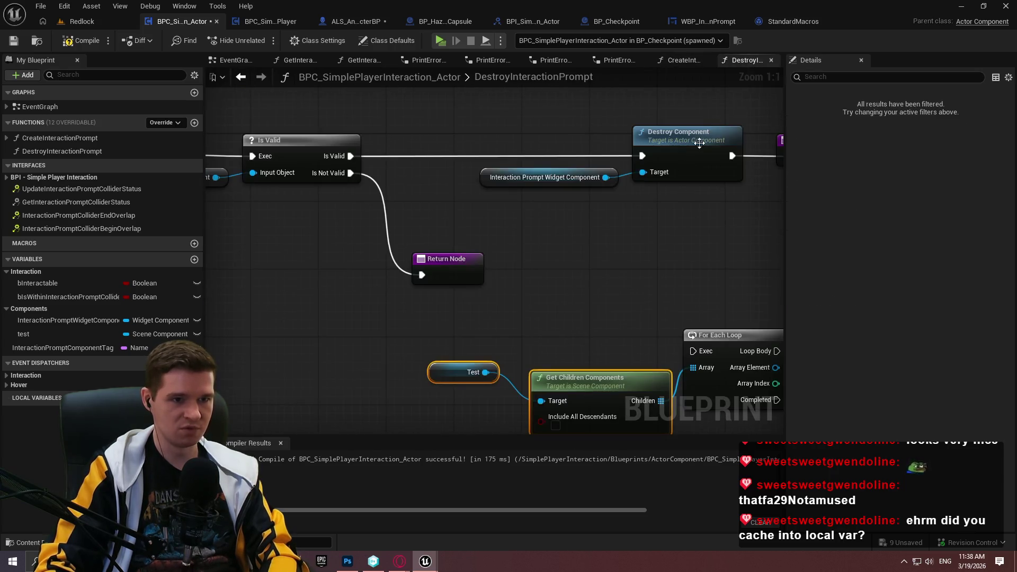
pyautogui.scroll(2, 397, 273)
pyautogui.moveTo(397, 273); pyautogui.dragTo(231, 271)
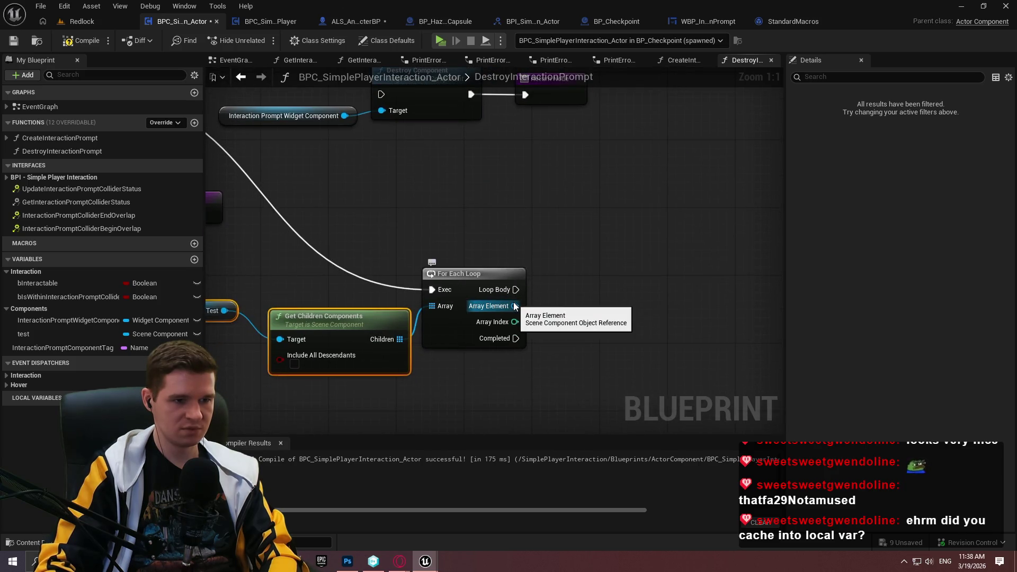
# Cast each loop element to WidgetComponent before Destroy Component, then compile
pyautogui.moveTo(515, 306); pyautogui.dragTo(581, 312)
pyautogui.write('cast')
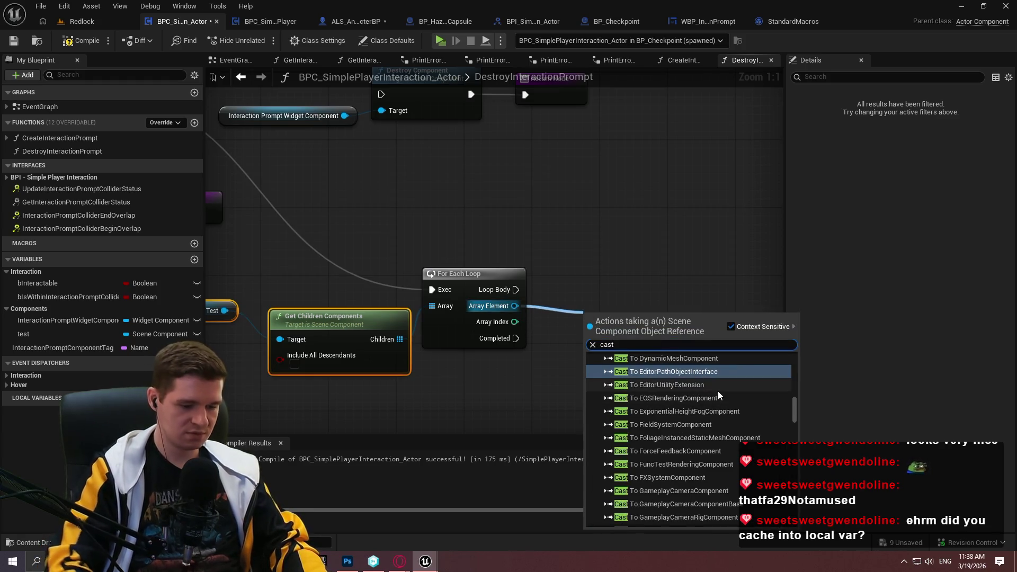
pyautogui.write(' widget')
pyautogui.click(717, 428)
pyautogui.moveTo(651, 315); pyautogui.dragTo(627, 274)
pyautogui.moveTo(567, 289); pyautogui.dragTo(515, 289)
pyautogui.moveTo(681, 293)
pyautogui.mouseDown()
pyautogui.moveTo(410, 173)
pyautogui.moveTo(382, 106)
pyautogui.mouseUp()
pyautogui.click(682, 349)
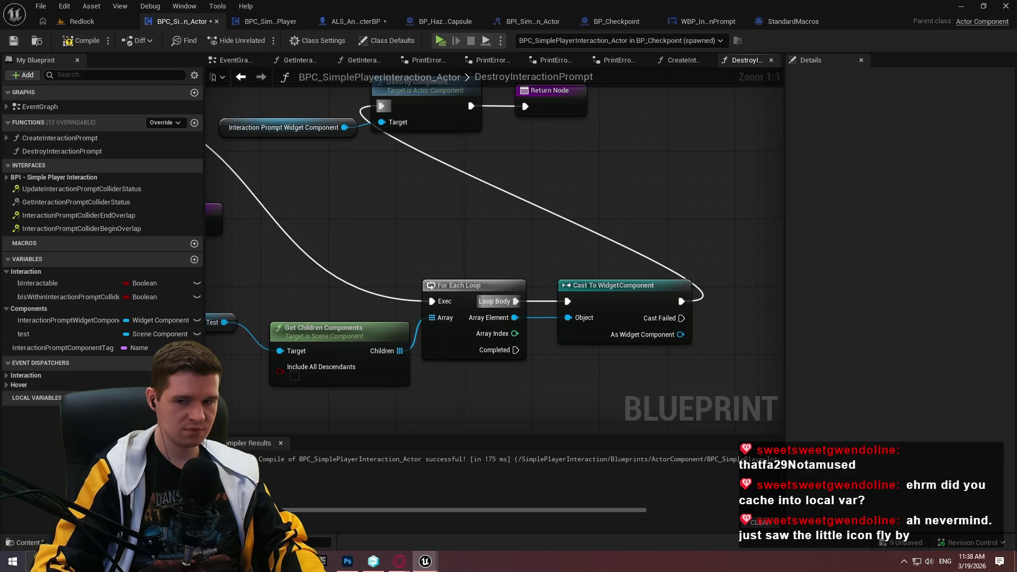
pyautogui.moveTo(521, 269); pyautogui.dragTo(728, 305)
pyautogui.click(86, 40)
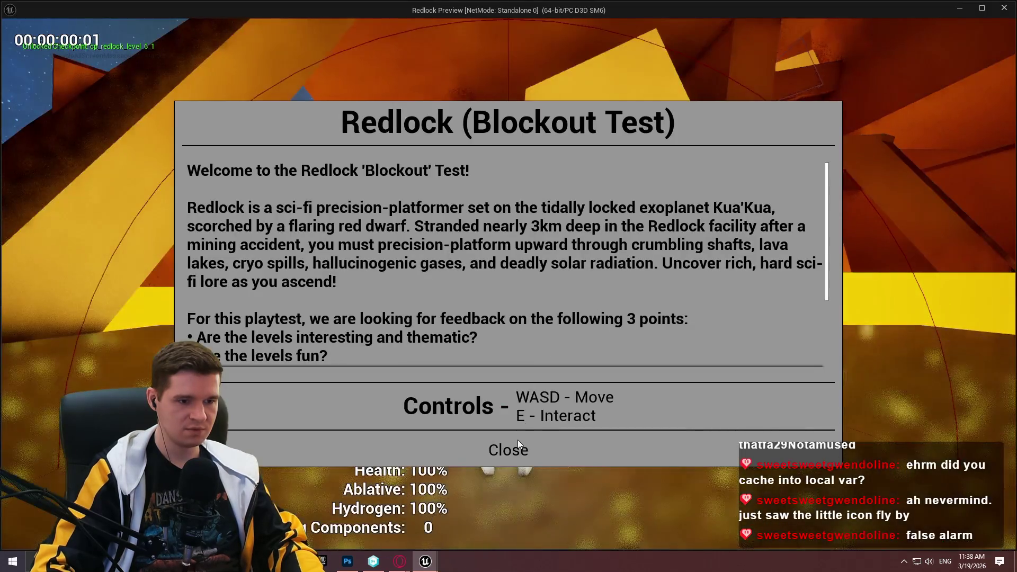
# Playtest the level and walk the character to the checkpoint until the Interact to Teleport prompt shows
pyautogui.click(512, 446)
pyautogui.press('w')
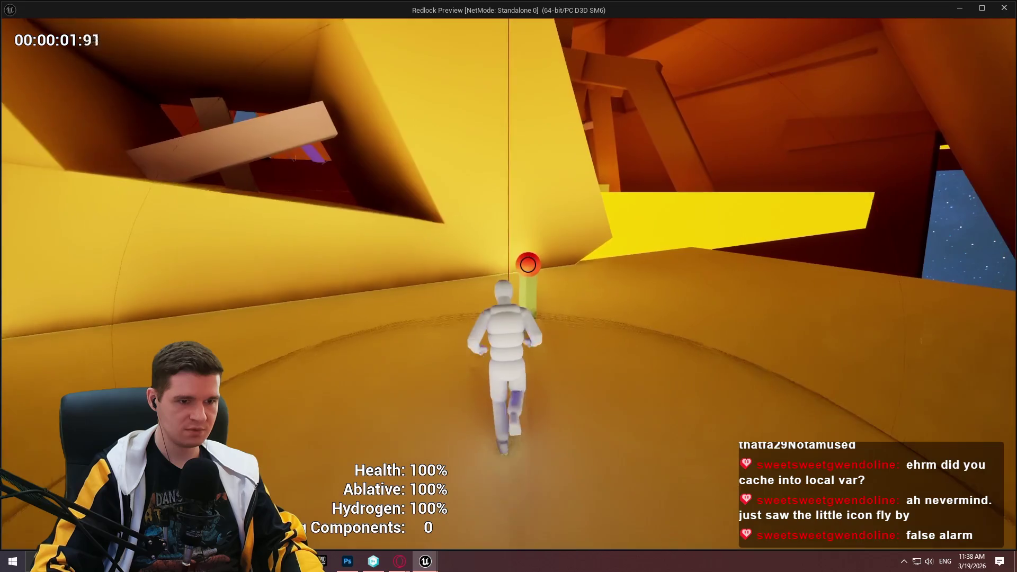
pyautogui.press('w')
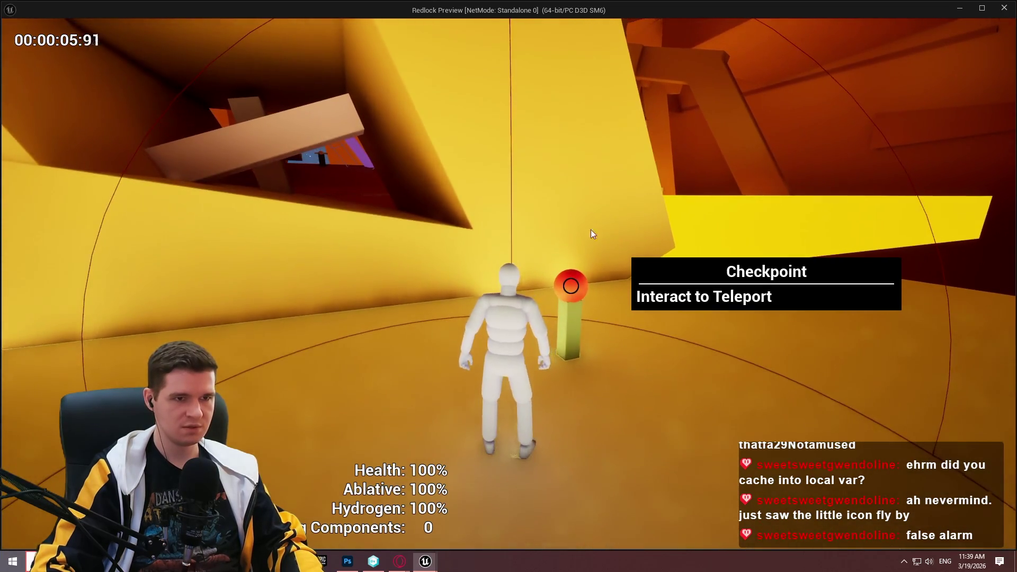
pyautogui.press('super')
pyautogui.hotkey('alt', 'Tab')
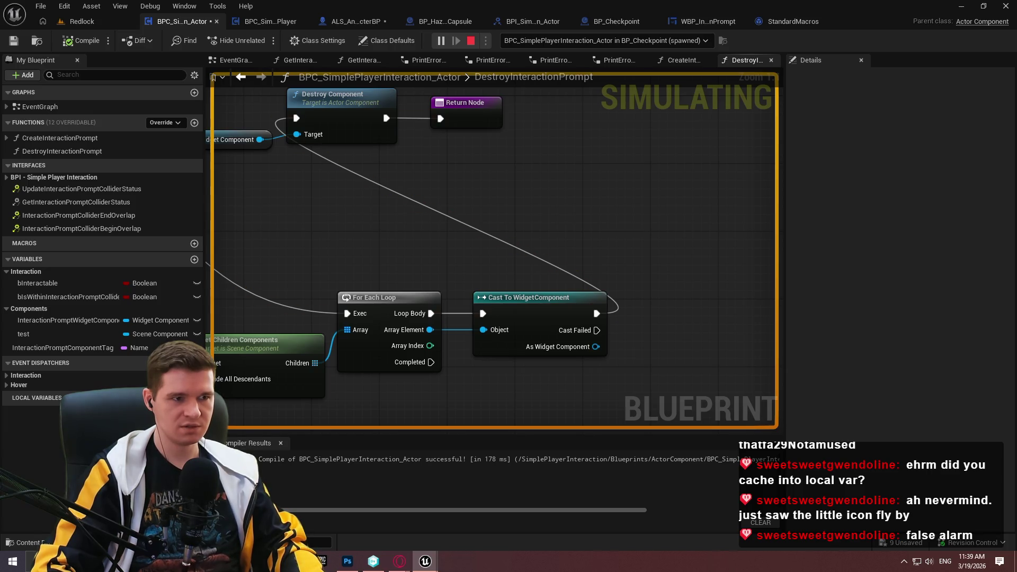
# Delete the loop, cast and Get Children nodes and wire Is Valid straight to Destroy Component
pyautogui.scroll(-2, 561, 256)
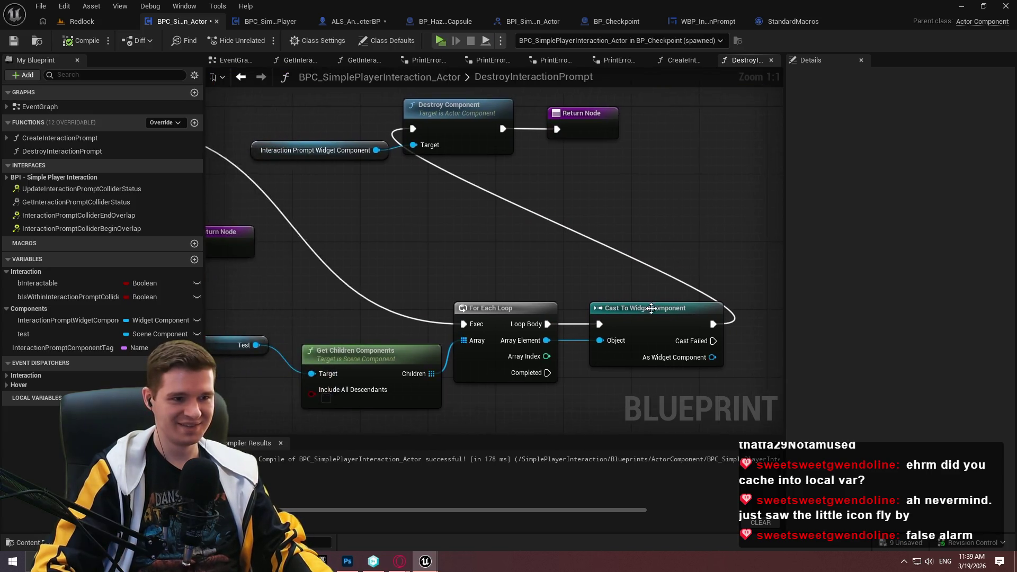
pyautogui.moveTo(720, 289); pyautogui.dragTo(312, 389)
pyautogui.press('Delete')
pyautogui.moveTo(474, 174); pyautogui.dragTo(253, 173)
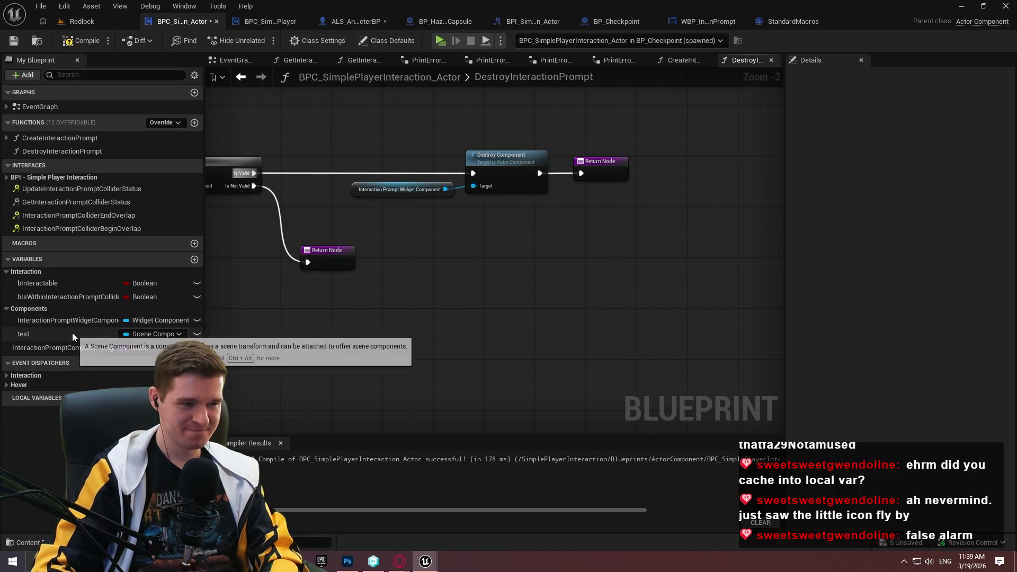
# Keep the test variable, then search the web for 'ue5 destroy component not working'
pyautogui.click(40, 336)
pyautogui.press('Delete')
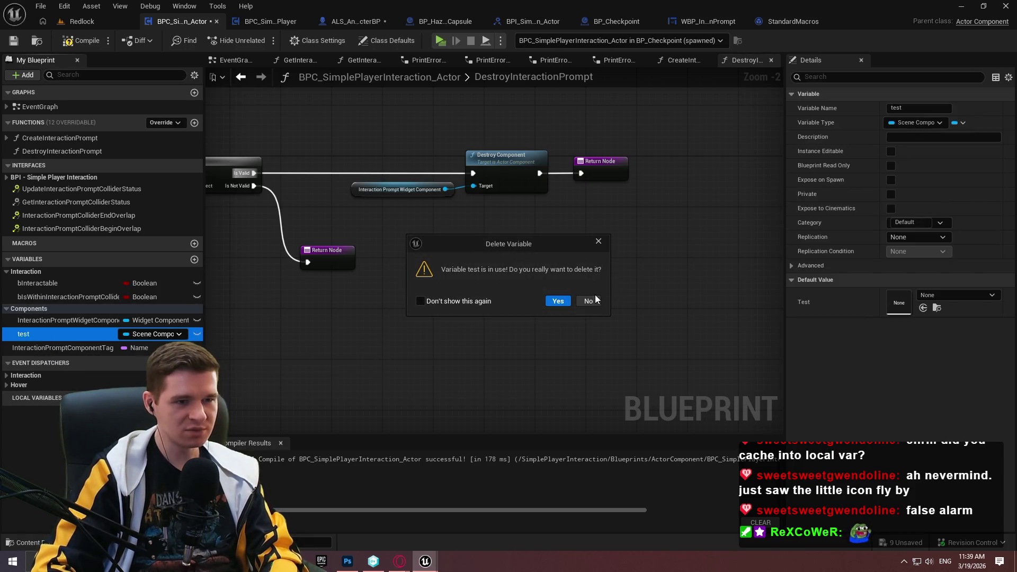
pyautogui.click(595, 300)
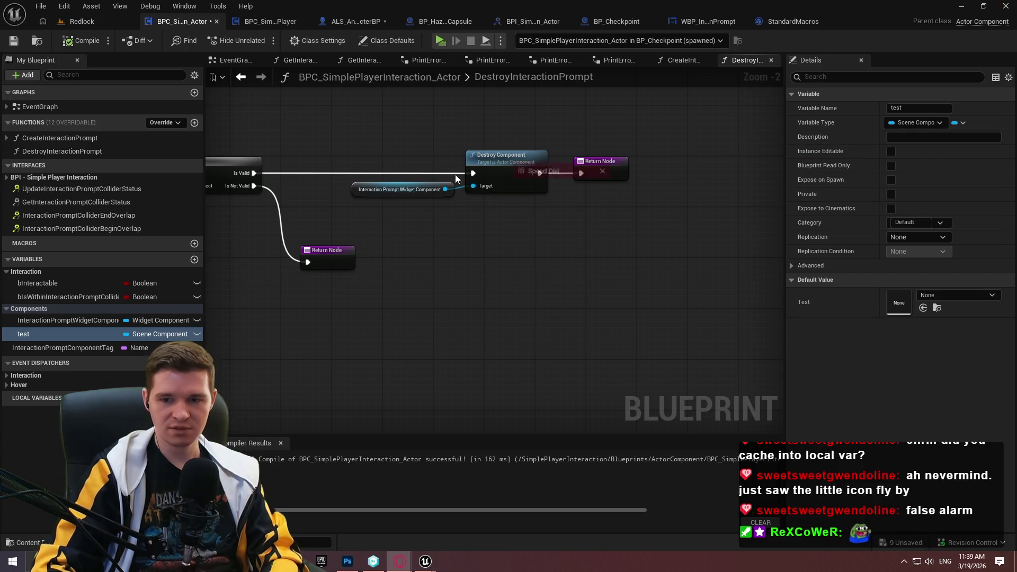
pyautogui.write('ue5 destroy component not working')
pyautogui.press('Return')
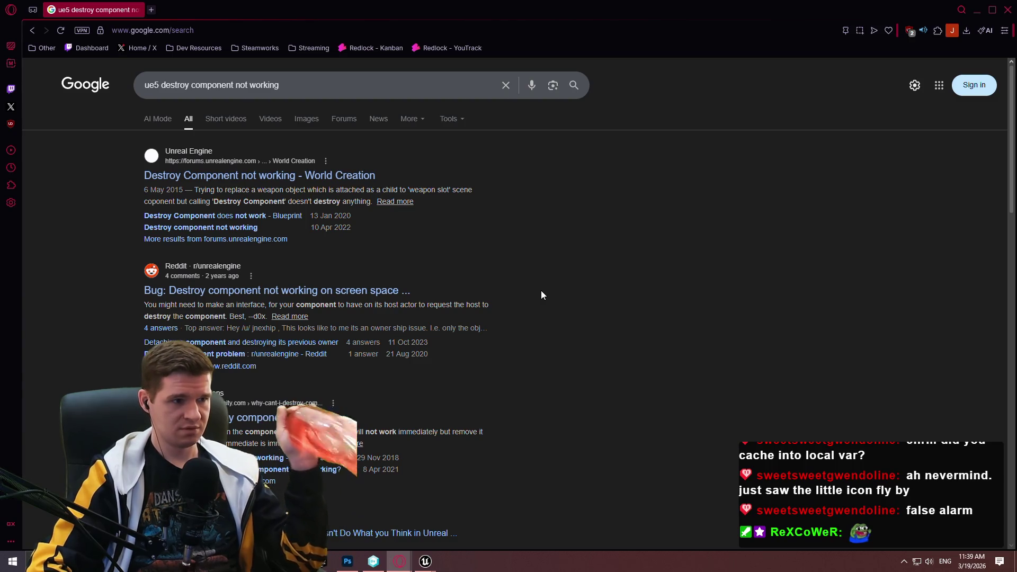
# Open the 'Destroy Component does not work' forum thread from the search results
pyautogui.click(238, 233)
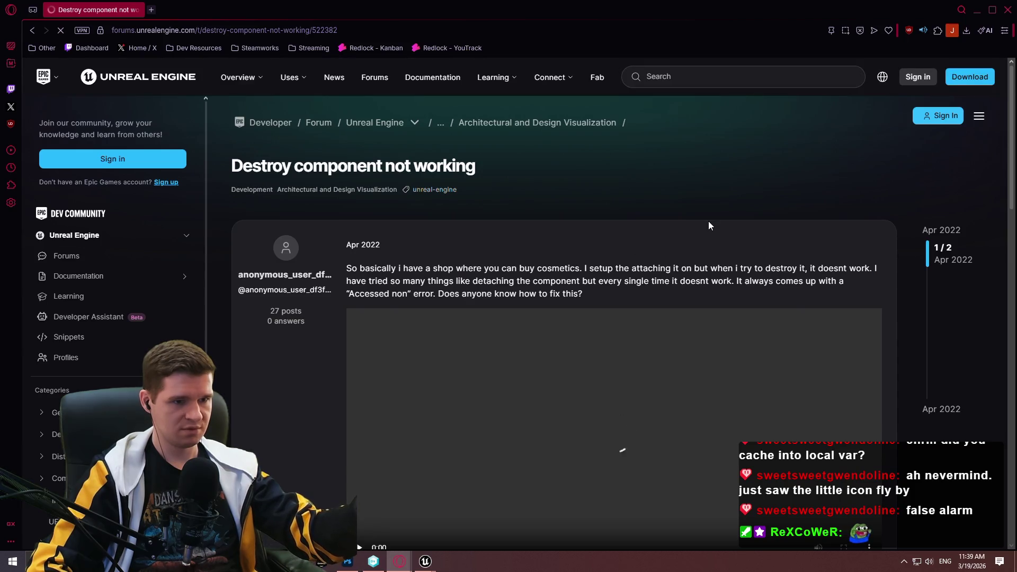
pyautogui.scroll(-5, 702, 244)
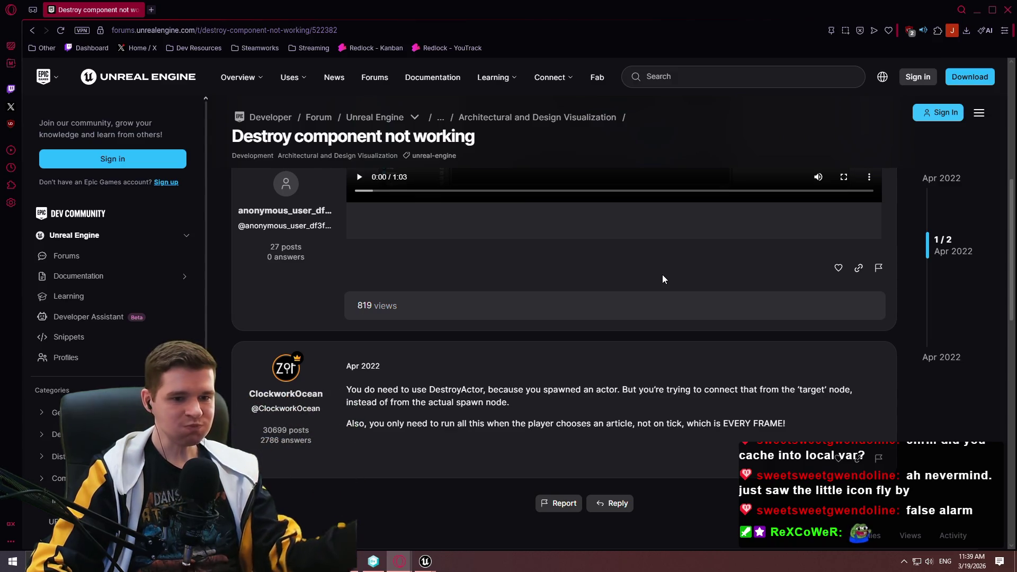
pyautogui.click(29, 32)
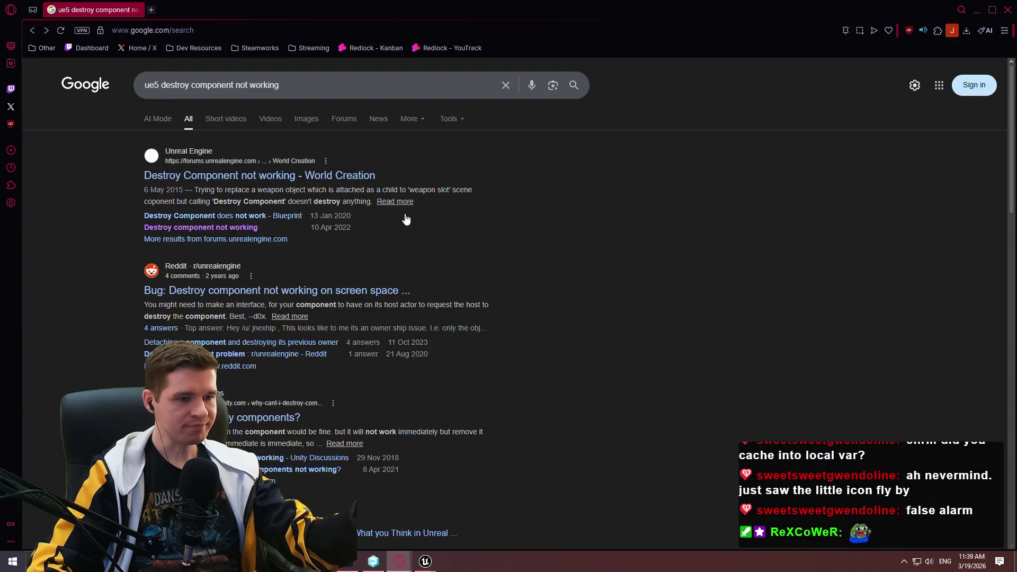
pyautogui.click(222, 216)
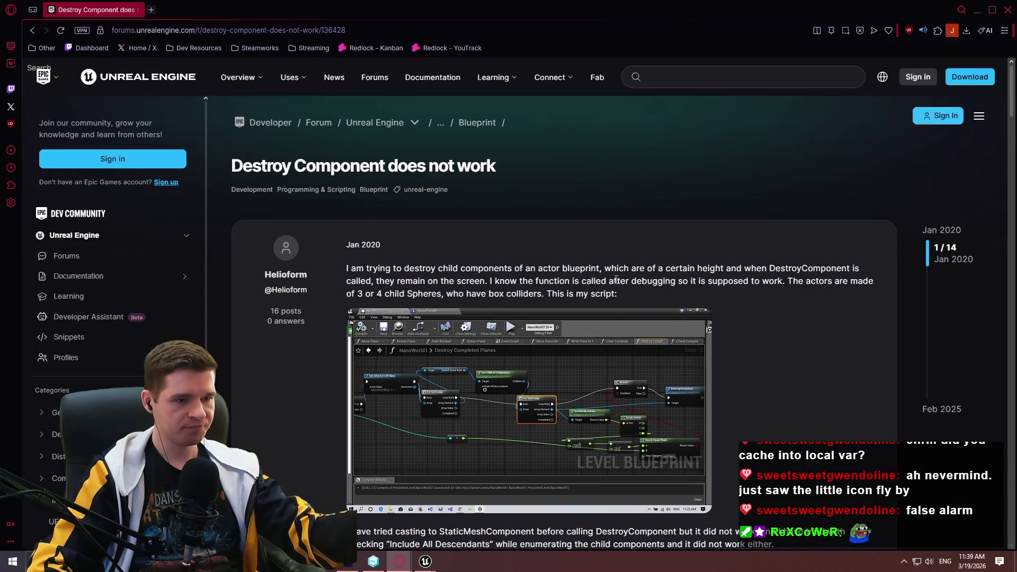
pyautogui.scroll(-4, 688, 291)
pyautogui.scroll(2, 692, 298)
pyautogui.scroll(2, 688, 307)
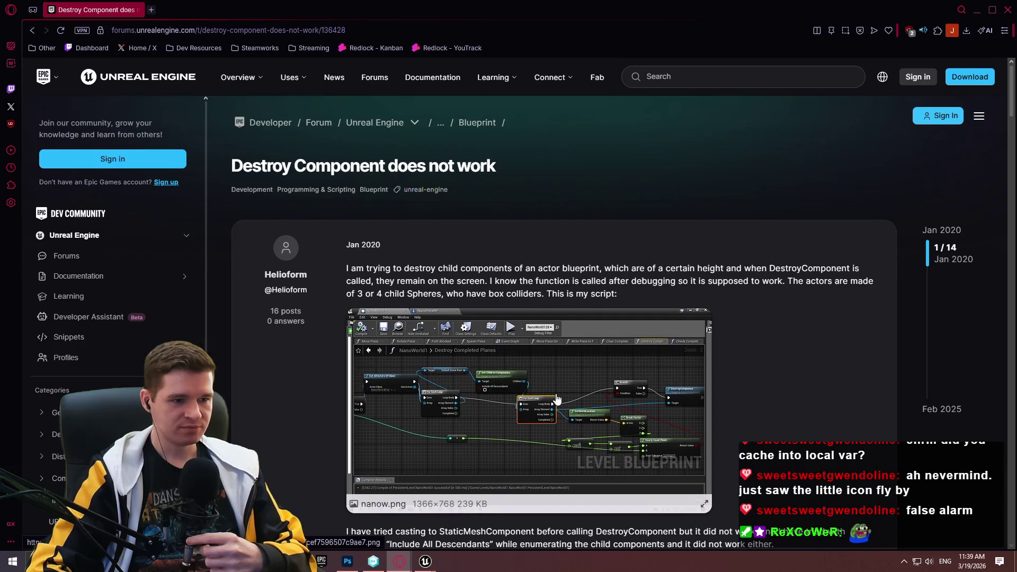
pyautogui.scroll(-2, 581, 285)
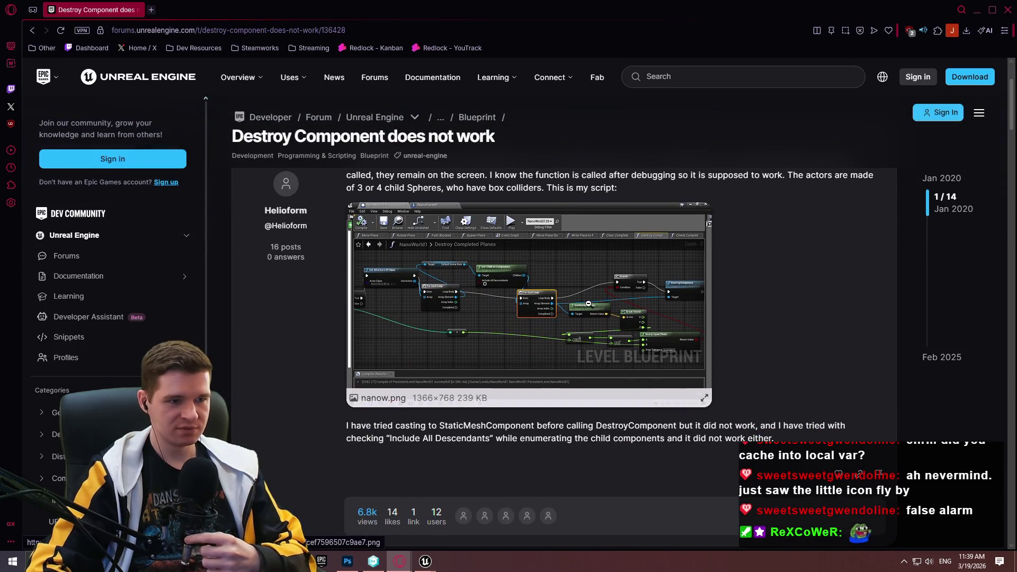
# View the thread's enlarged nanow.png screenshot
pyautogui.click(589, 309)
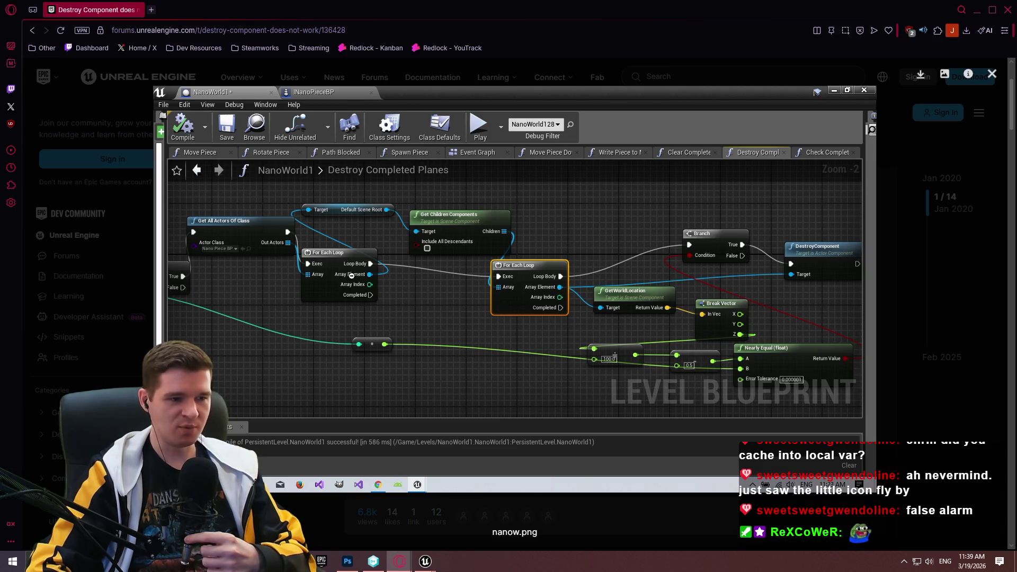
pyautogui.click(938, 455)
pyautogui.scroll(-2, 609, 290)
pyautogui.scroll(1, 609, 290)
pyautogui.click(609, 289)
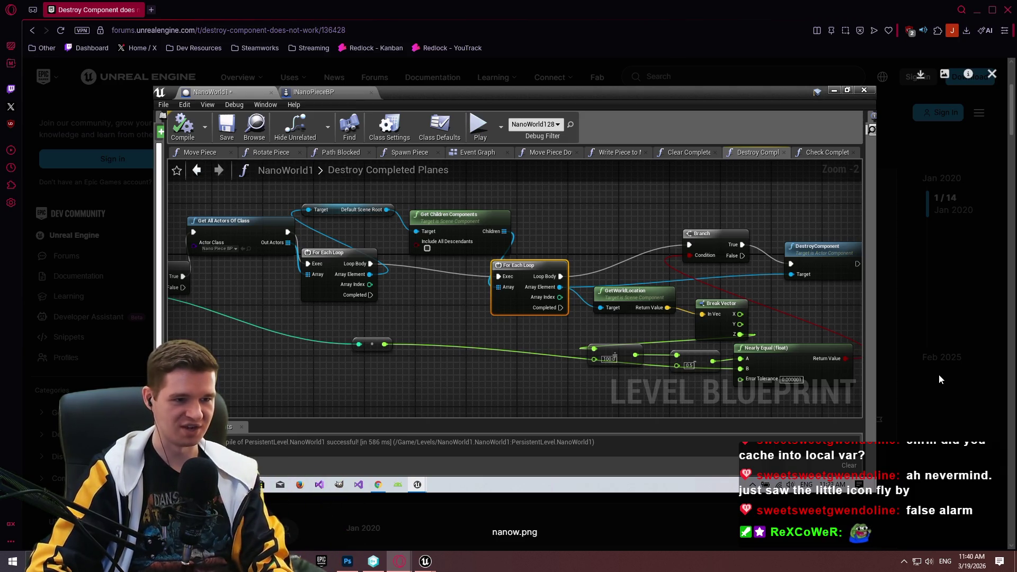
pyautogui.click(935, 389)
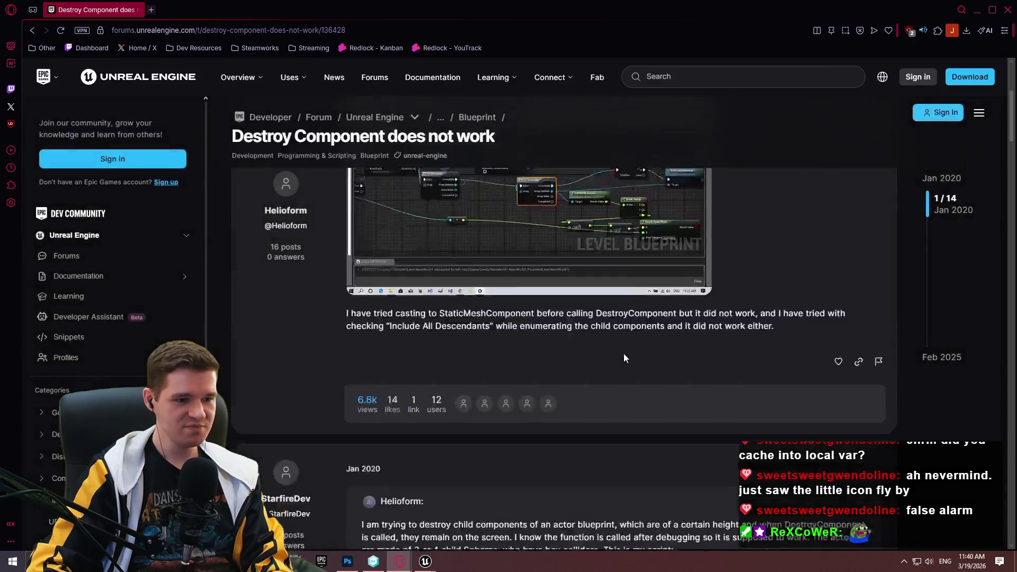
pyautogui.scroll(-5, 593, 318)
pyautogui.scroll(-7, 594, 318)
pyautogui.scroll(3, 478, 317)
# Highlight tuatec's sentence that components must be destroyed from their owning actor
pyautogui.moveTo(493, 321); pyautogui.dragTo(615, 321)
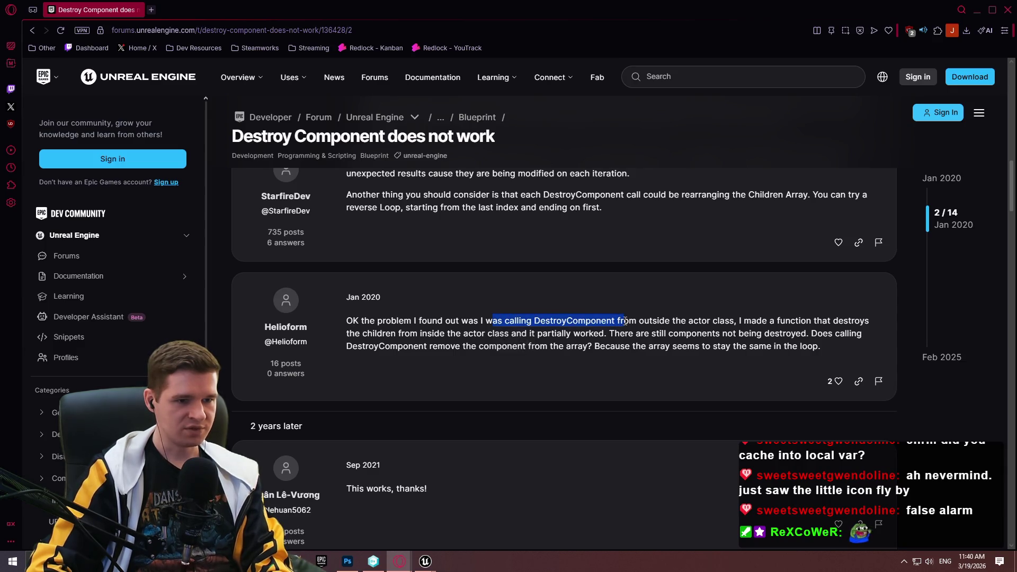
pyautogui.click(710, 318)
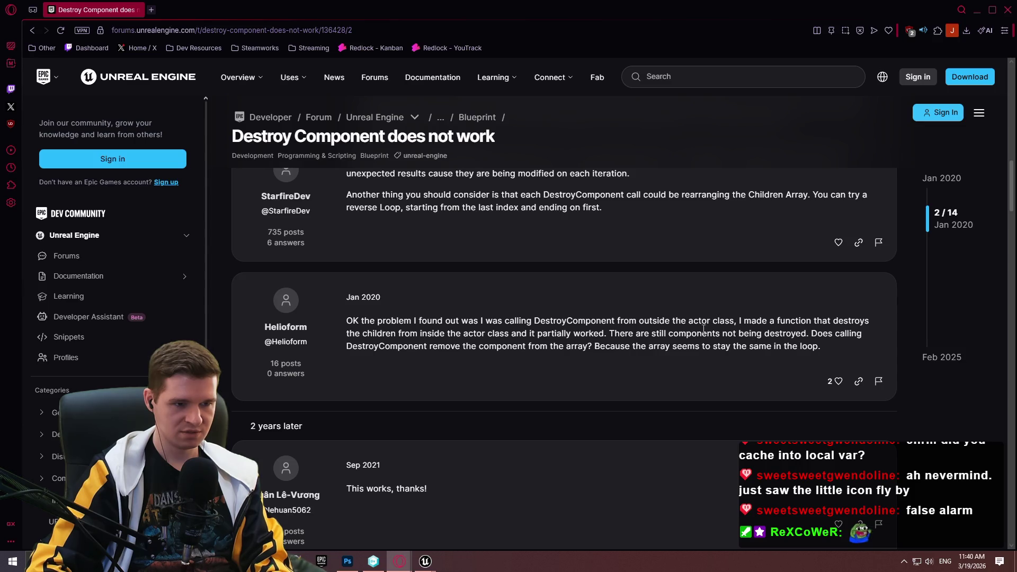
pyautogui.scroll(-8, 668, 326)
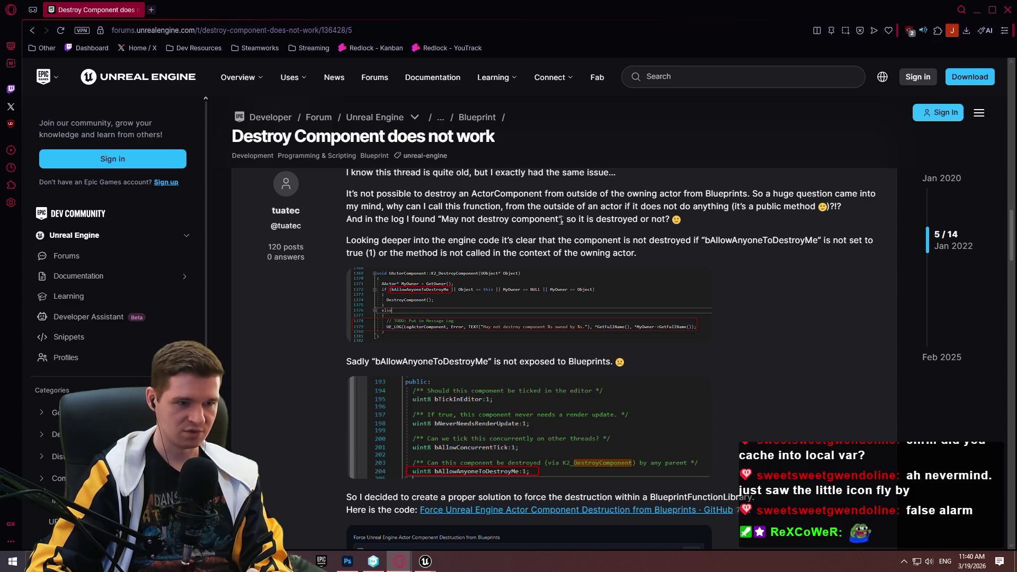
pyautogui.moveTo(399, 253)
pyautogui.mouseDown()
pyautogui.moveTo(635, 254)
pyautogui.moveTo(586, 249)
pyautogui.mouseUp()
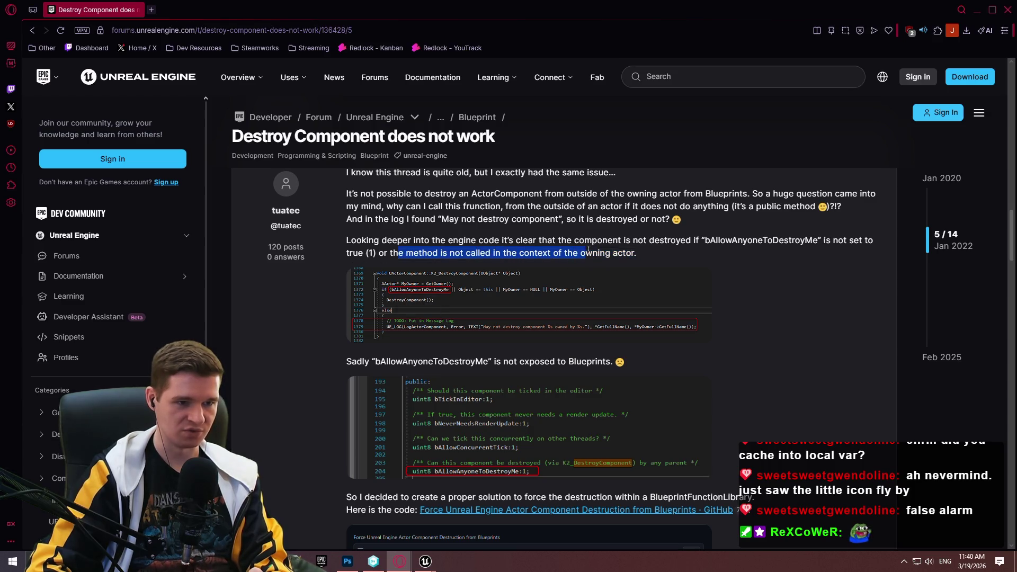
pyautogui.hotkey('alt', 'Tab')
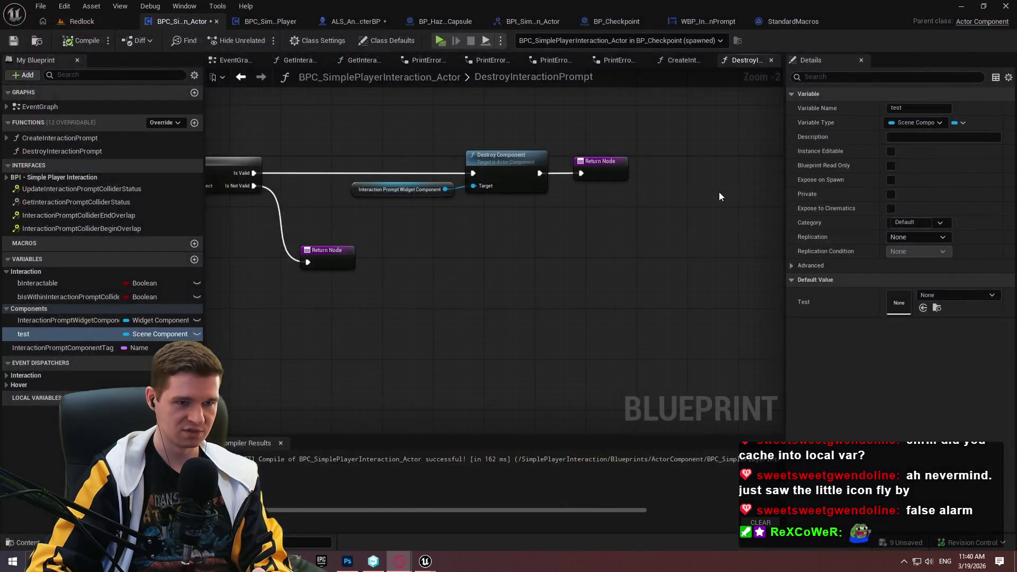
# Search 'destroy' actions off the widget component pin without adding a node
pyautogui.scroll(2, 468, 206)
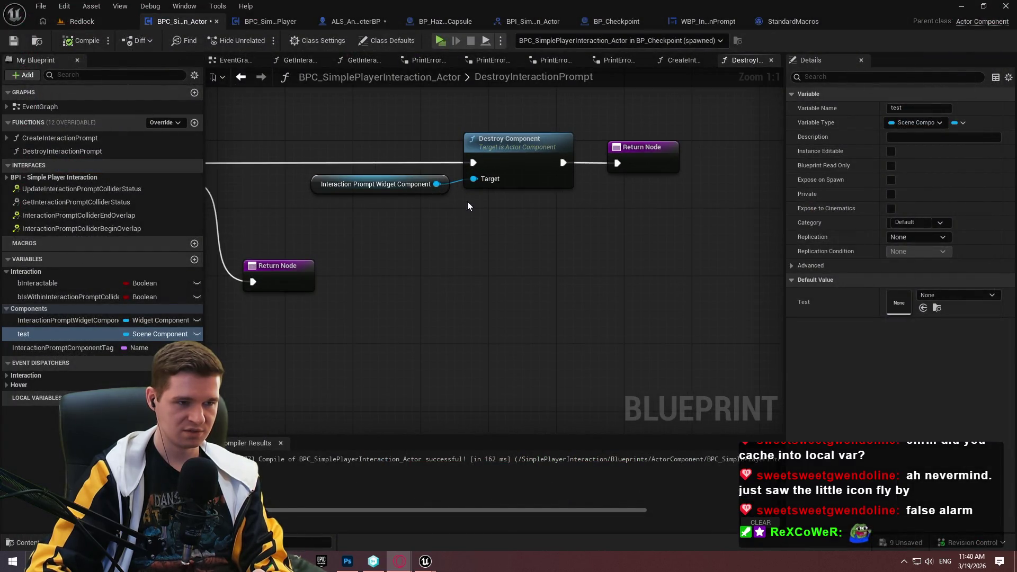
pyautogui.moveTo(436, 184)
pyautogui.mouseDown()
pyautogui.moveTo(453, 259)
pyautogui.moveTo(461, 256)
pyautogui.mouseUp()
pyautogui.write('destroy')
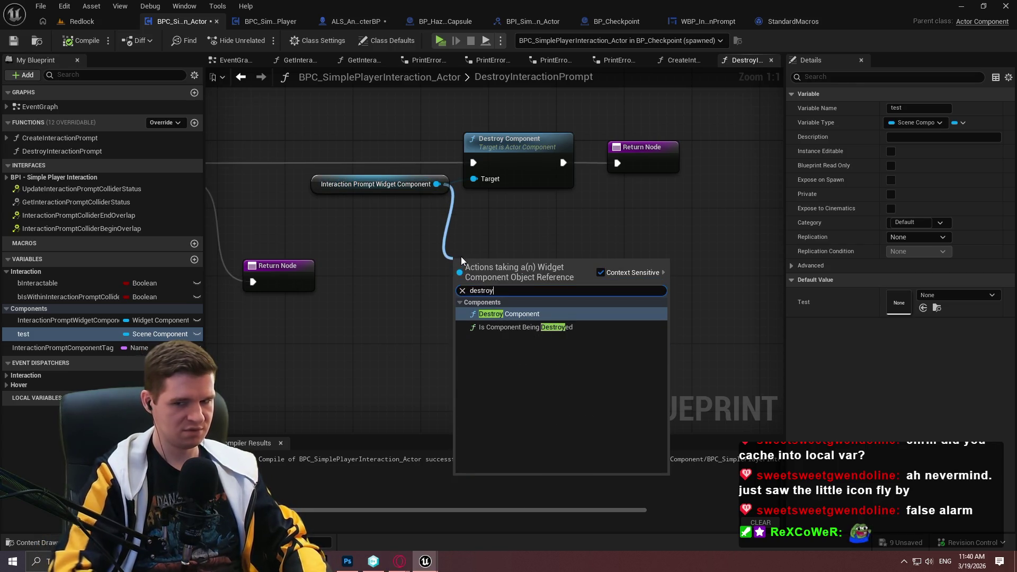
pyautogui.click(594, 233)
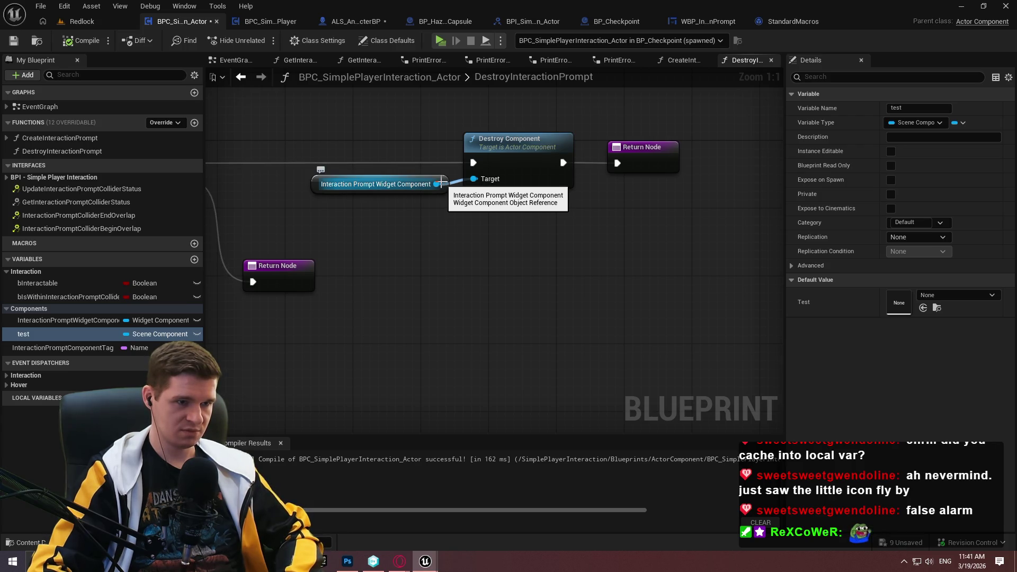
# Pan over the destroy function, browse all blueprint actions, then go to the EventGraph
pyautogui.moveTo(440, 183)
pyautogui.mouseDown()
pyautogui.moveTo(609, 249)
pyautogui.moveTo(635, 297)
pyautogui.moveTo(478, 289)
pyautogui.mouseUp()
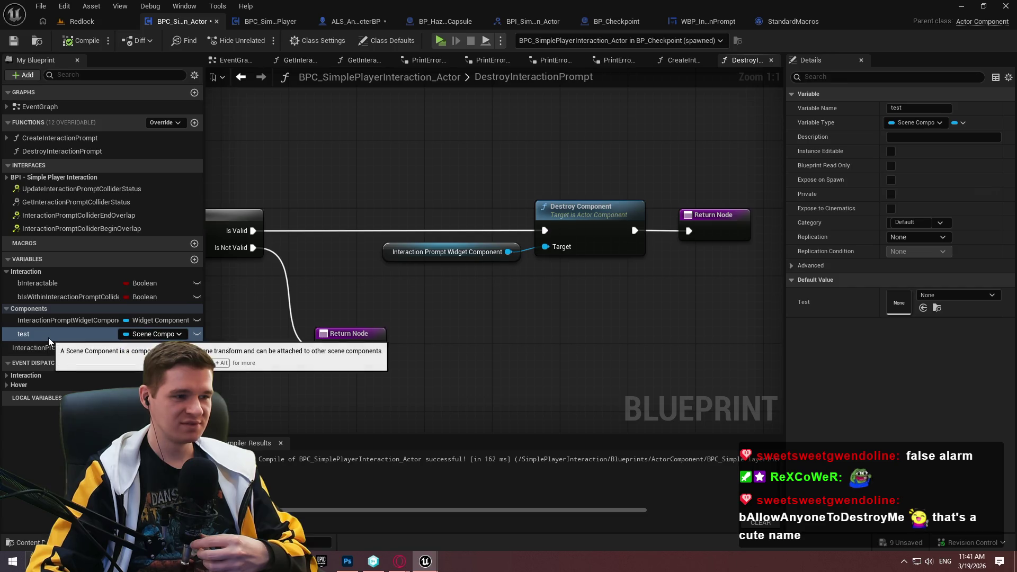
pyautogui.rightClick(580, 323)
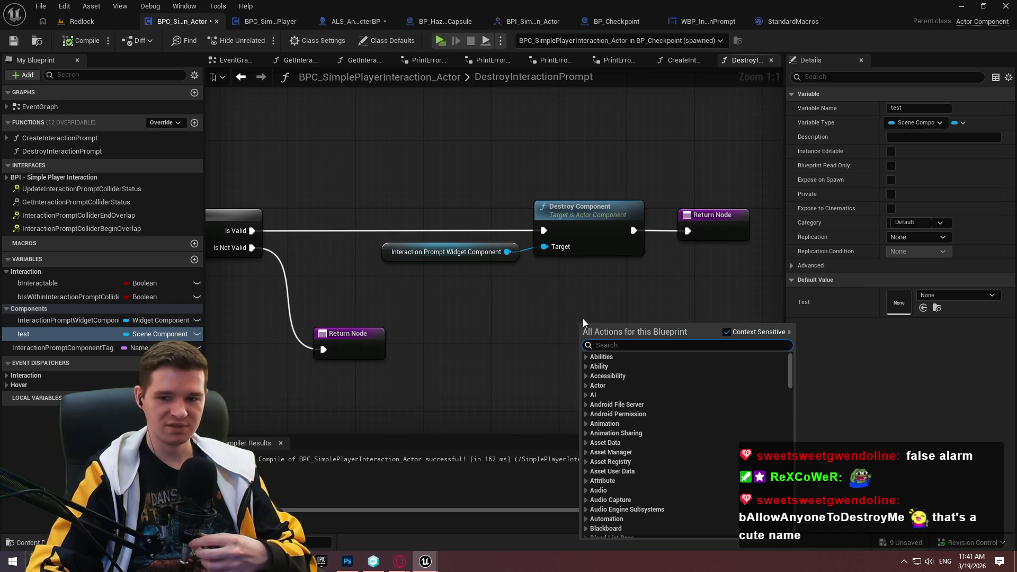
pyautogui.click(526, 279)
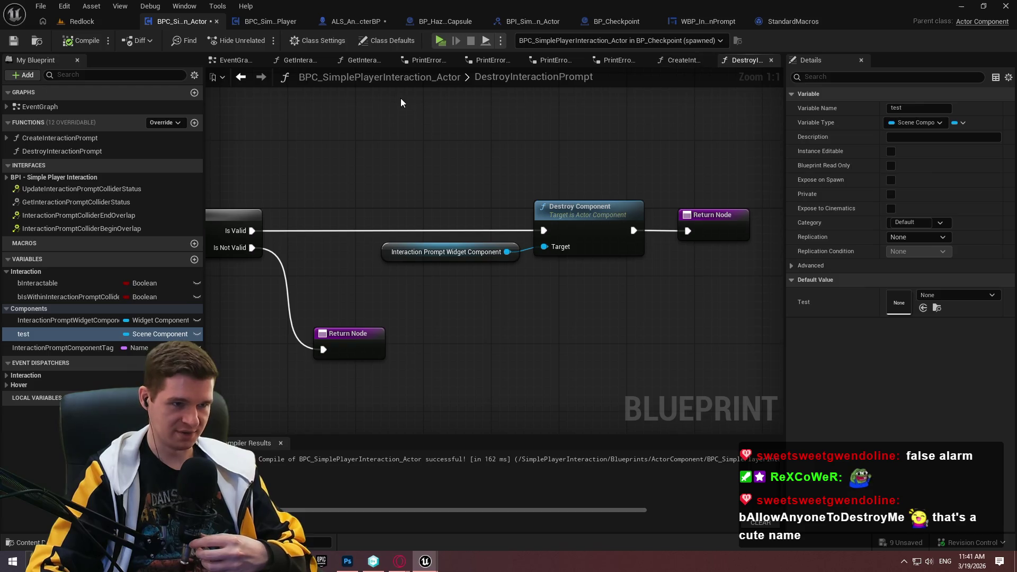
pyautogui.click(243, 60)
pyautogui.scroll(-3, 556, 229)
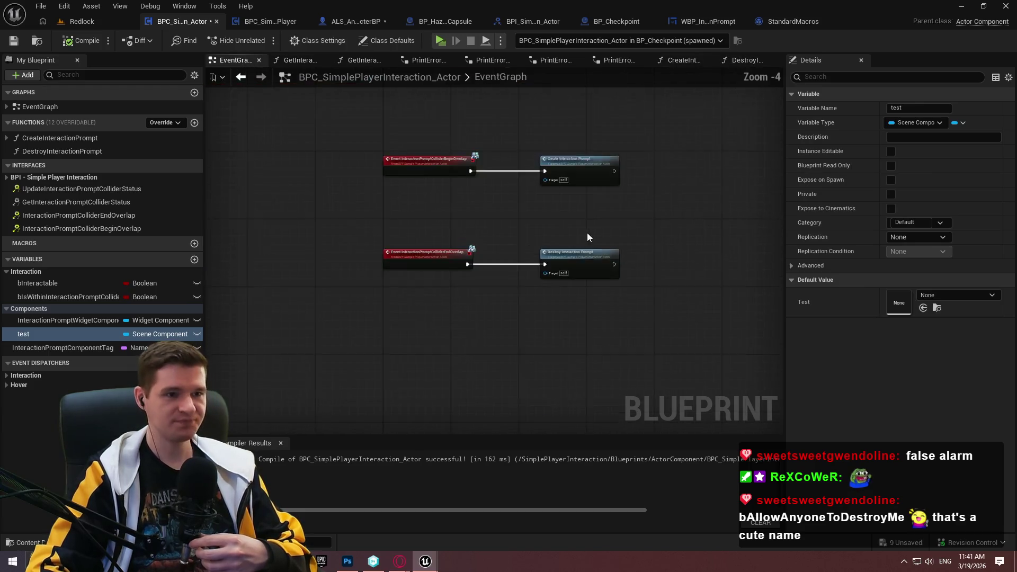
# In CreateInteractionPrompt, add a Created Widget Component getter feeding a Set Component Tags node
pyautogui.doubleClick(580, 193)
pyautogui.scroll(-3, 698, 231)
pyautogui.scroll(4, 568, 326)
pyautogui.click(450, 265)
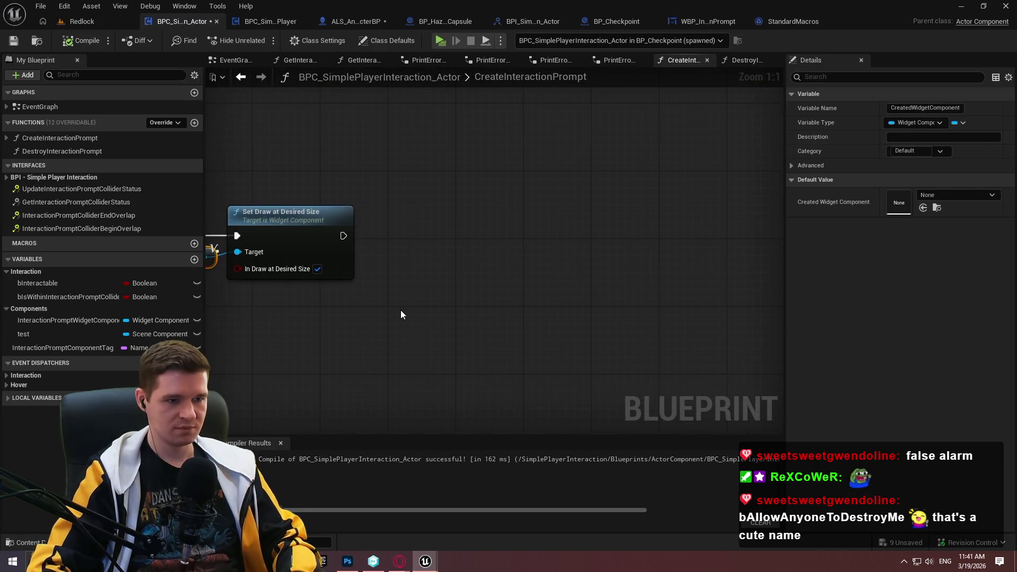
pyautogui.hotkey('ctrl', 'v')
pyautogui.moveTo(500, 316)
pyautogui.mouseDown()
pyautogui.moveTo(560, 287)
pyautogui.moveTo(549, 296)
pyautogui.mouseUp()
pyautogui.write('tag')
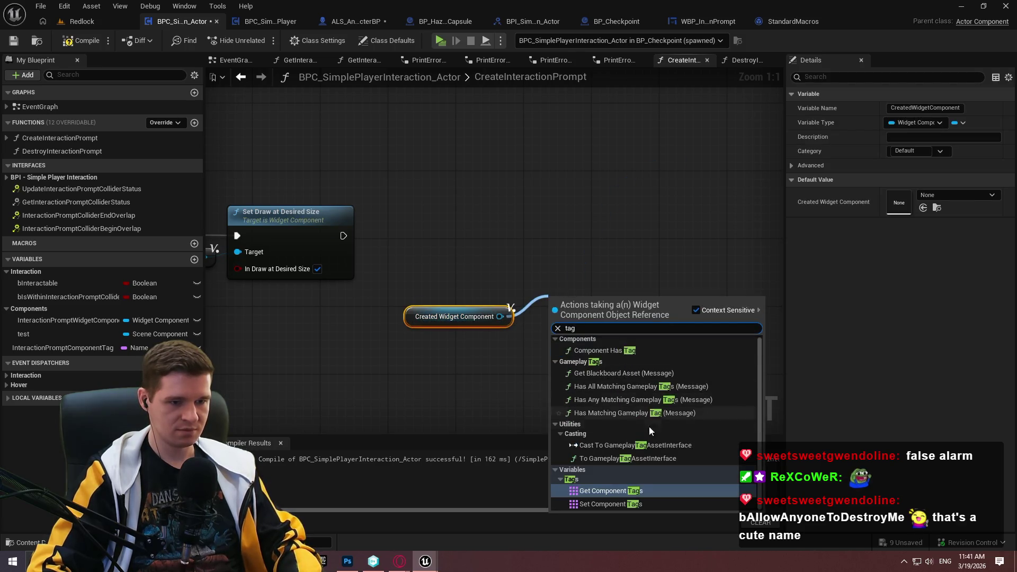
pyautogui.click(606, 503)
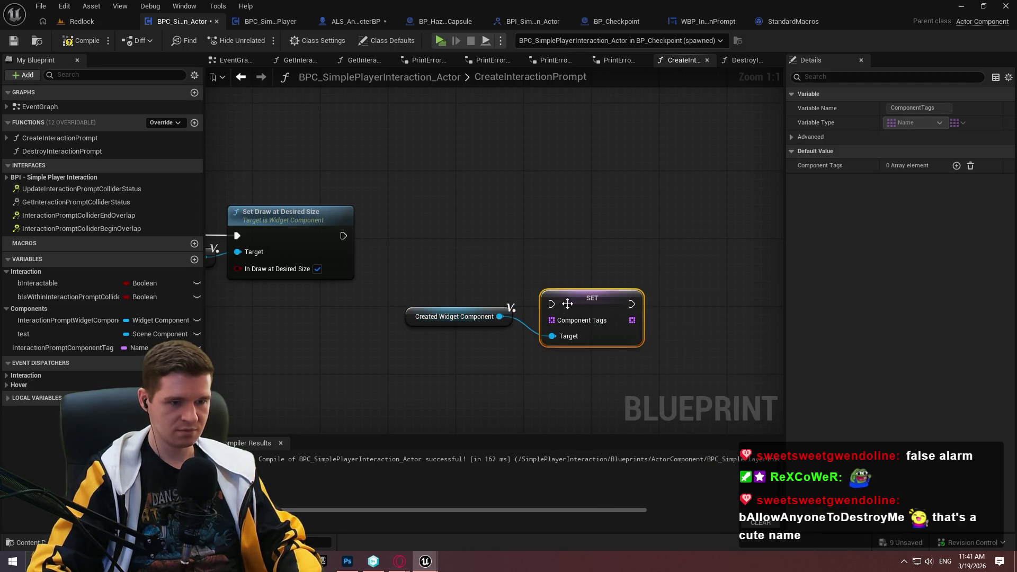
# Add a Make Array for the tags and run SET after Set Draw at Desired Size
pyautogui.moveTo(551, 319); pyautogui.dragTo(452, 246)
pyautogui.write('make')
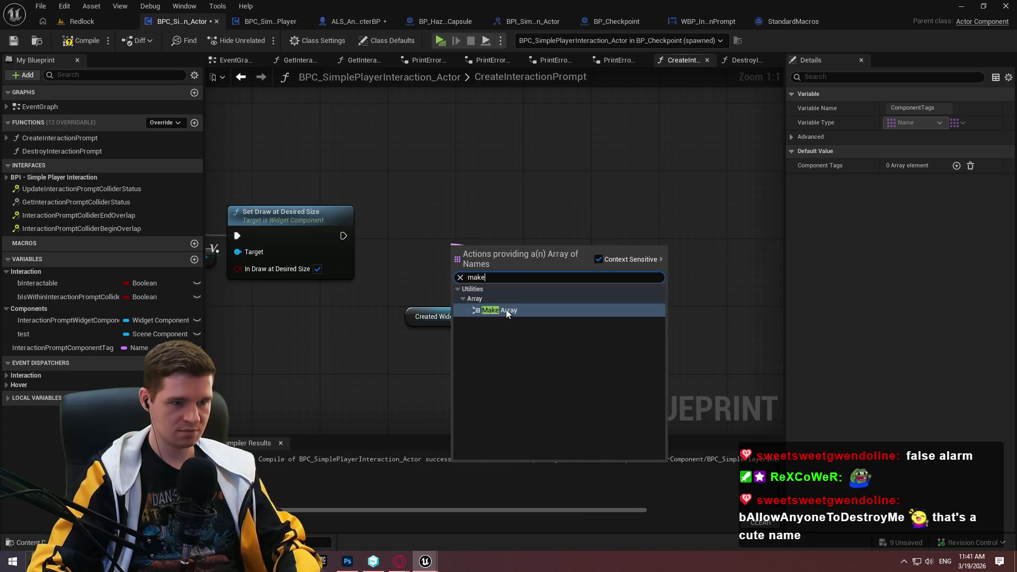
pyautogui.click(507, 311)
pyautogui.click(636, 223)
pyautogui.moveTo(602, 228); pyautogui.dragTo(343, 235)
pyautogui.moveTo(640, 235); pyautogui.dragTo(648, 244)
pyautogui.moveTo(509, 256); pyautogui.dragTo(543, 264)
pyautogui.moveTo(508, 312)
pyautogui.mouseDown()
pyautogui.moveTo(609, 318)
pyautogui.moveTo(579, 317)
pyautogui.mouseUp()
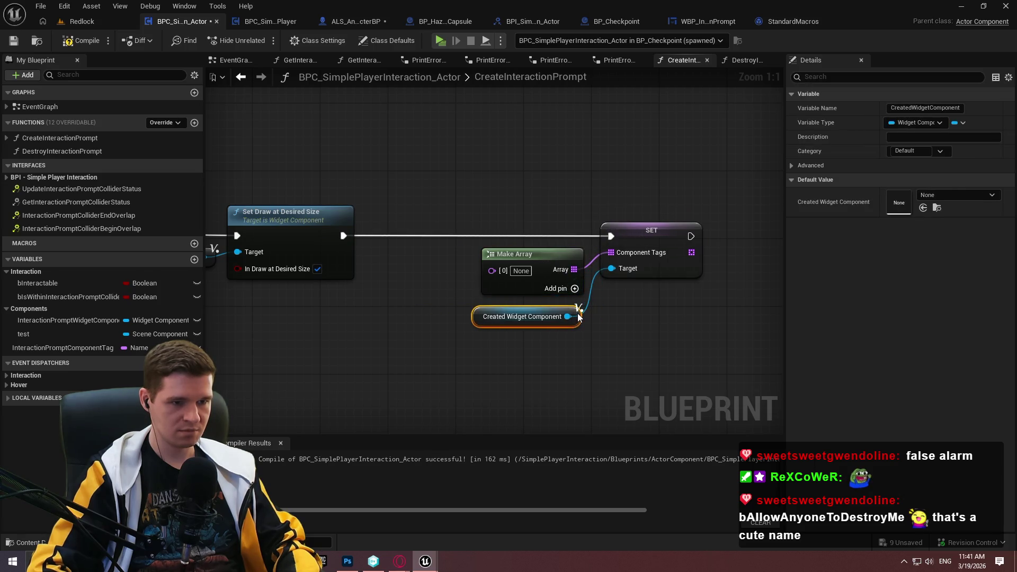
# Paste the tag name into the Make Array entry and rearrange the SET and getter nodes
pyautogui.click(521, 270)
pyautogui.hotkey('ctrl', 'v')
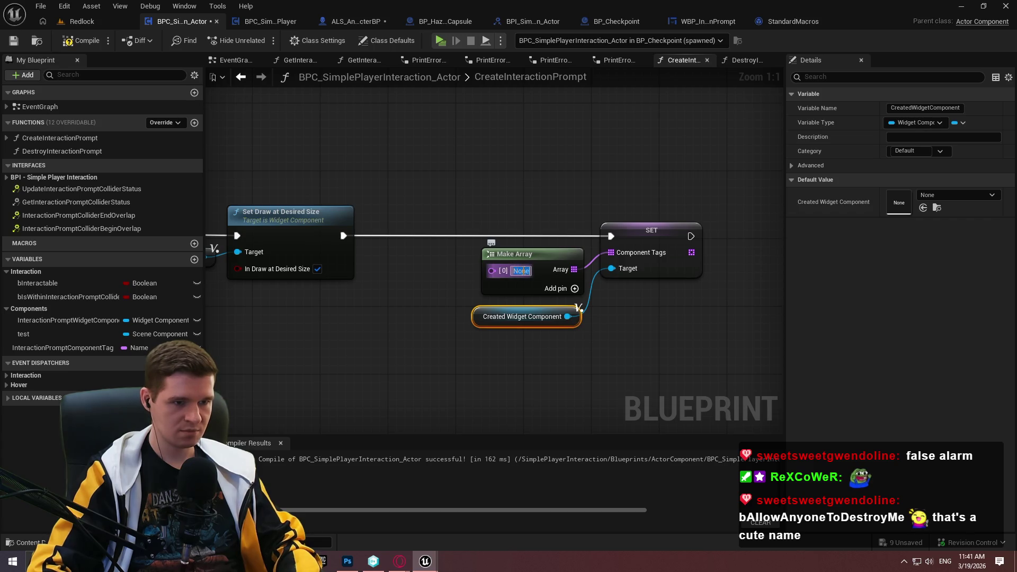
pyautogui.press('Return')
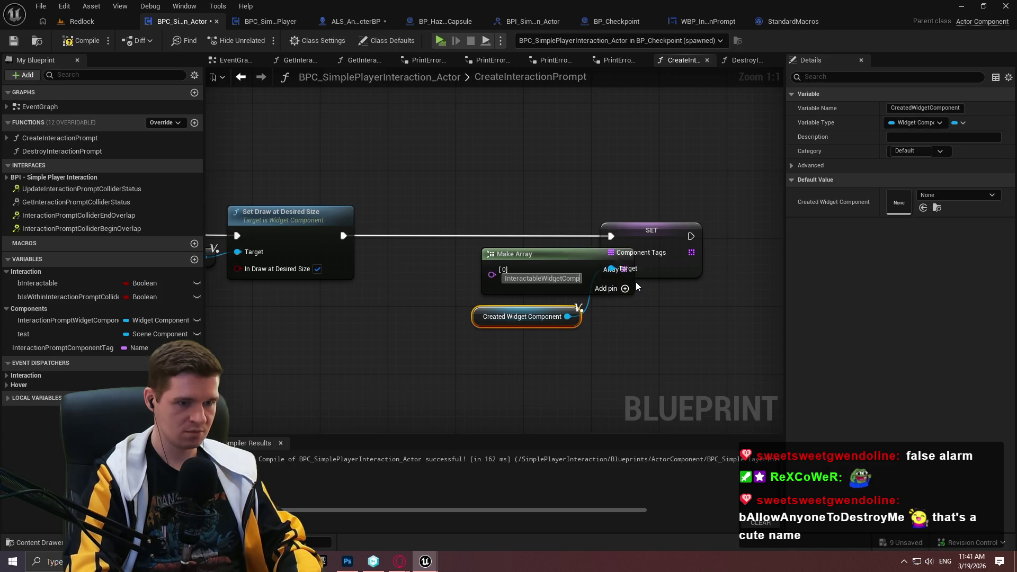
pyautogui.click(636, 284)
pyautogui.moveTo(636, 231); pyautogui.dragTo(730, 234)
pyautogui.click(621, 322)
pyautogui.moveTo(578, 316); pyautogui.dragTo(645, 316)
# Correct the tag text to InteractablePromptWidgetComponent, tidy the layout and save the Blueprint
pyautogui.click(570, 279)
pyautogui.click(564, 280)
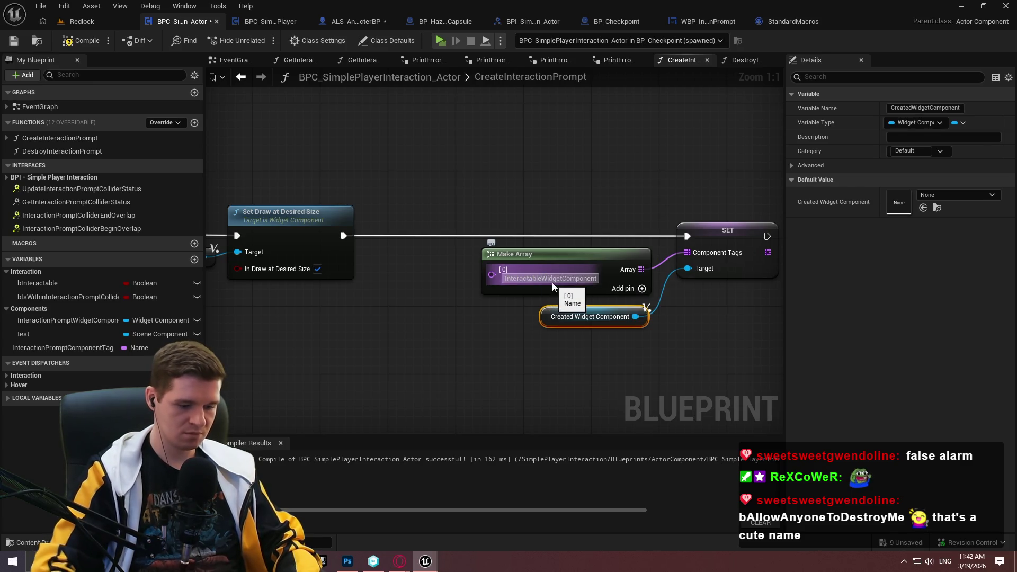
pyautogui.write('Promp')
pyautogui.moveTo(559, 252); pyautogui.dragTo(531, 252)
pyautogui.click(692, 316)
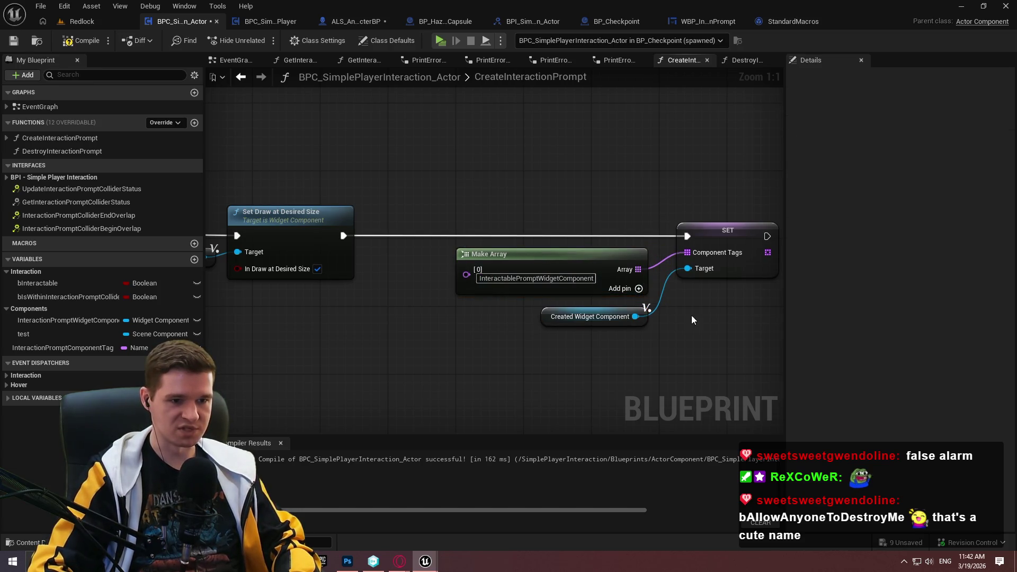
pyautogui.click(13, 40)
pyautogui.click(746, 58)
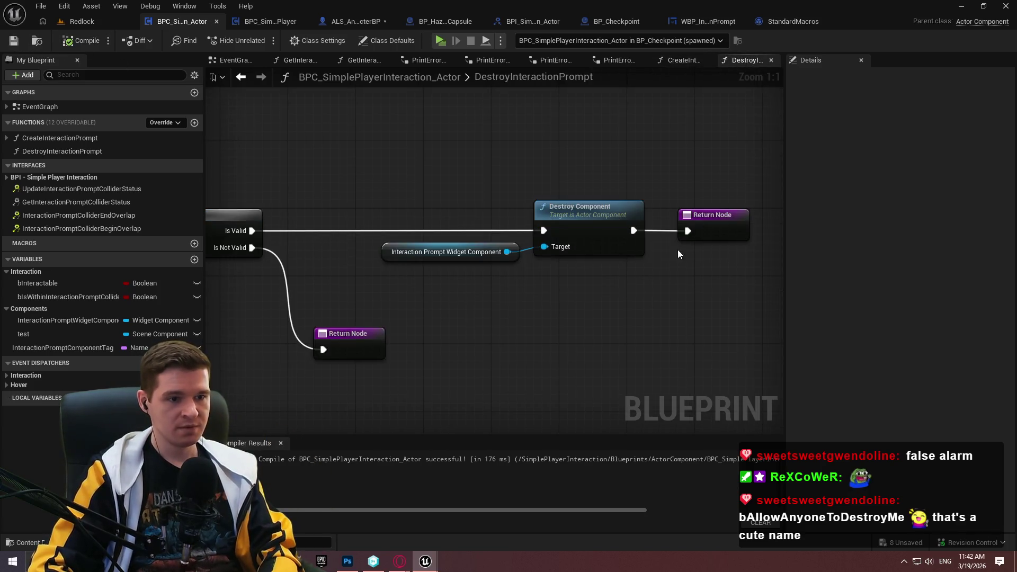
# Add a Get Owner node leading into Get Components by Tag
pyautogui.rightClick(462, 331)
pyautogui.write('get ow')
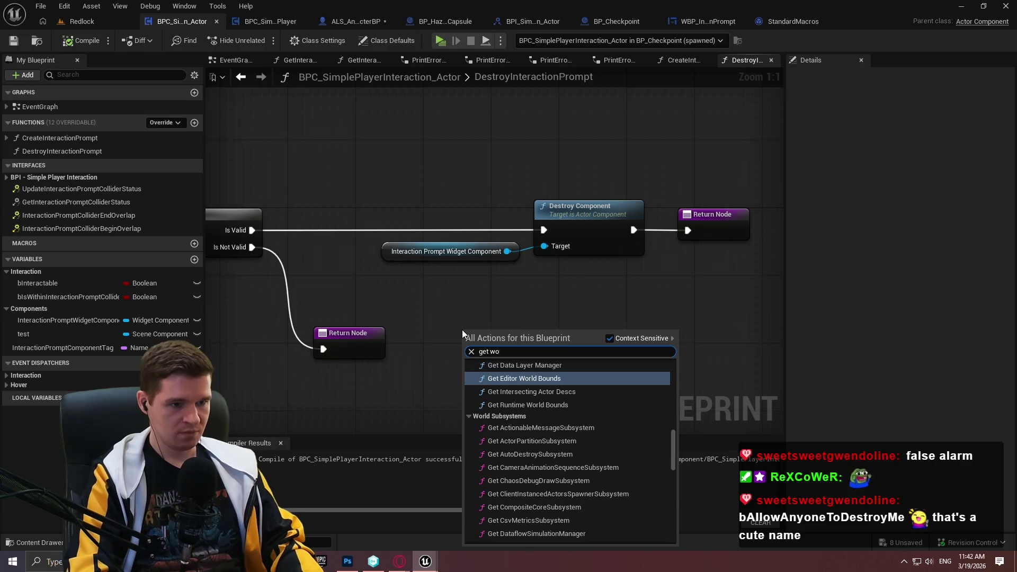
pyautogui.press('Return')
pyautogui.moveTo(571, 356); pyautogui.dragTo(616, 339)
pyautogui.write('get compo')
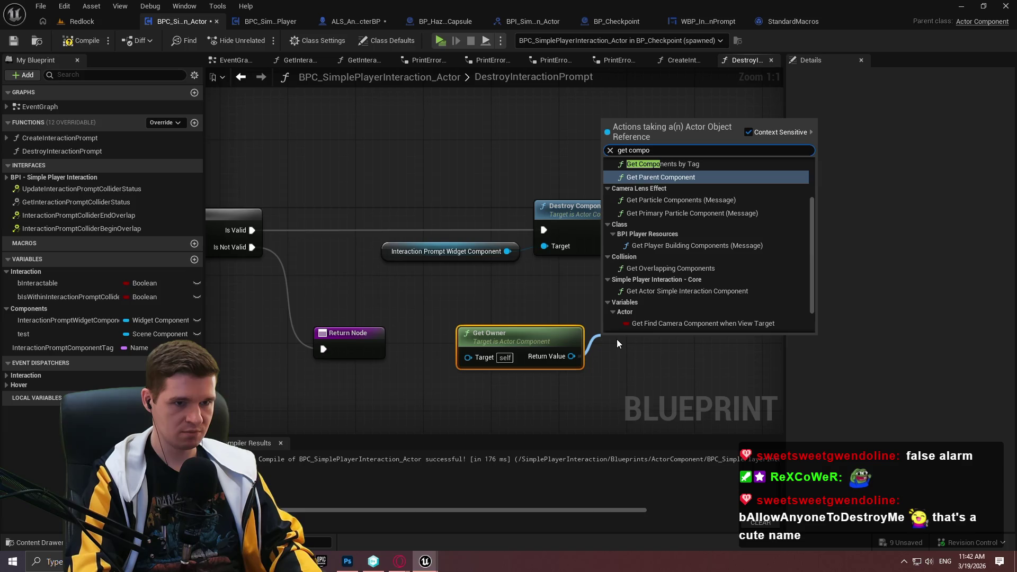
pyautogui.write('nent by')
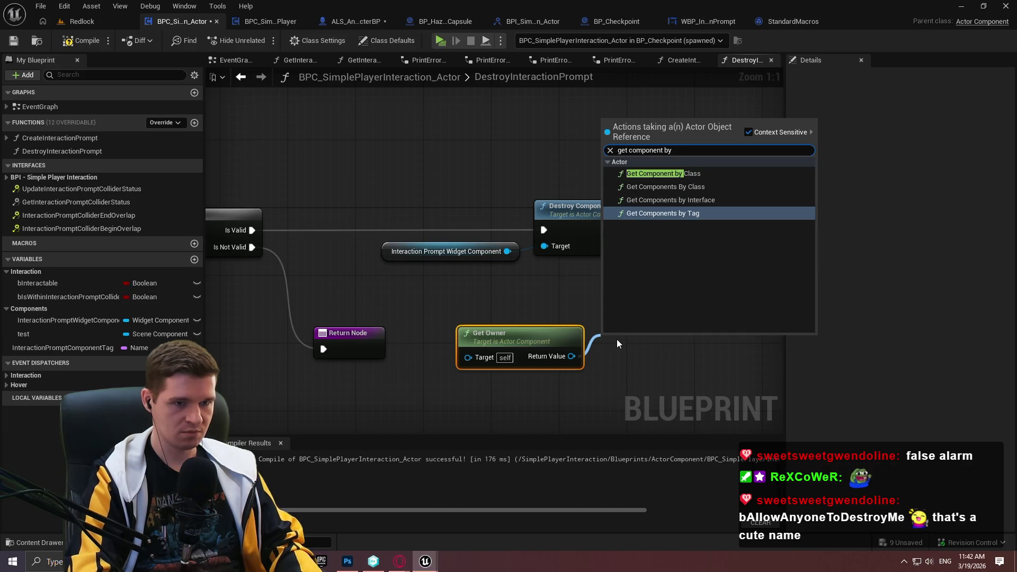
pyautogui.press('Return')
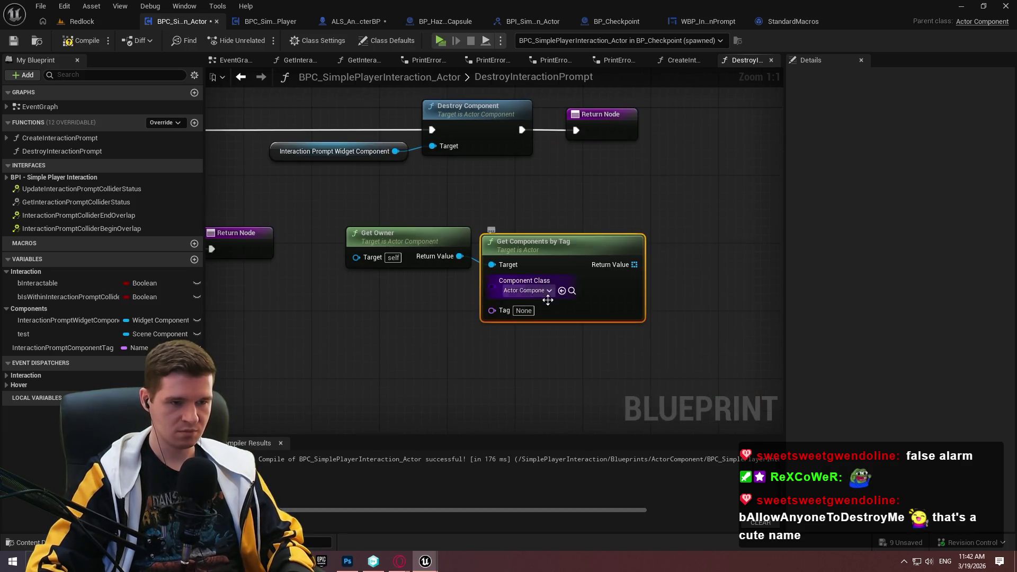
# Set the lookup class to Widget Component and the tag to InteractablePromptWidgetComponent
pyautogui.click(527, 290)
pyautogui.write('wid')
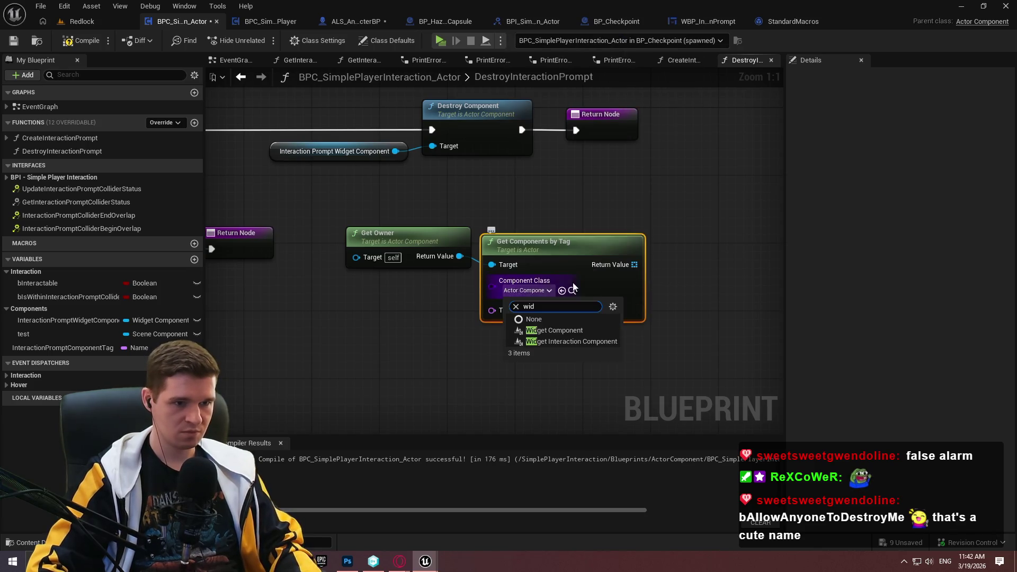
pyautogui.click(551, 330)
pyautogui.write('InteractablePromptWidgetComponent')
pyautogui.press('Return')
# Feed the array's index 0 element into Destroy Component's Target and compile
pyautogui.moveTo(678, 264)
pyautogui.mouseDown()
pyautogui.moveTo(712, 265)
pyautogui.moveTo(352, 156)
pyautogui.moveTo(321, 159)
pyautogui.mouseUp()
pyautogui.write('get')
pyautogui.click(762, 374)
pyautogui.scroll(-1, 321, 159)
pyautogui.moveTo(495, 211)
pyautogui.mouseDown()
pyautogui.moveTo(522, 209)
pyautogui.moveTo(681, 284)
pyautogui.moveTo(699, 319)
pyautogui.moveTo(553, 321)
pyautogui.mouseUp()
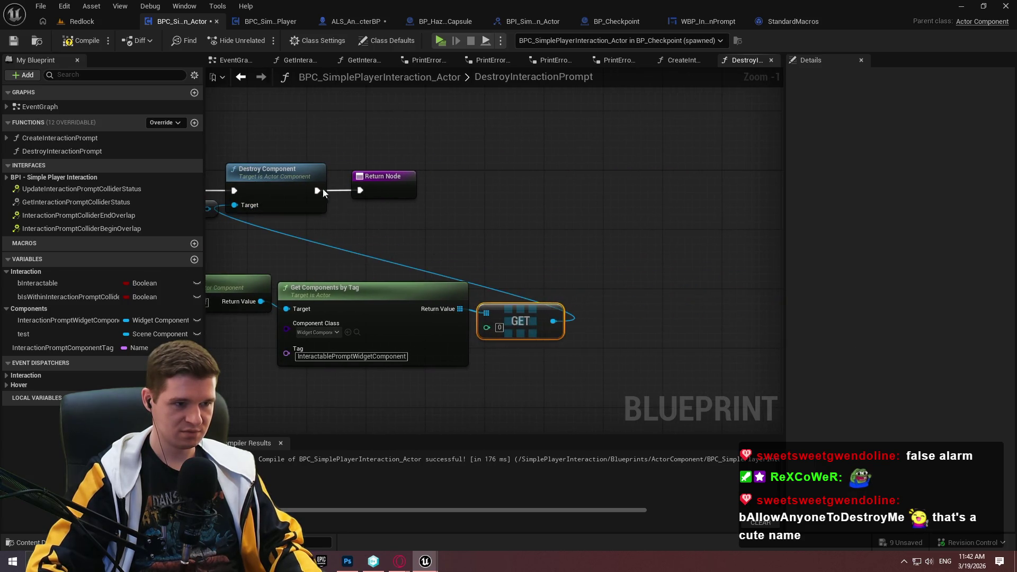
pyautogui.click(82, 40)
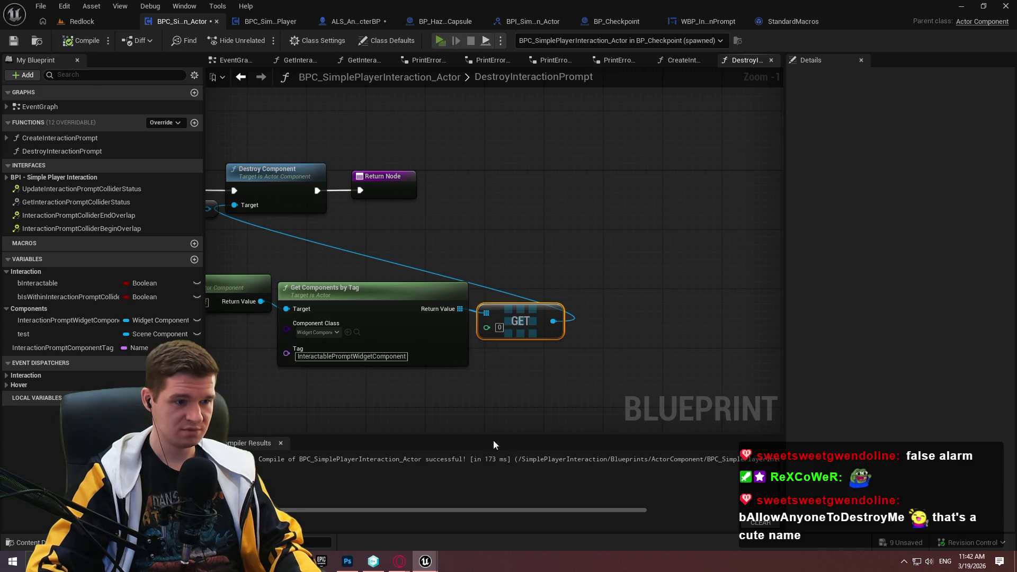
# Start a play session and run the character forward past the checkpoint
pyautogui.hotkey('alt', 'p')
pyautogui.click(539, 443)
pyautogui.press('w')
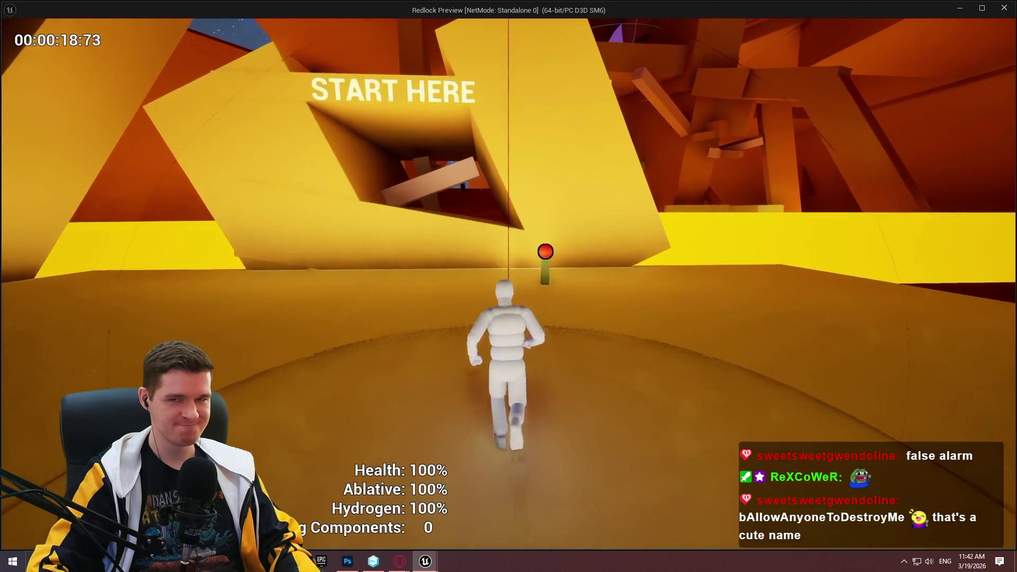
# End the play session with Esc to close the Redlock preview
pyautogui.press('Escape')
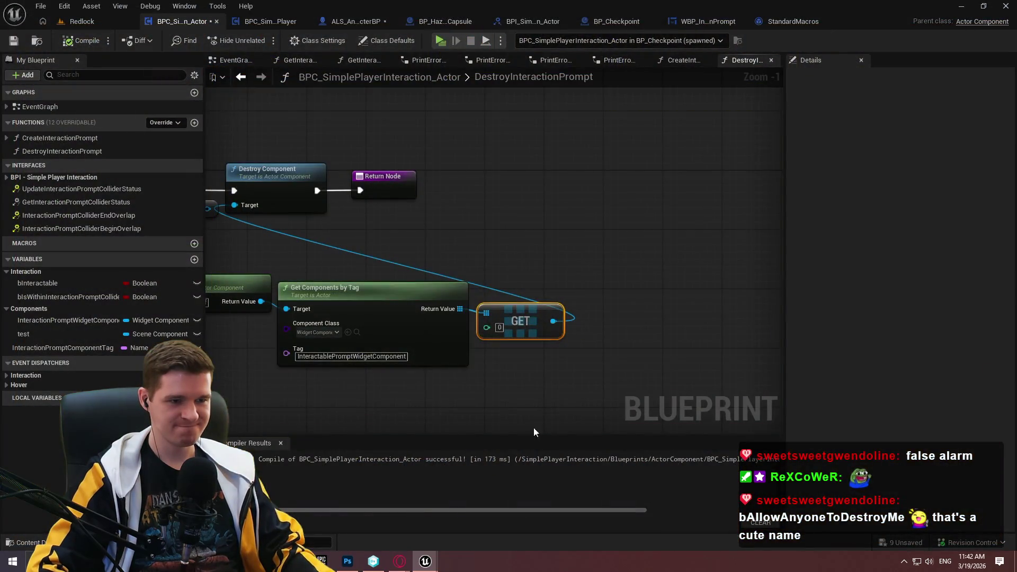
# Set a breakpoint on Destroy Component and replay the level, running the character forward
pyautogui.rightClick(432, 168)
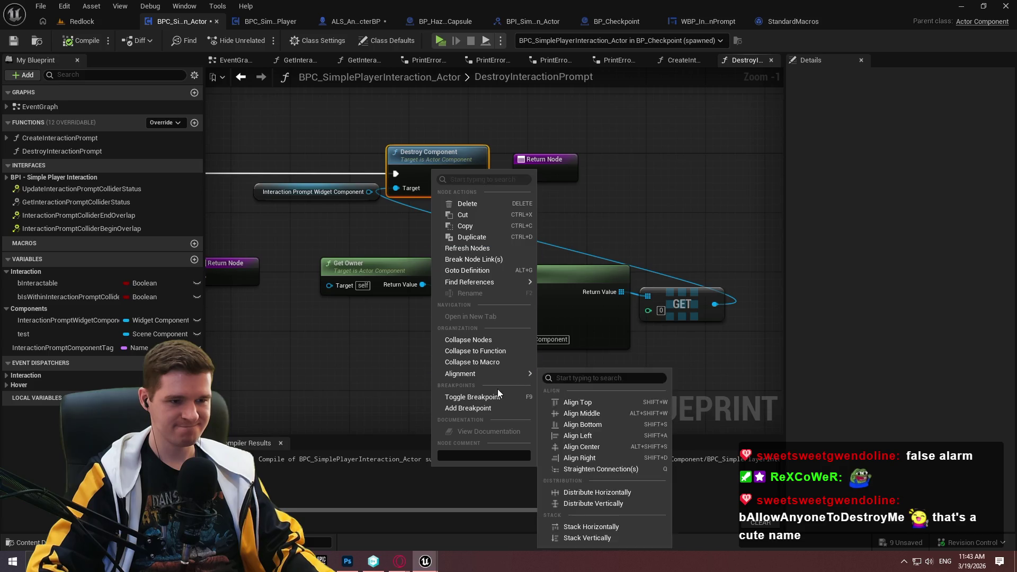
pyautogui.click(461, 409)
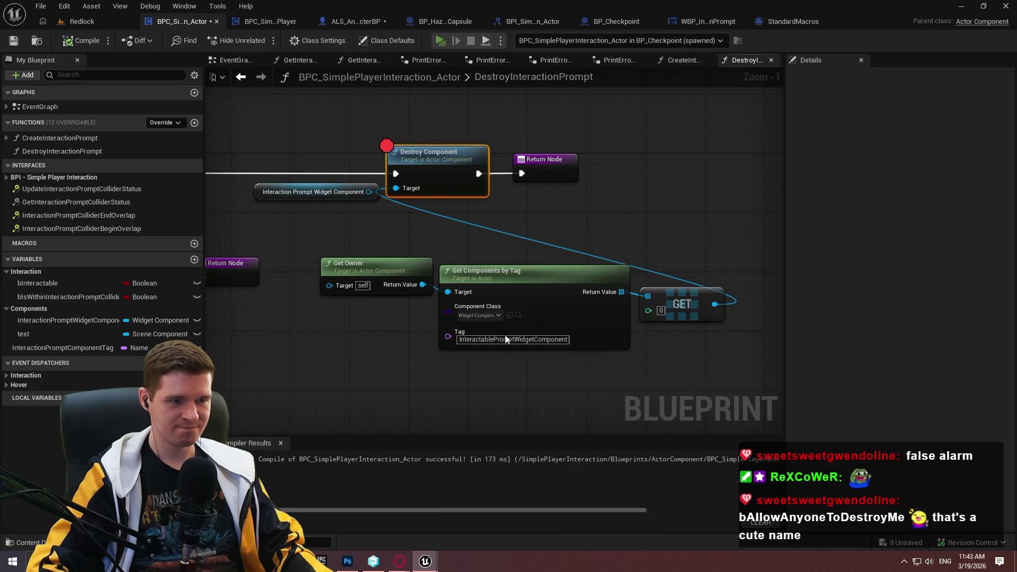
pyautogui.hotkey('alt', 'p')
pyautogui.click(509, 447)
pyautogui.press('w')
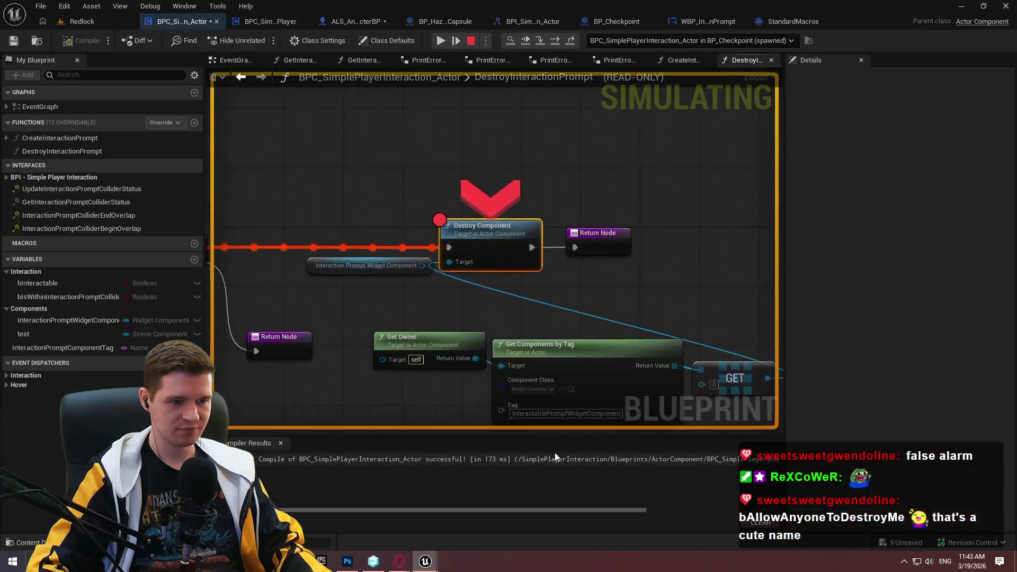
# Expand the tagged component array to confirm entry [0] is WidgetComponent_0
pyautogui.moveTo(535, 238)
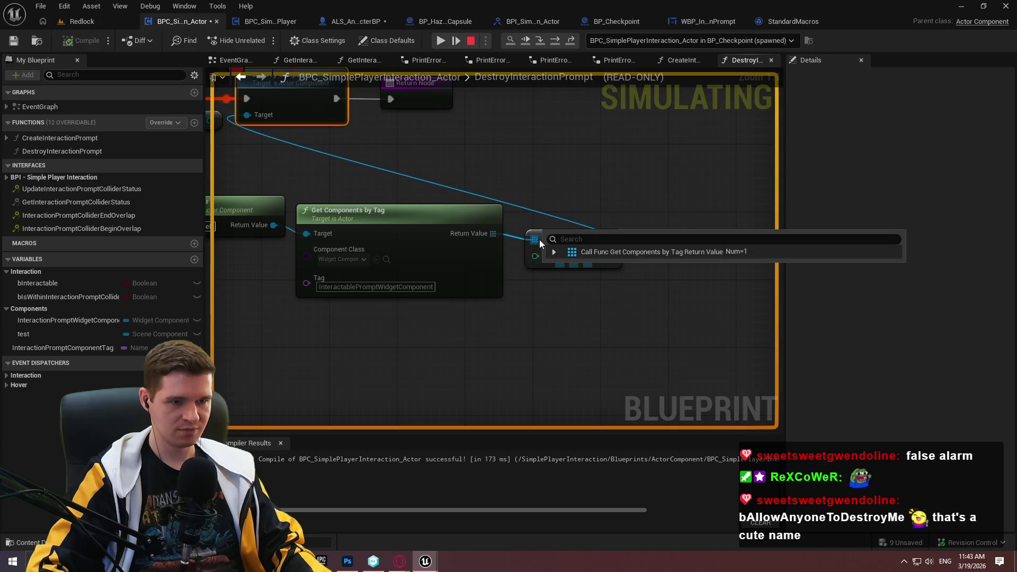
pyautogui.click(554, 252)
pyautogui.click(562, 264)
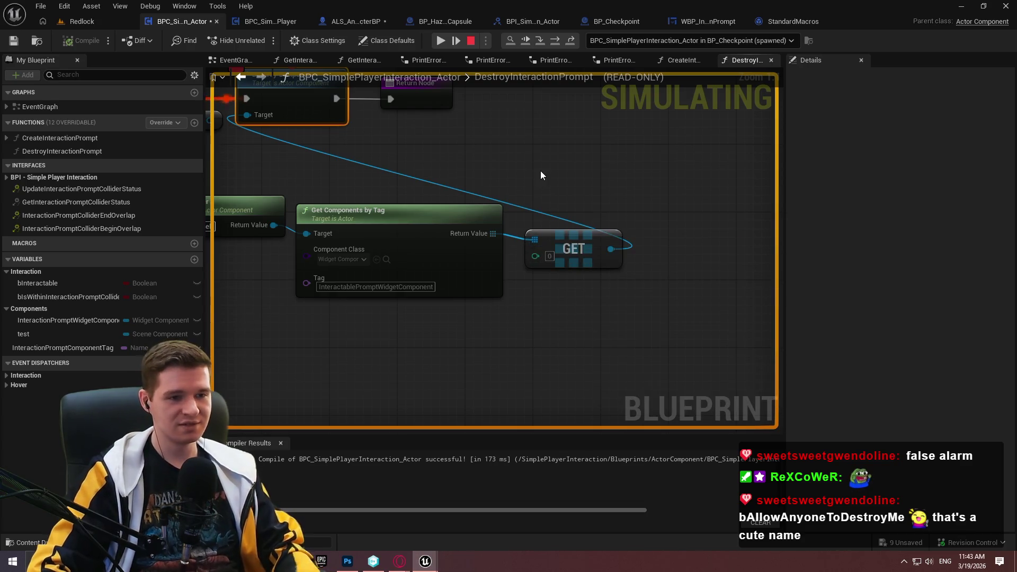
pyautogui.moveTo(513, 214)
pyautogui.mouseDown()
pyautogui.moveTo(696, 319)
pyautogui.moveTo(496, 267)
pyautogui.moveTo(650, 292)
pyautogui.mouseUp()
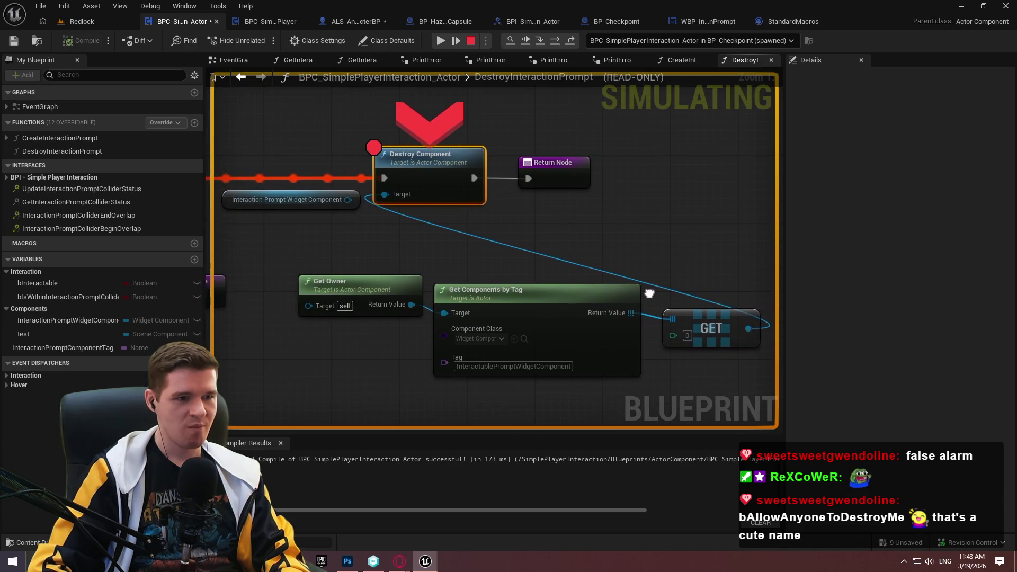
# Stop the simulation and remove the breakpoint from Destroy Component
pyautogui.click(469, 43)
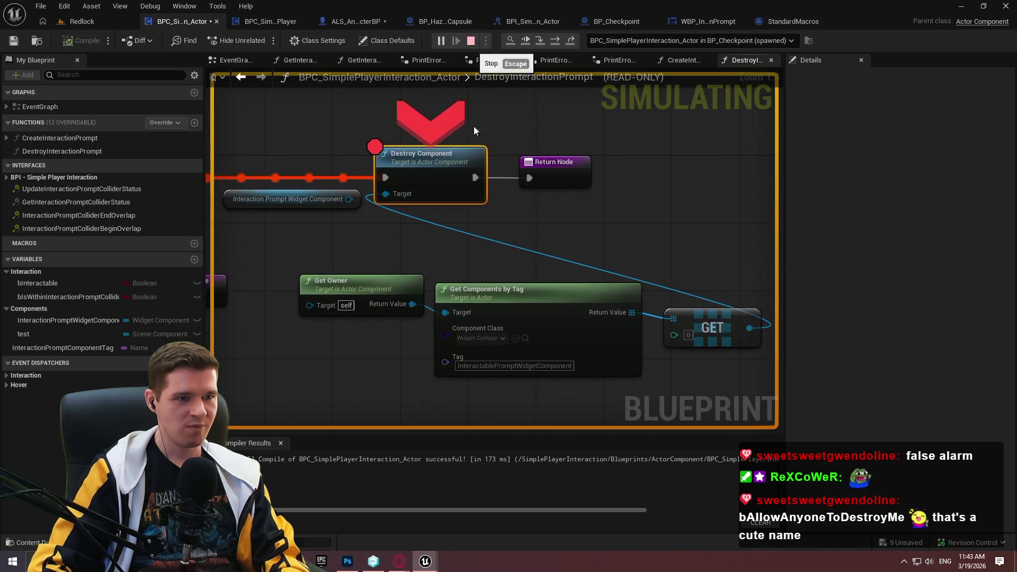
pyautogui.rightClick(457, 158)
pyautogui.click(496, 386)
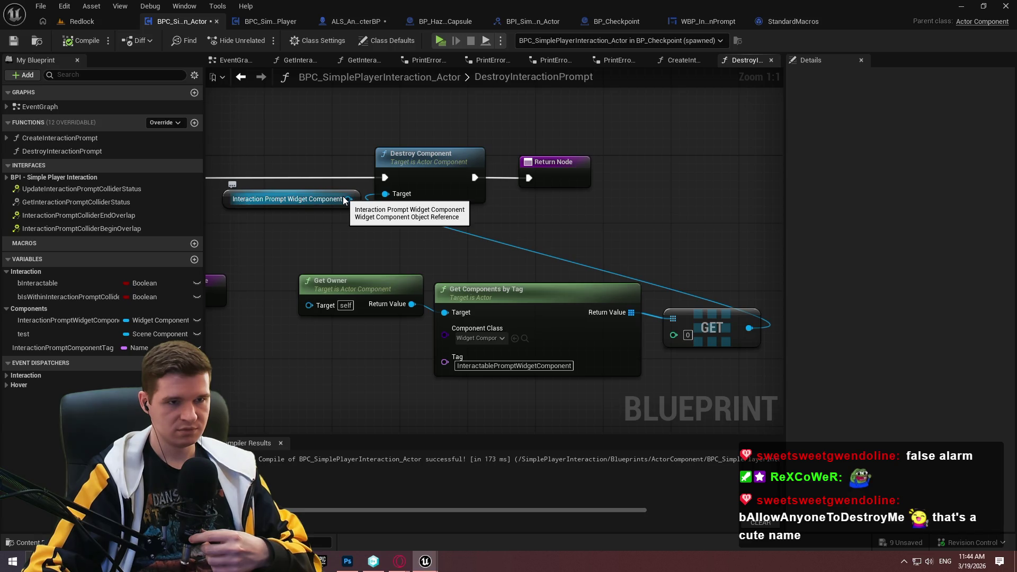
# Open the WBP_InteractionPrompt widget blueprint in its Graph view
pyautogui.click(716, 26)
pyautogui.click(1007, 42)
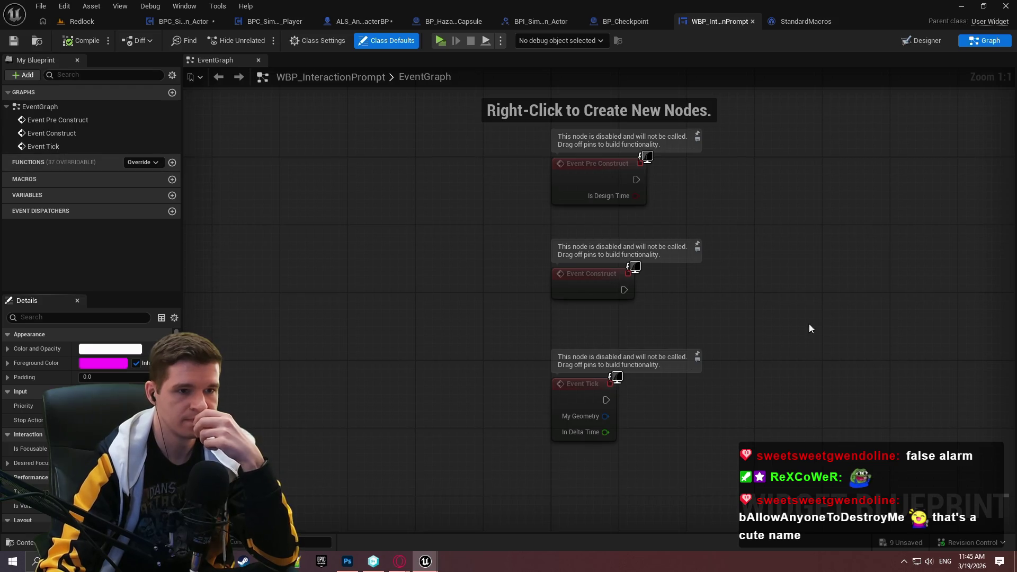
# Search the widget graph's actions for 'event' nodes, then return to BPC_SimplePlayerInteraction_Actor
pyautogui.moveTo(767, 481); pyautogui.dragTo(558, 341)
pyautogui.rightClick(404, 329)
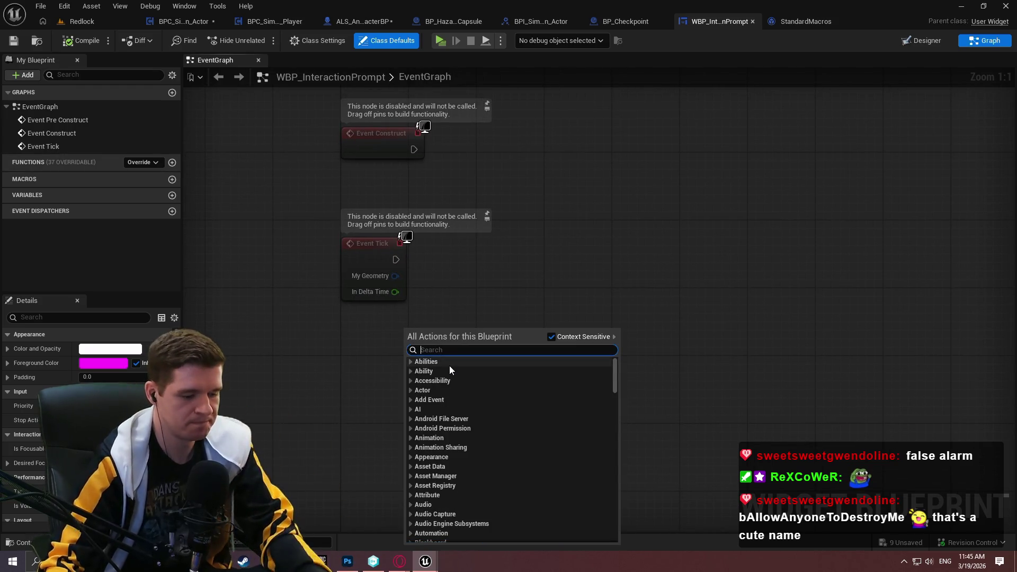
pyautogui.write('event')
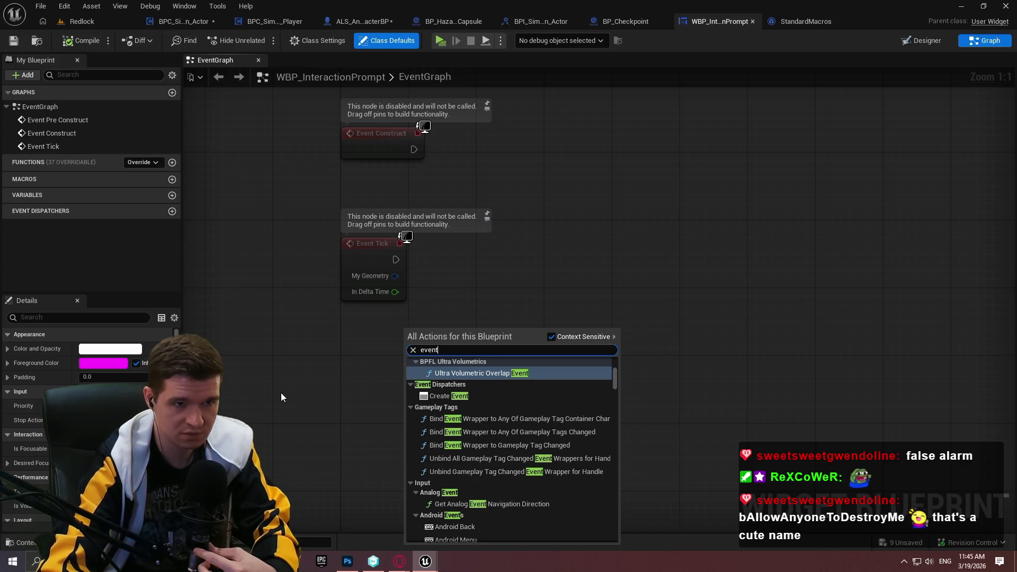
pyautogui.click(210, 32)
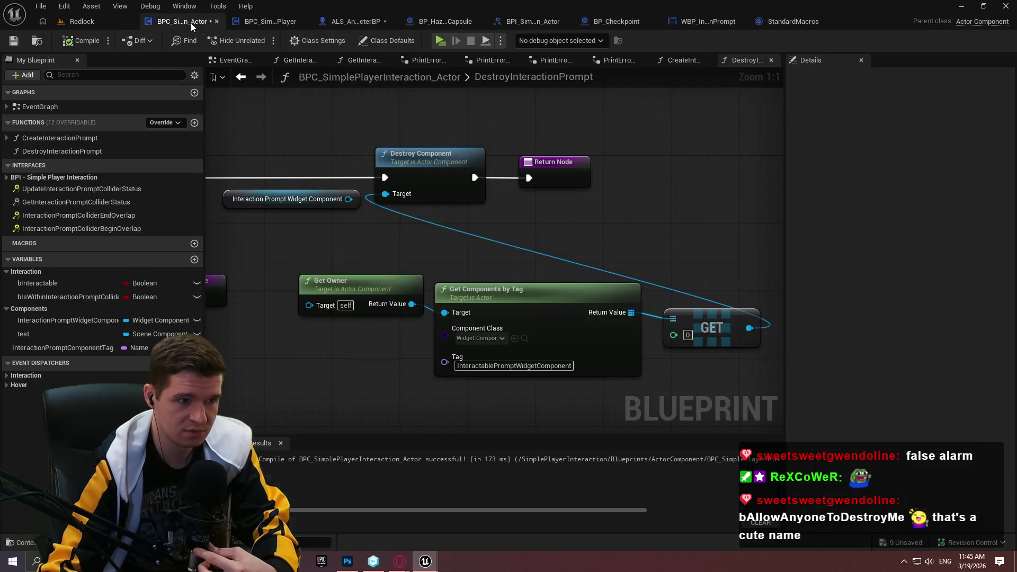
# Add a Bind Event to Interactability Status Updated node from the 'bind event to' search
pyautogui.scroll(-1, 540, 275)
pyautogui.moveTo(597, 204); pyautogui.dragTo(544, 217)
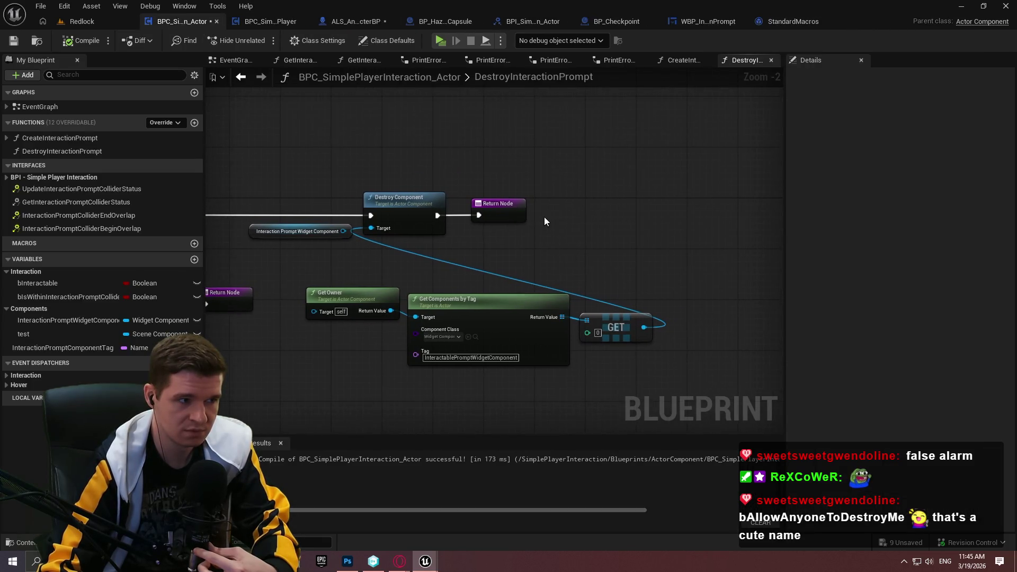
pyautogui.click(16, 385)
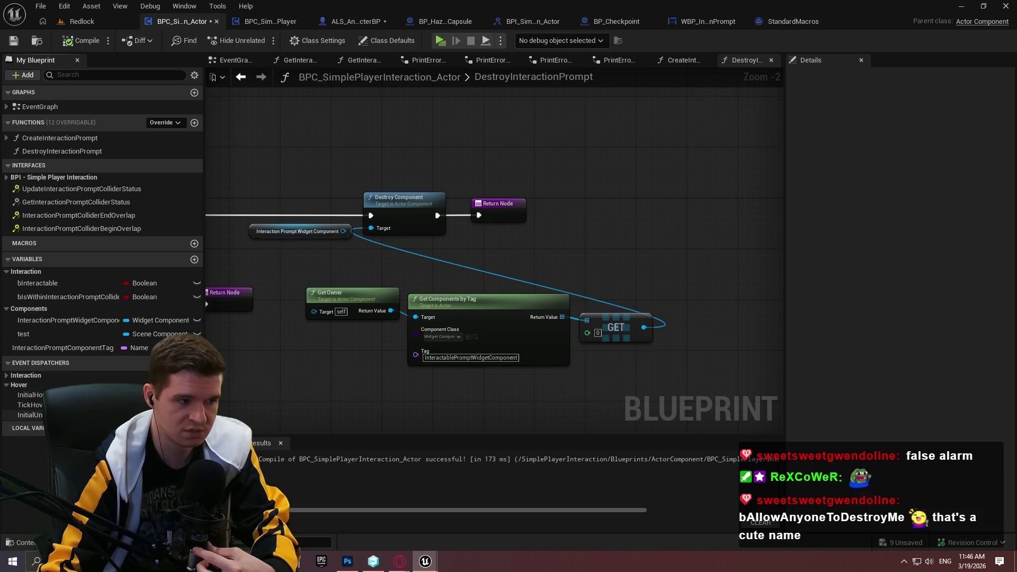
pyautogui.rightClick(583, 238)
pyautogui.write('bind event to')
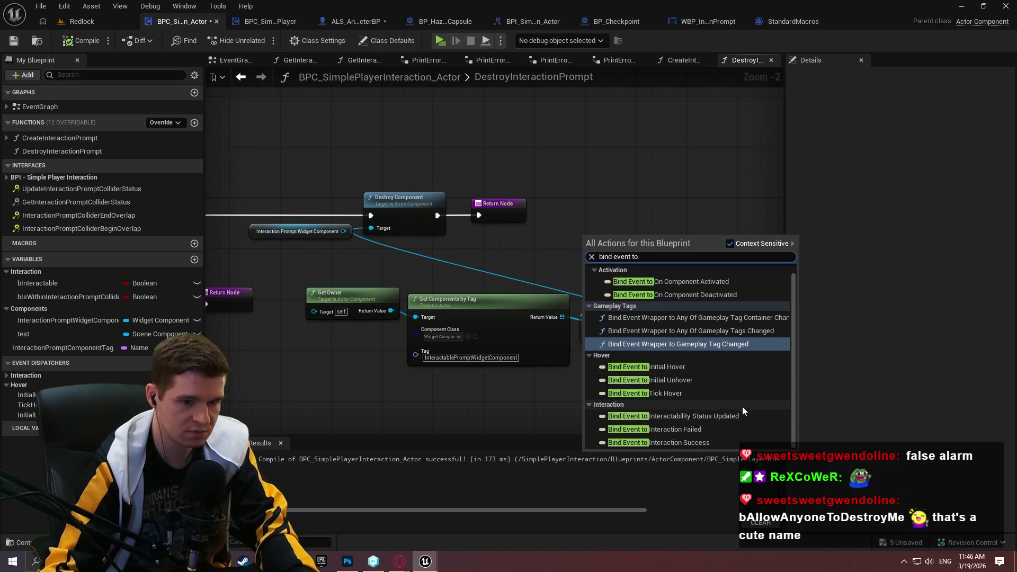
pyautogui.scroll(1, 699, 431)
pyautogui.scroll(-1, 697, 430)
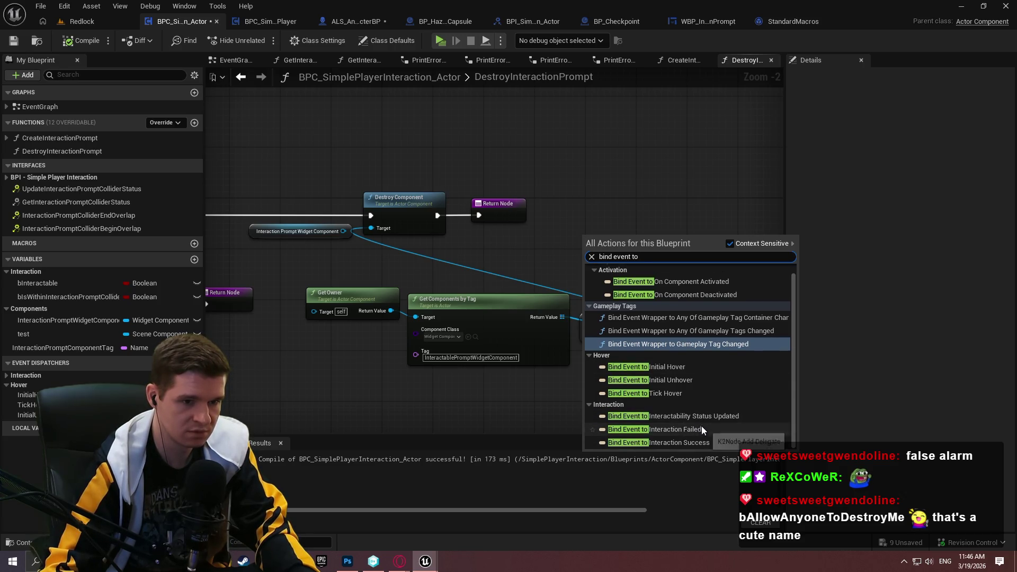
pyautogui.click(700, 418)
# Reposition the Bind Event node and cancel the wire pulled from its Event pin
pyautogui.scroll(1, 653, 264)
pyautogui.scroll(1, 652, 263)
pyautogui.moveTo(652, 263); pyautogui.dragTo(738, 238)
pyautogui.click(711, 283)
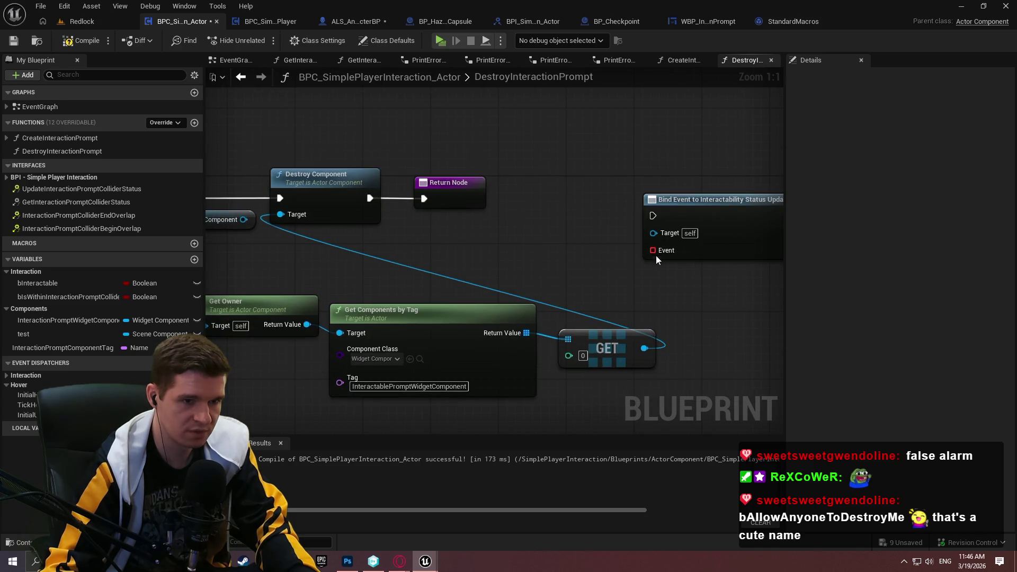
pyautogui.moveTo(652, 252)
pyautogui.mouseDown()
pyautogui.moveTo(522, 299)
pyautogui.moveTo(456, 304)
pyautogui.mouseUp()
pyautogui.press('Escape')
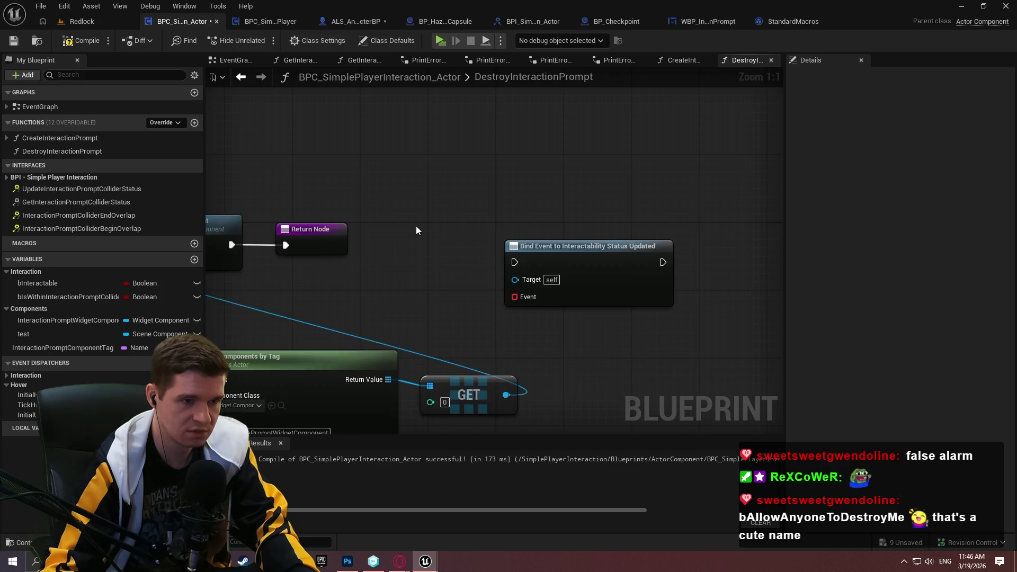
# Create a new function named 'custom' in WBP_InteractionPrompt
pyautogui.click(688, 28)
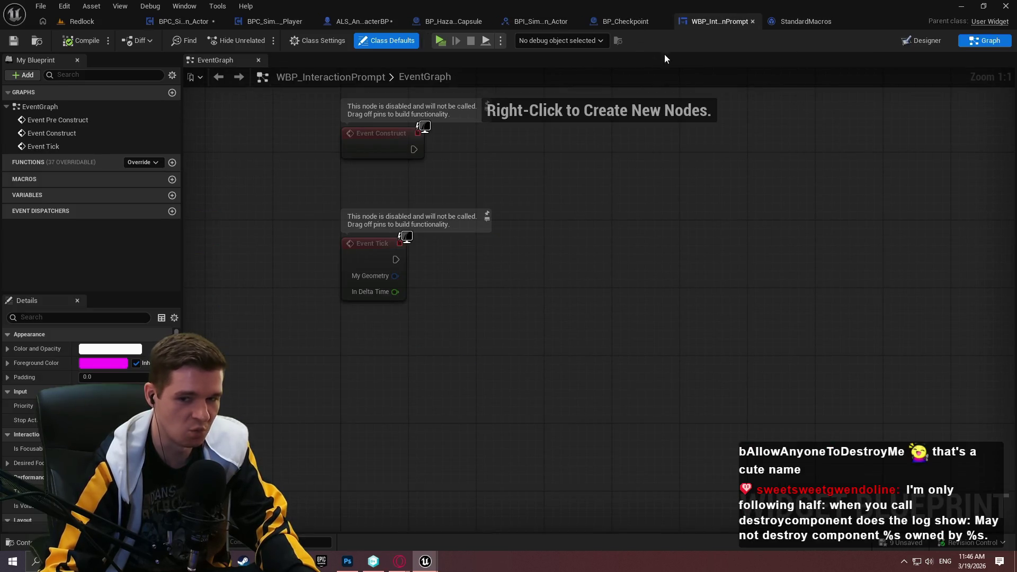
pyautogui.rightClick(408, 339)
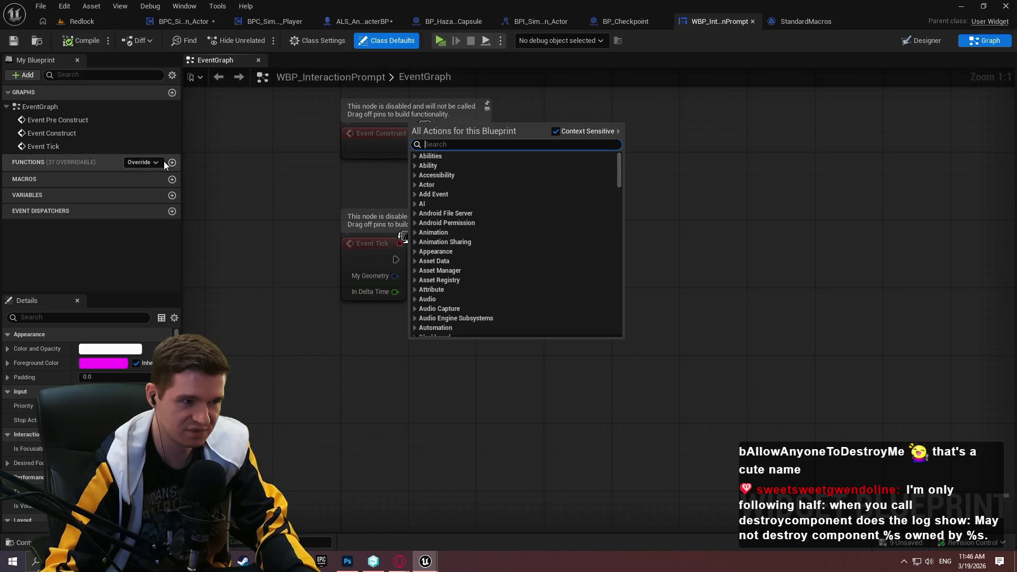
pyautogui.click(172, 163)
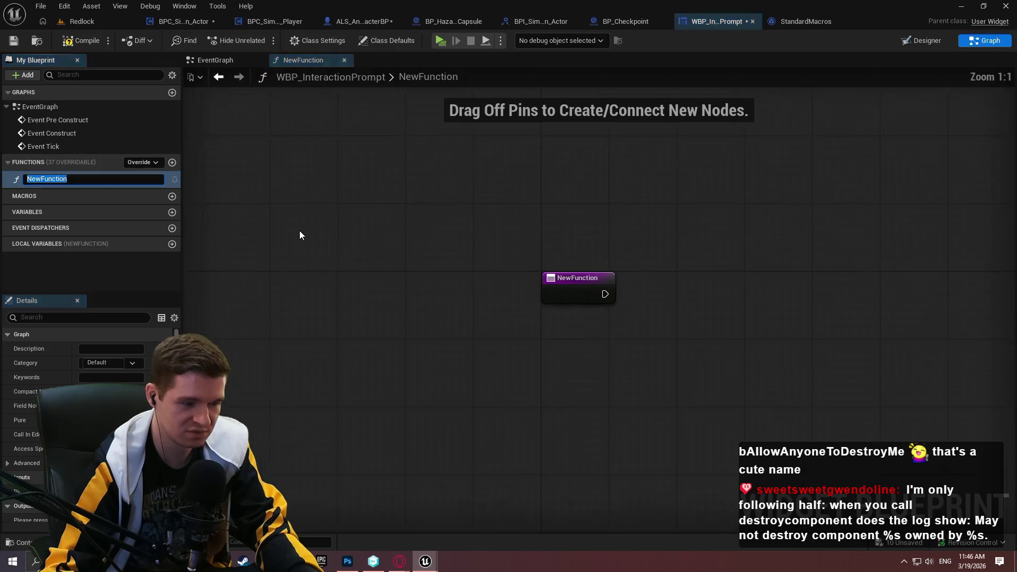
pyautogui.write('cust')
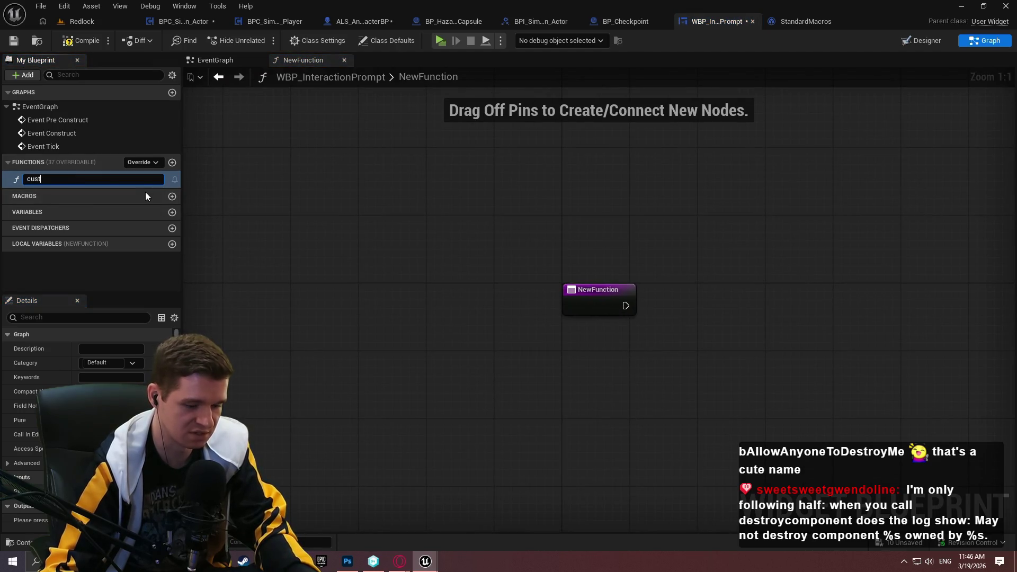
pyautogui.write('om')
pyautogui.press('Return')
# Move the custom node up-left and search the node list for 'bind event'
pyautogui.moveTo(621, 285); pyautogui.dragTo(443, 187)
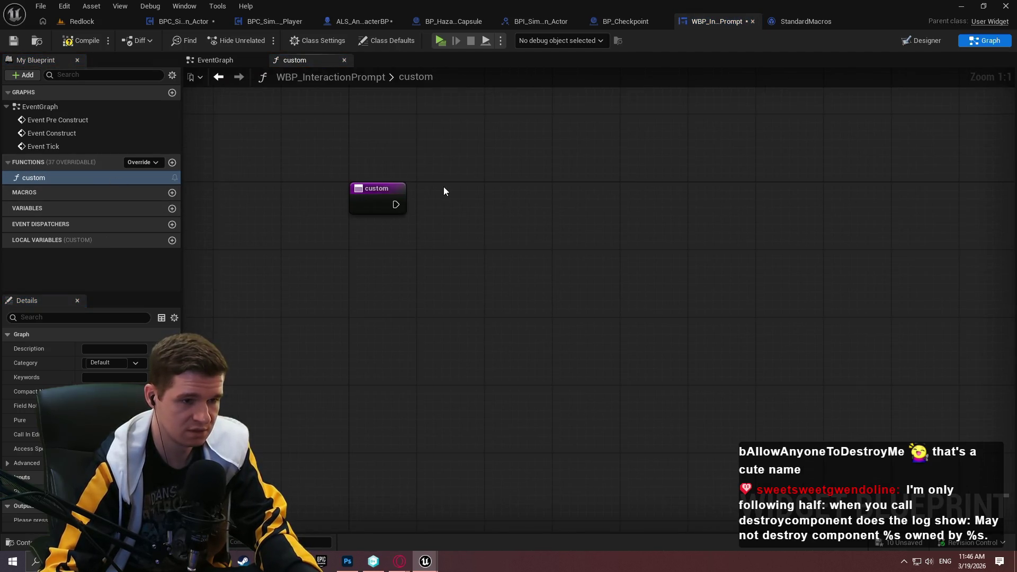
pyautogui.rightClick(443, 186)
pyautogui.write('bind event')
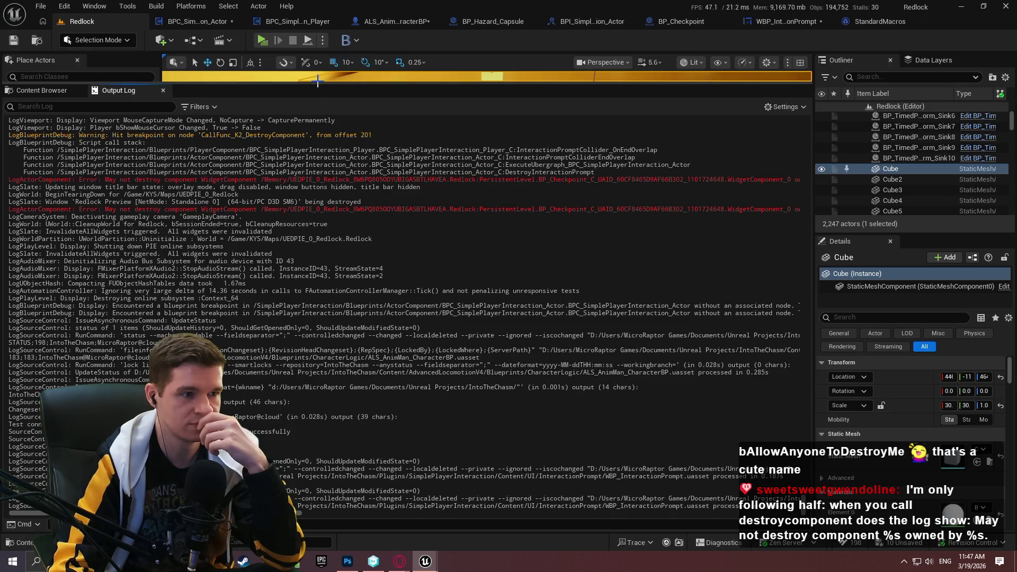
# Enlarge the Redlock viewport above the Output Log and scroll back to the destroy-component errors
pyautogui.moveTo(316, 83); pyautogui.dragTo(316, 289)
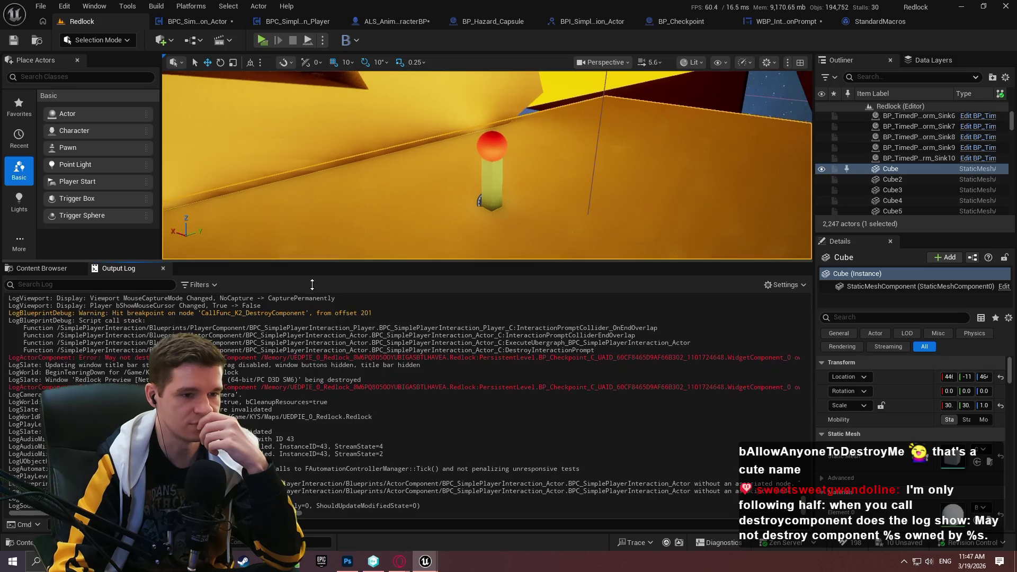
pyautogui.scroll(6, 701, 438)
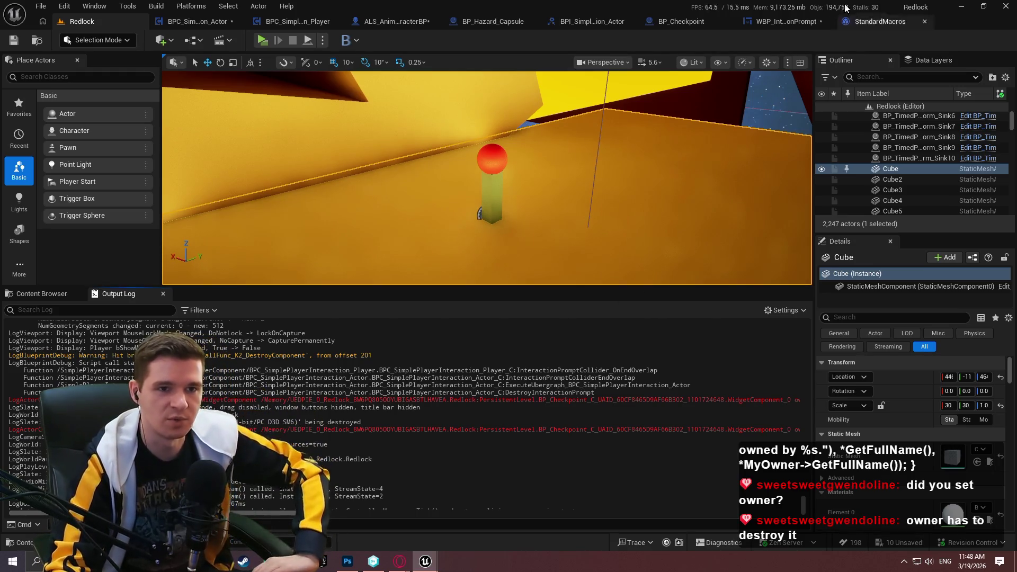
pyautogui.click(784, 21)
# Delete the custom function from WBP_InteractionPrompt and compile the widget blueprint
pyautogui.click(151, 177)
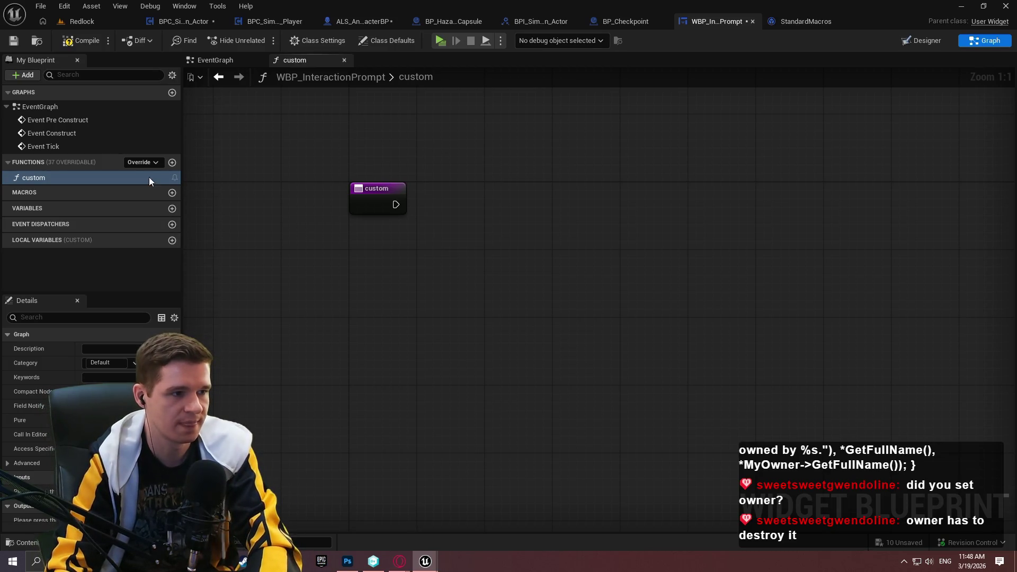
pyautogui.press('Delete')
pyautogui.click(77, 43)
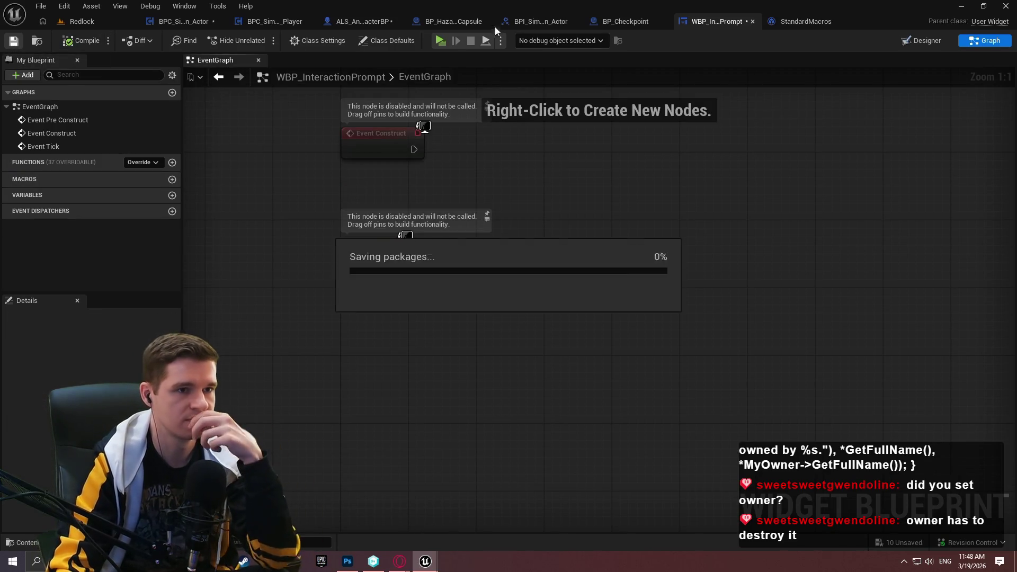
# Delete the Bind Event, Get Components by Tag and GET nodes; wire the widget component into Destroy Component
pyautogui.click(529, 28)
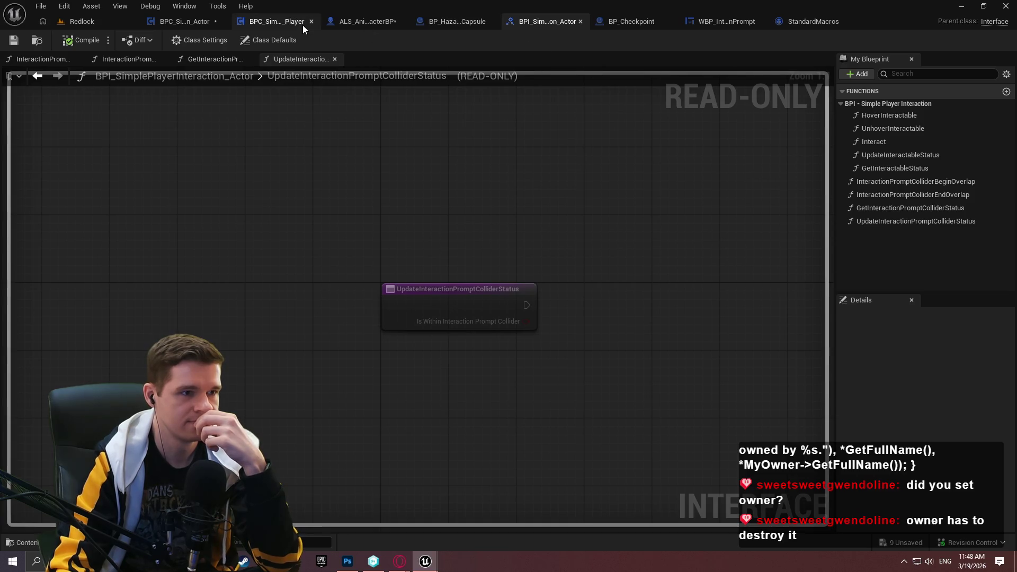
pyautogui.click(204, 23)
pyautogui.scroll(-2, 521, 229)
pyautogui.moveTo(488, 253)
pyautogui.mouseDown()
pyautogui.moveTo(843, 351)
pyautogui.moveTo(789, 305)
pyautogui.mouseUp()
pyautogui.press('Delete')
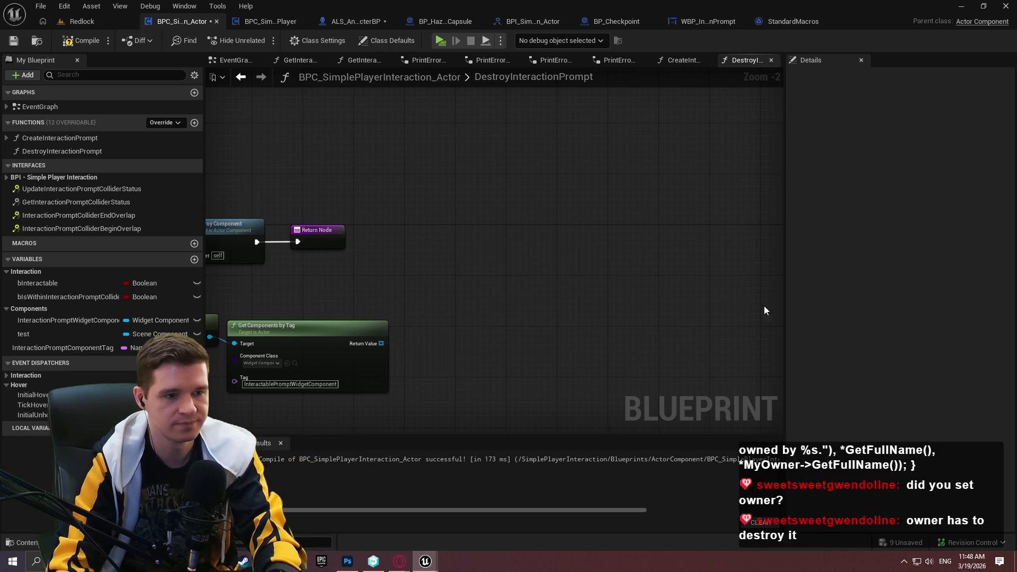
pyautogui.hotkey('ctrl', 'z')
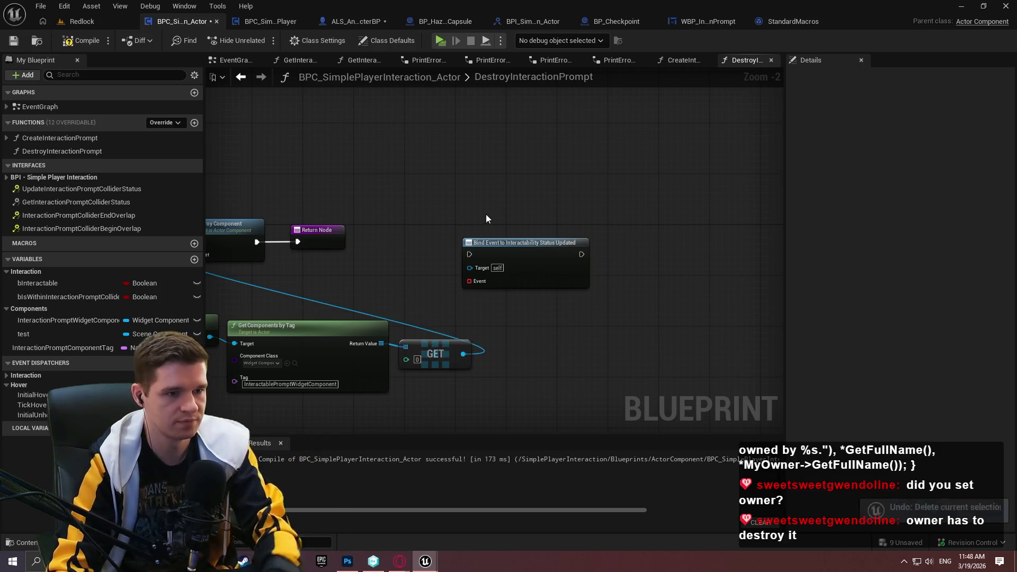
pyautogui.moveTo(736, 389); pyautogui.dragTo(476, 296)
pyautogui.press('Delete')
pyautogui.moveTo(427, 236); pyautogui.dragTo(454, 235)
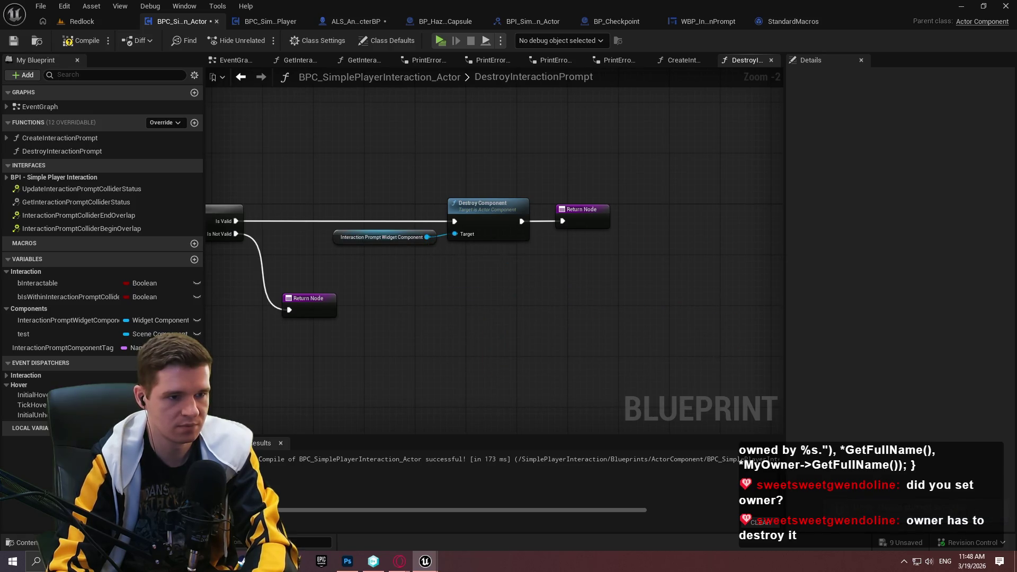
# In CreateInteractionPrompt, delete the Make Array and SET nodes and save the blueprint
pyautogui.click(680, 60)
pyautogui.scroll(-3, 632, 199)
pyautogui.moveTo(567, 181); pyautogui.dragTo(654, 319)
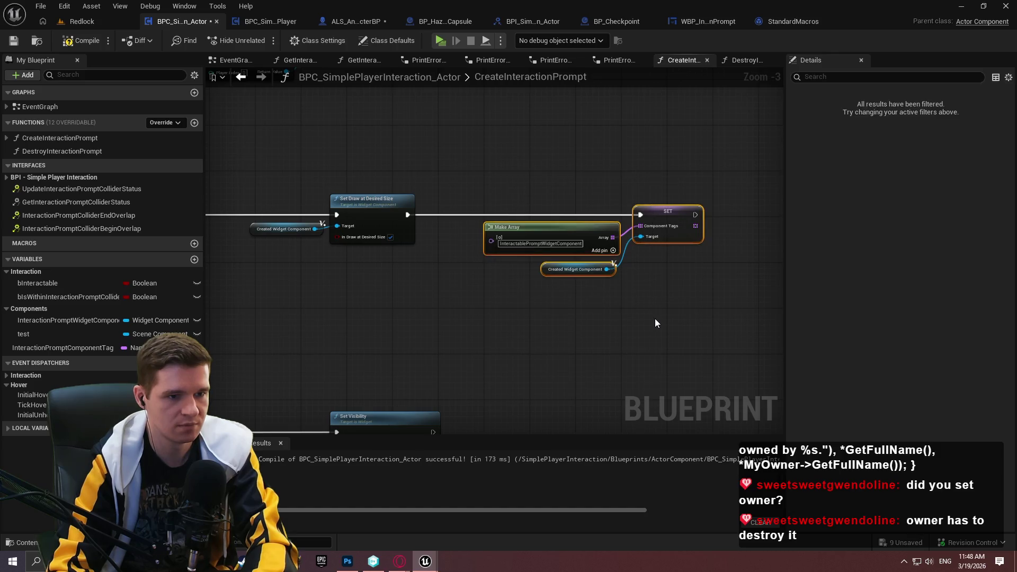
pyautogui.press('Delete')
pyautogui.scroll(-3, 692, 177)
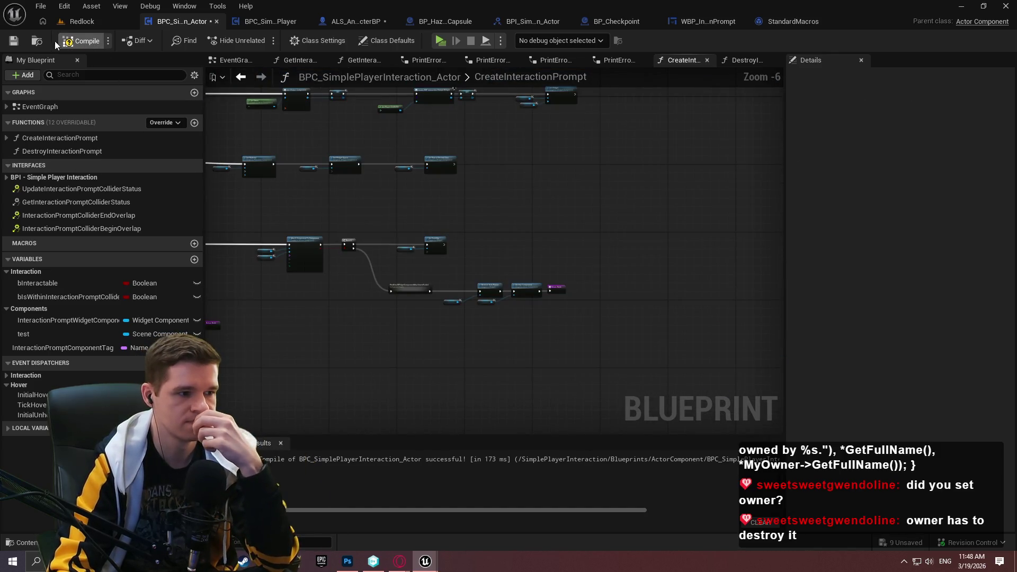
pyautogui.click(14, 42)
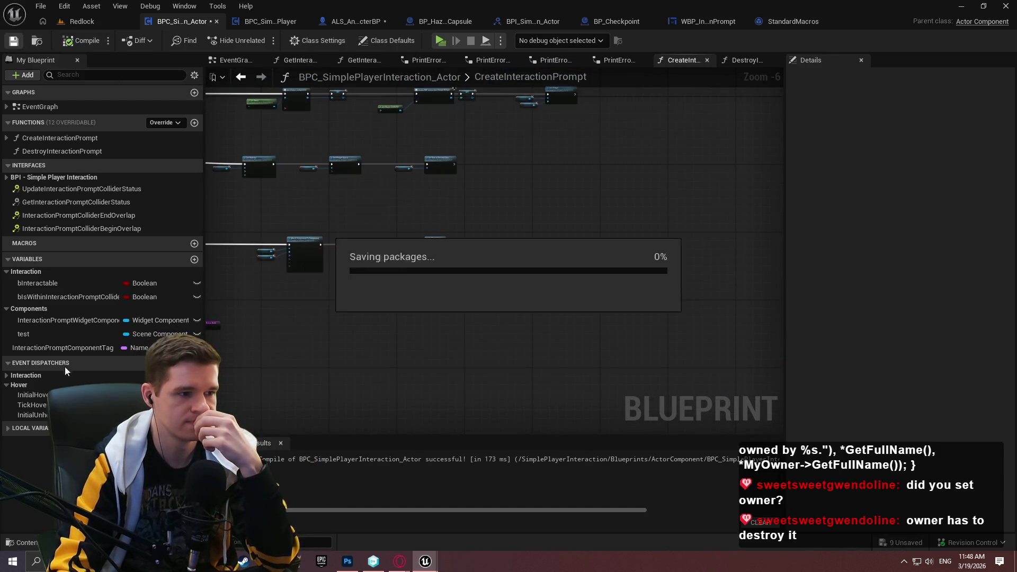
# Wire the attach SET into the Sequence, delete the SET Test node and test variable, then compile and save
pyautogui.click(51, 335)
pyautogui.scroll(1, 664, 295)
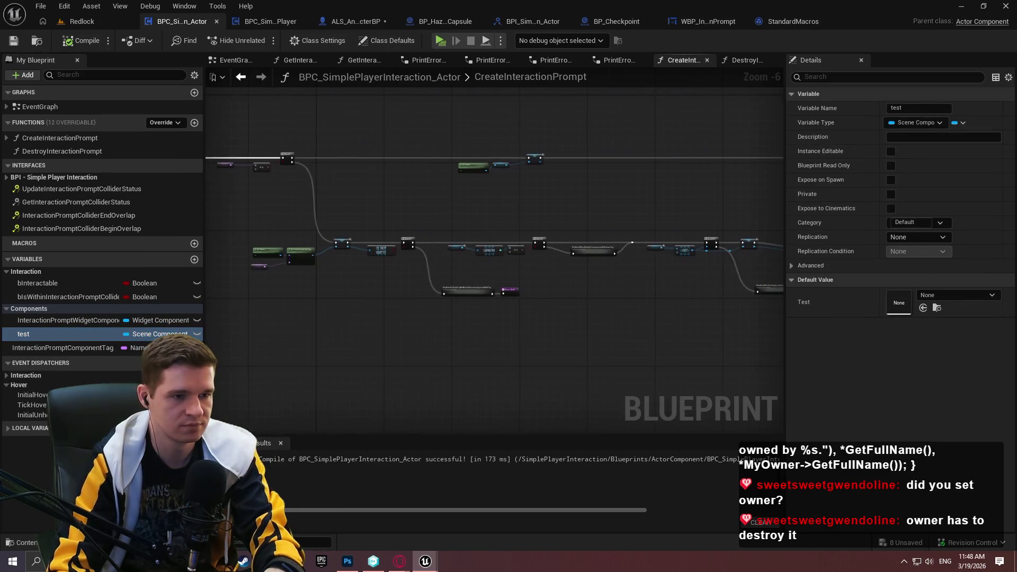
pyautogui.scroll(2, 665, 295)
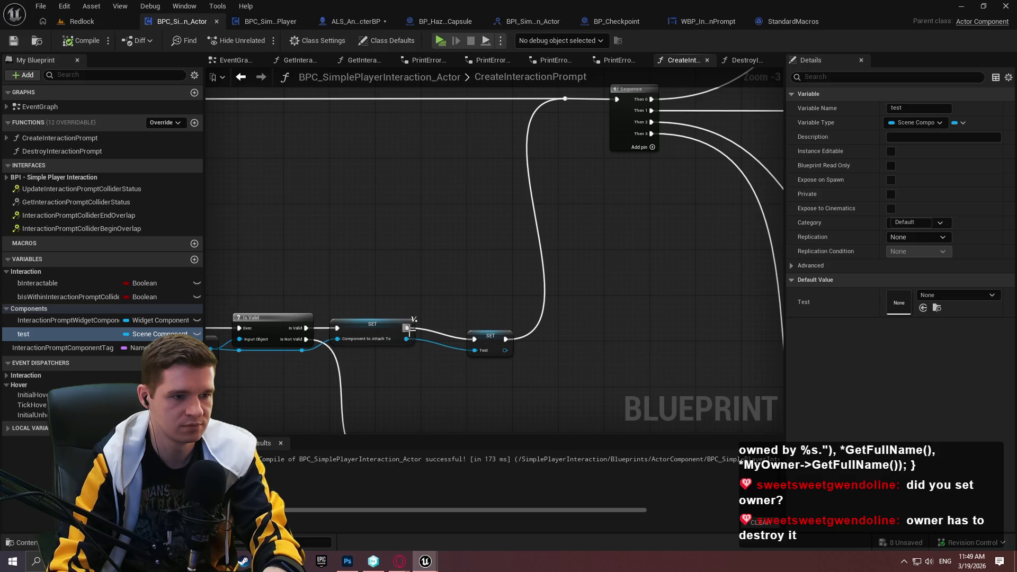
pyautogui.moveTo(633, 123); pyautogui.dragTo(565, 99)
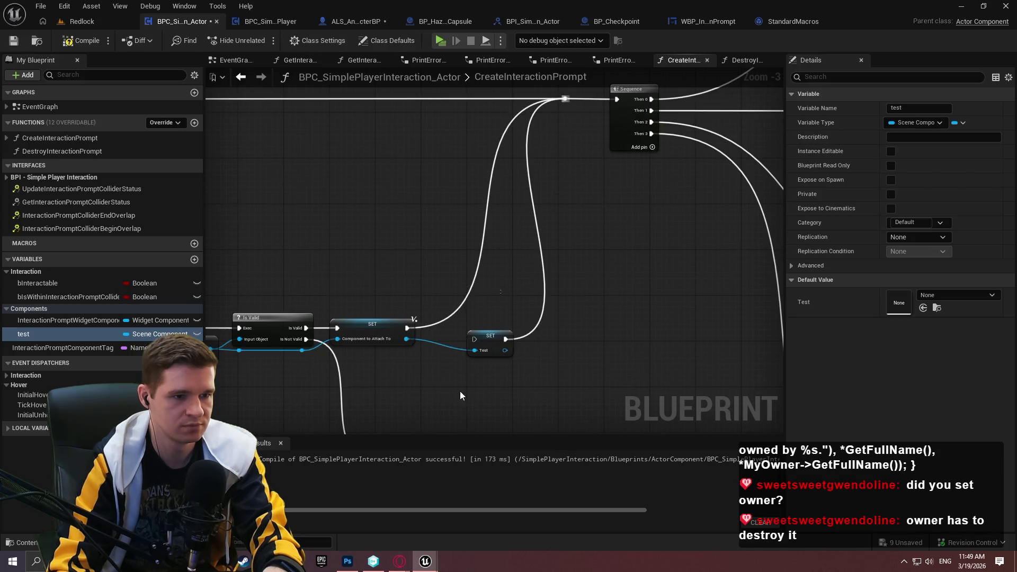
pyautogui.click(490, 335)
pyautogui.press('Delete')
pyautogui.click(32, 334)
pyautogui.press('Delete')
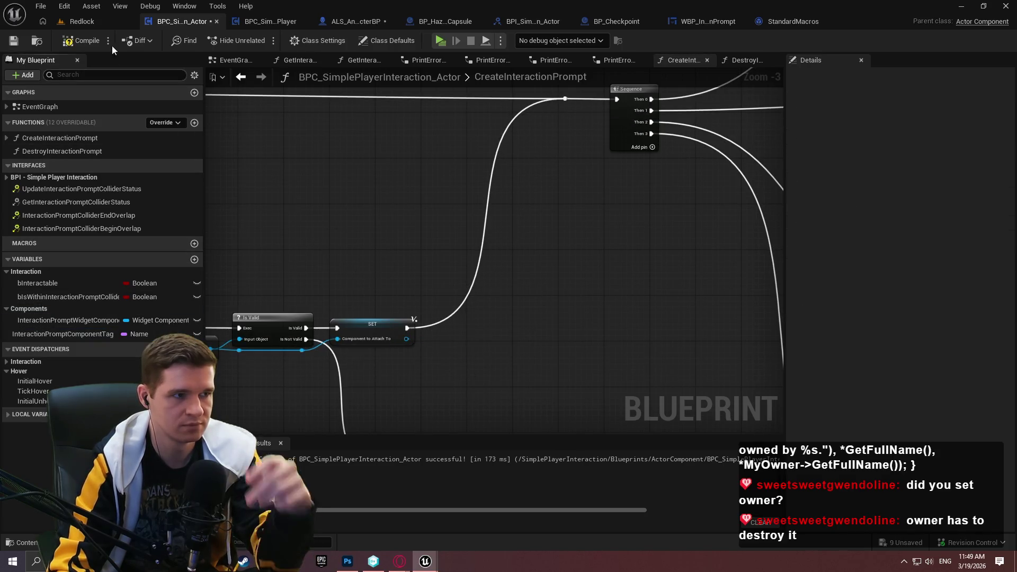
pyautogui.click(14, 41)
pyautogui.scroll(-3, 580, 289)
# Pan the graph to show the whole function, then bring up the 'ue5 May not destroy component' search results
pyautogui.moveTo(580, 289)
pyautogui.mouseDown()
pyautogui.moveTo(435, 185)
pyautogui.moveTo(452, 226)
pyautogui.moveTo(292, 347)
pyautogui.moveTo(278, 242)
pyautogui.mouseUp()
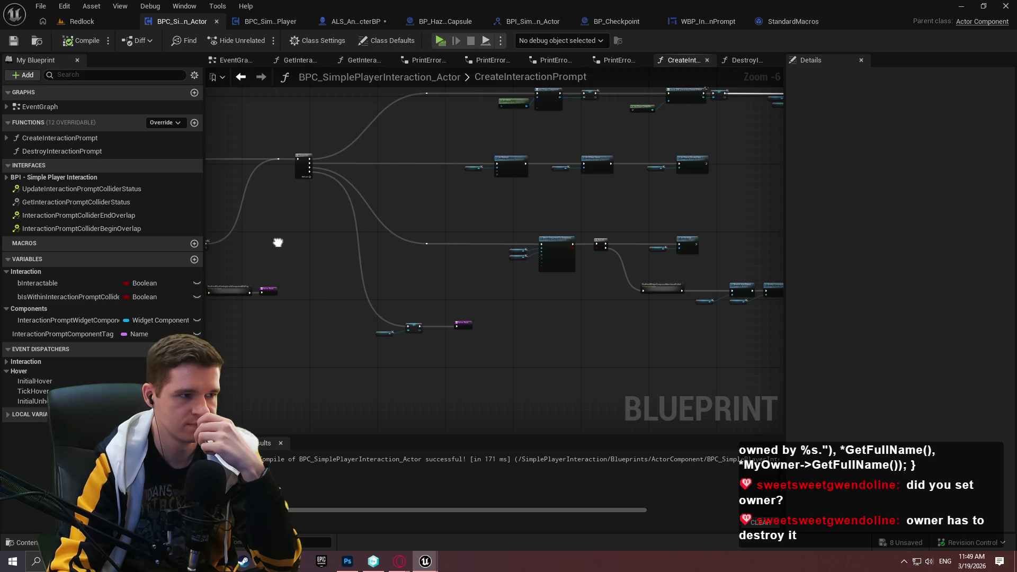
pyautogui.moveTo(278, 242); pyautogui.dragTo(279, 243)
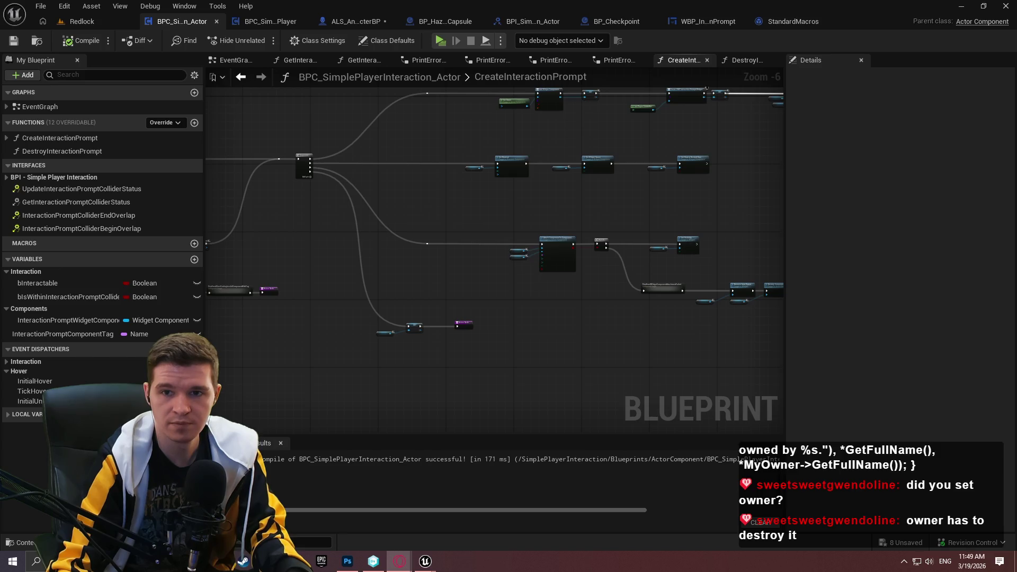
pyautogui.hotkey('alt', 'Tab')
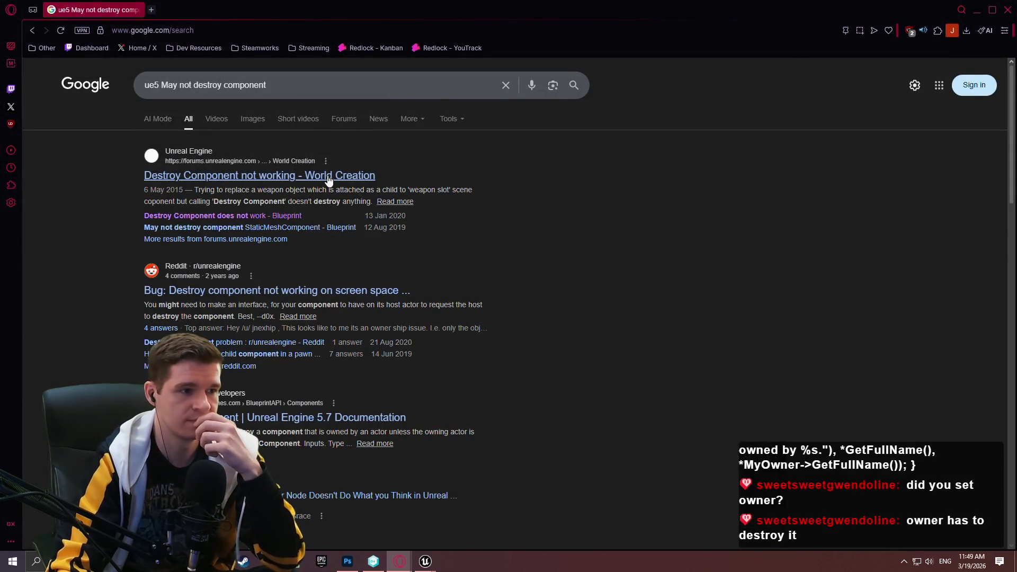
# Open five search results about destroying components in background tabs
pyautogui.middleClick(328, 180)
pyautogui.middleClick(238, 227)
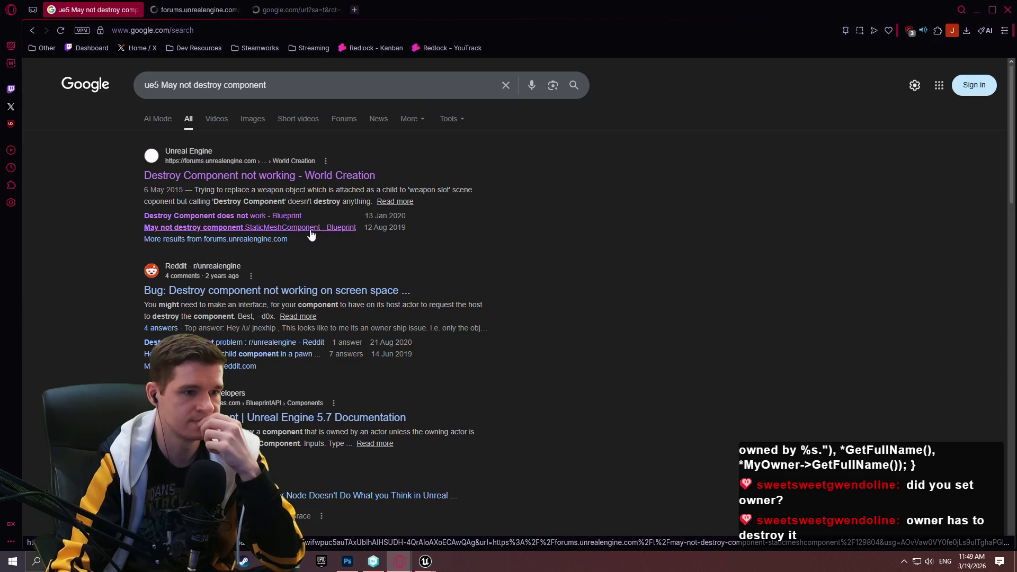
pyautogui.middleClick(393, 292)
pyautogui.middleClick(270, 342)
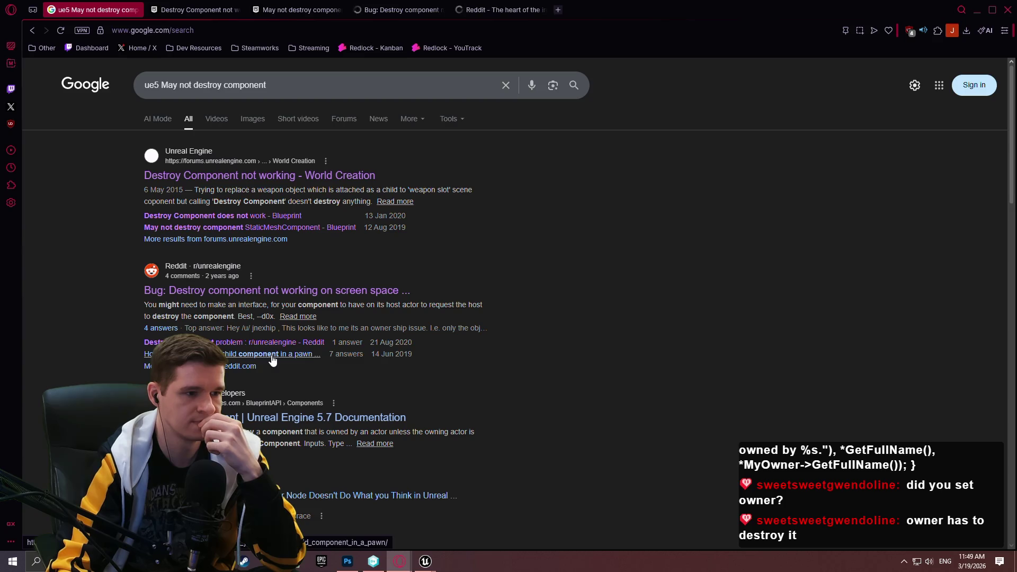
pyautogui.middleClick(273, 354)
pyautogui.scroll(-5, 273, 360)
# In the 'Destroy Component not working' thread, jump to the final reply and read it
pyautogui.click(196, 9)
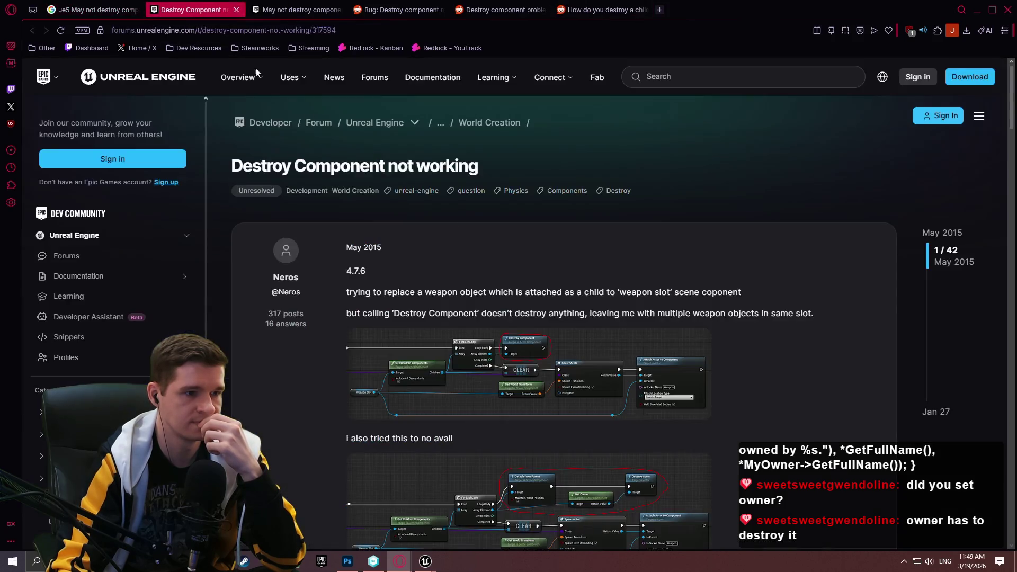
pyautogui.scroll(-1, 610, 229)
pyautogui.moveTo(1010, 121)
pyautogui.mouseDown()
pyautogui.moveTo(1008, 303)
pyautogui.moveTo(984, 421)
pyautogui.mouseUp()
pyautogui.scroll(-3, 983, 424)
pyautogui.scroll(-5, 982, 433)
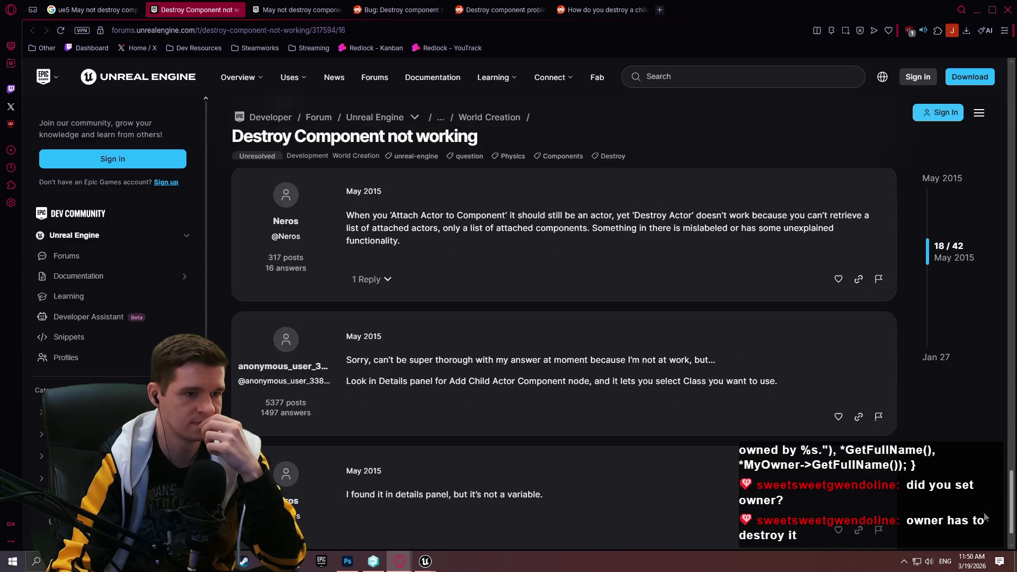
pyautogui.scroll(-1, 901, 360)
pyautogui.scroll(-3, 874, 335)
pyautogui.click(936, 357)
pyautogui.scroll(-2, 712, 309)
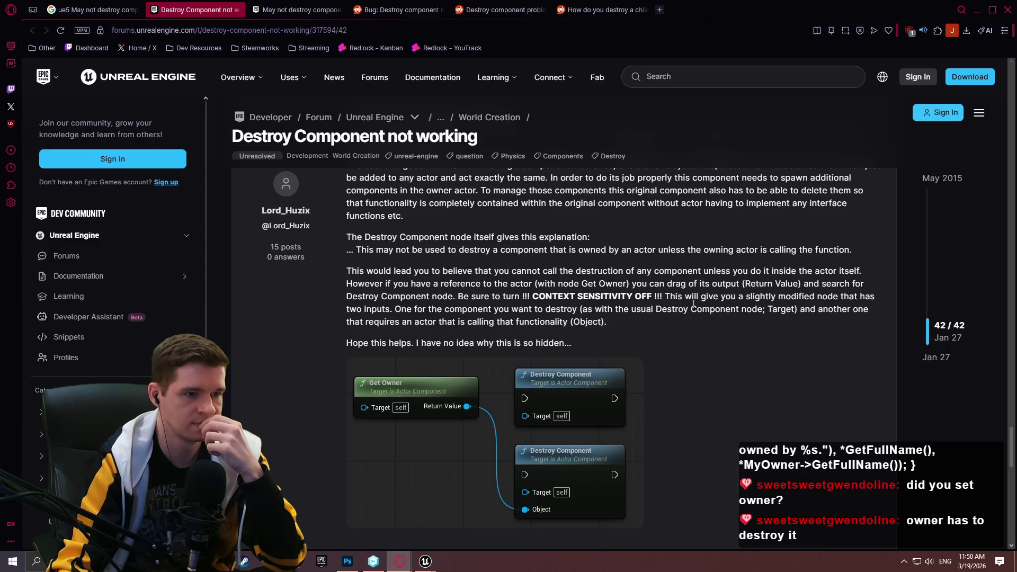
pyautogui.scroll(1, 693, 304)
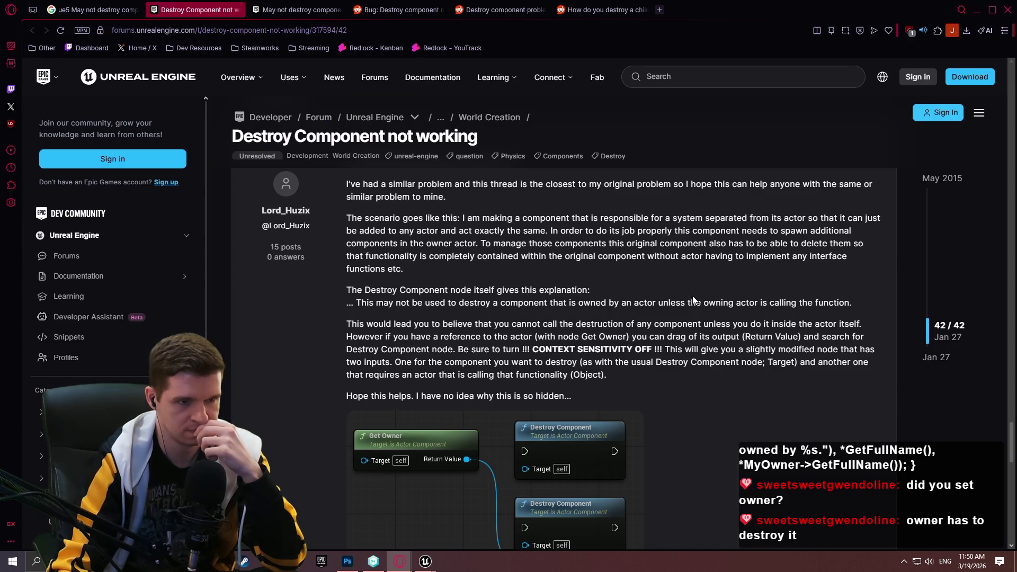
pyautogui.scroll(-1, 693, 300)
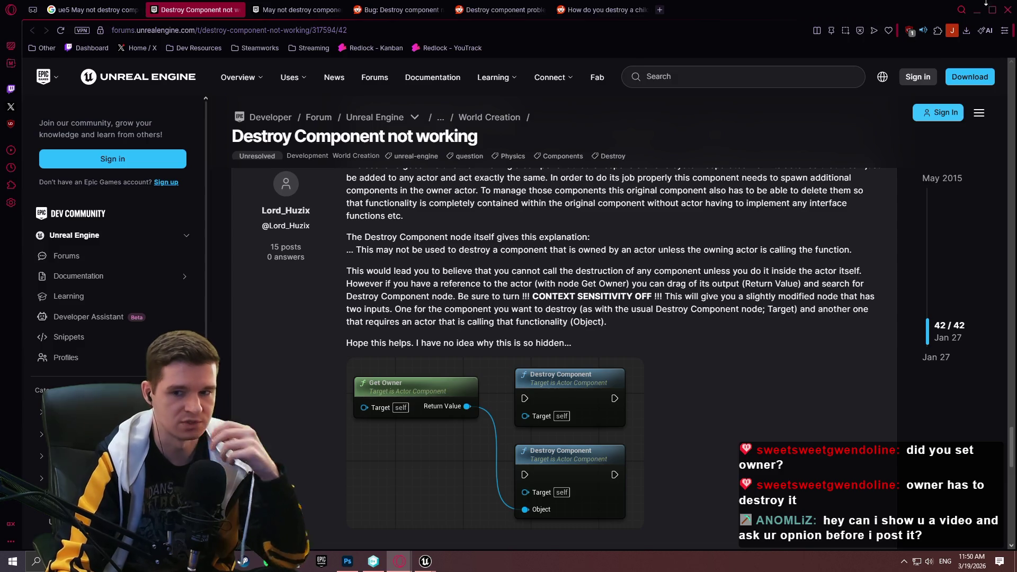
pyautogui.hotkey('alt', 'Tab')
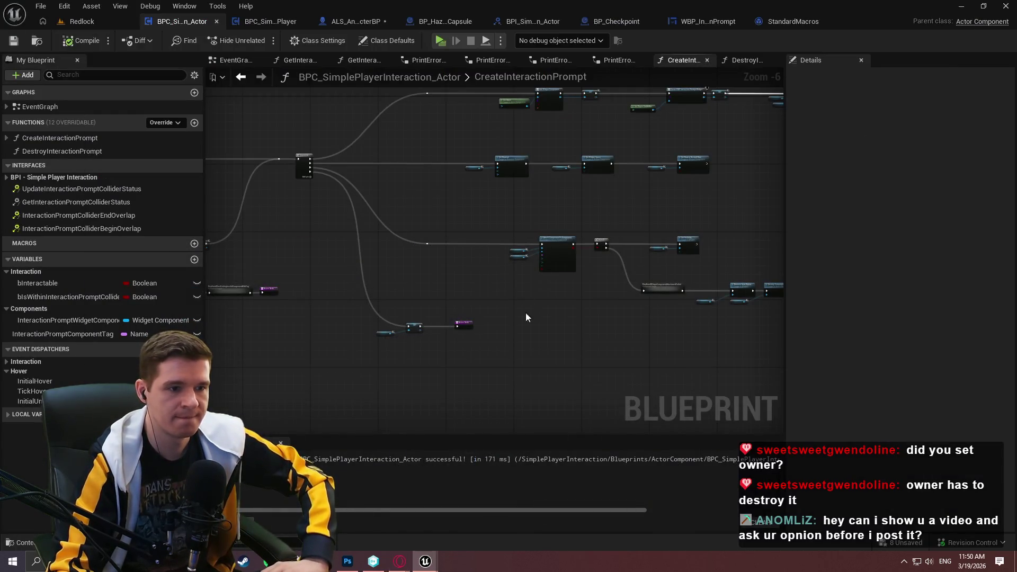
# Add a Get Owner node to the DestroyInteractionPrompt graph via a 'get own' search
pyautogui.scroll(3, 431, 350)
pyautogui.click(744, 60)
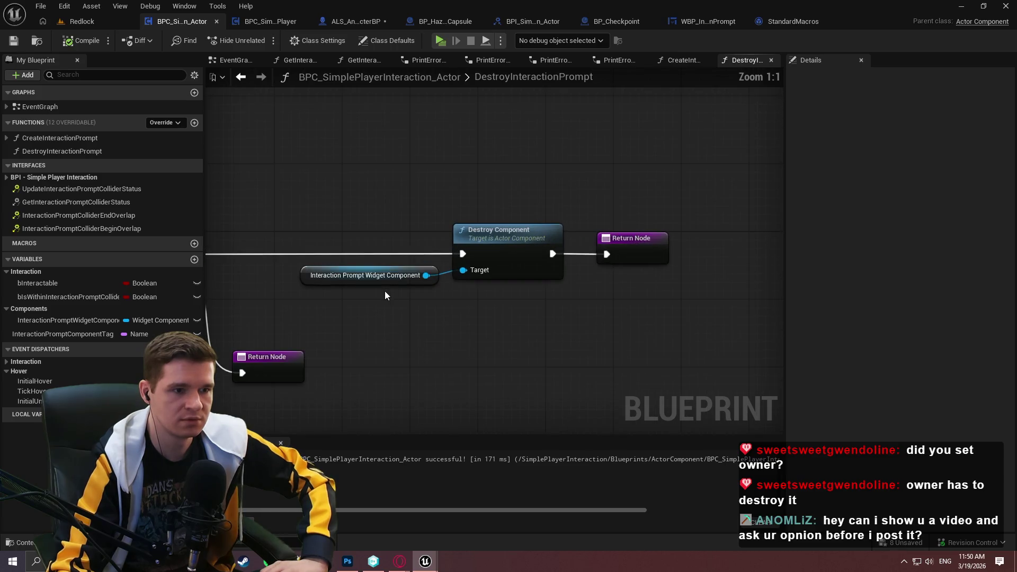
pyautogui.rightClick(483, 336)
pyautogui.write('get wo')
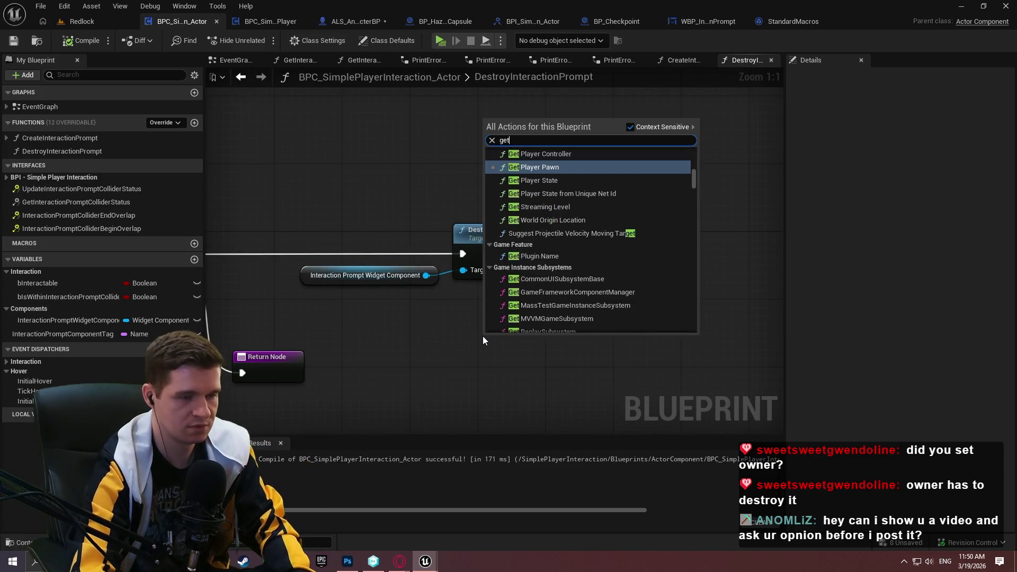
pyautogui.press('BackSpace')
pyautogui.press('BackSpace')
pyautogui.write('own')
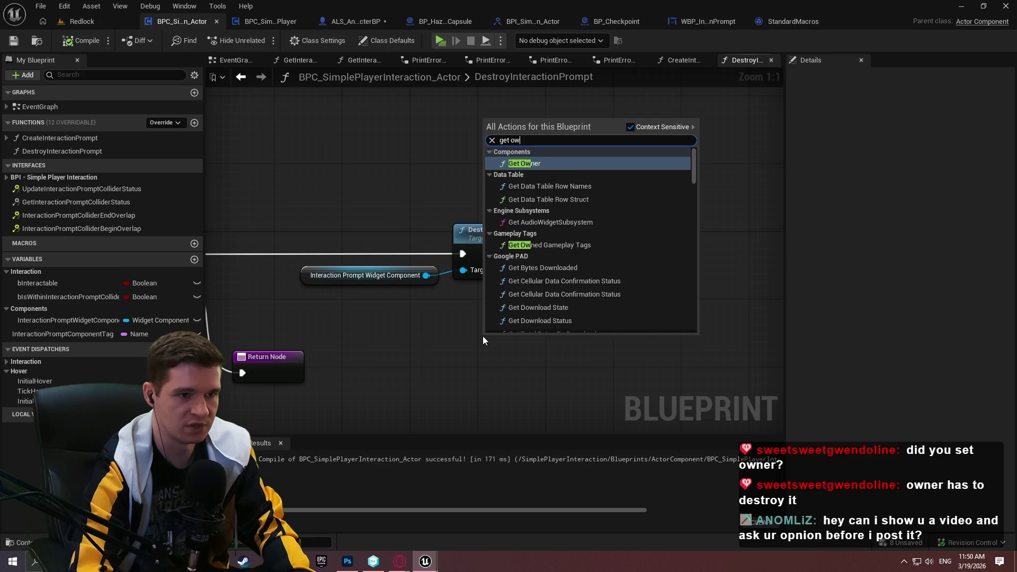
pyautogui.click(529, 167)
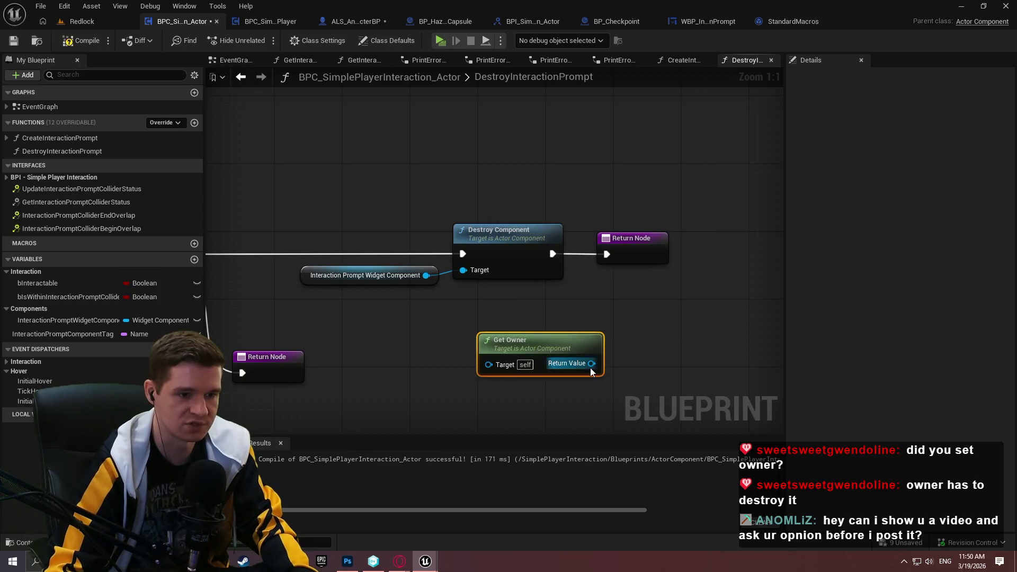
# Abandon a 'destroy co' search from Get Owner's output and place Get Owner below Destroy Component
pyautogui.moveTo(591, 363); pyautogui.dragTo(652, 360)
pyautogui.write('dest')
pyautogui.press('BackSpace')
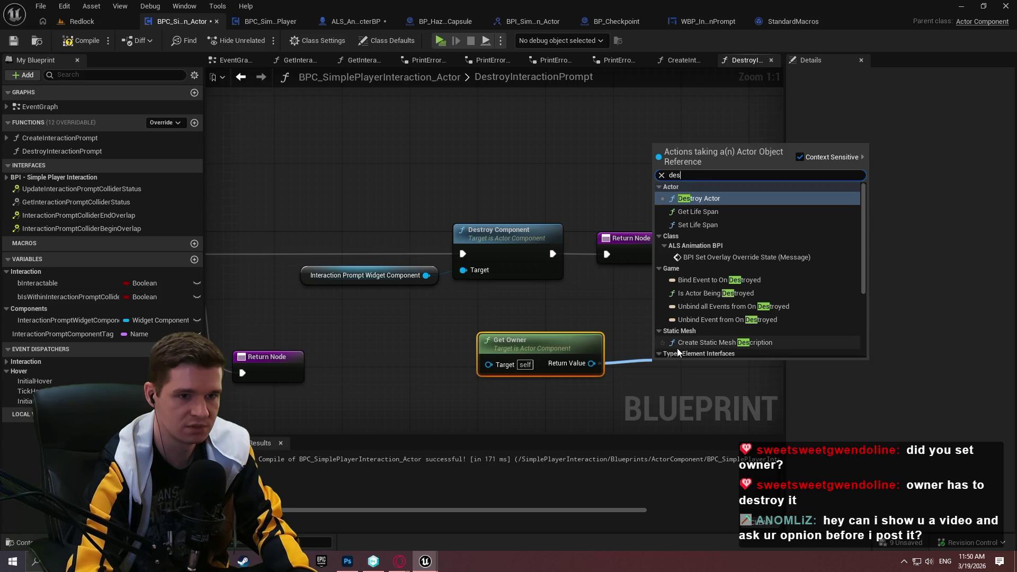
pyautogui.write('troy com')
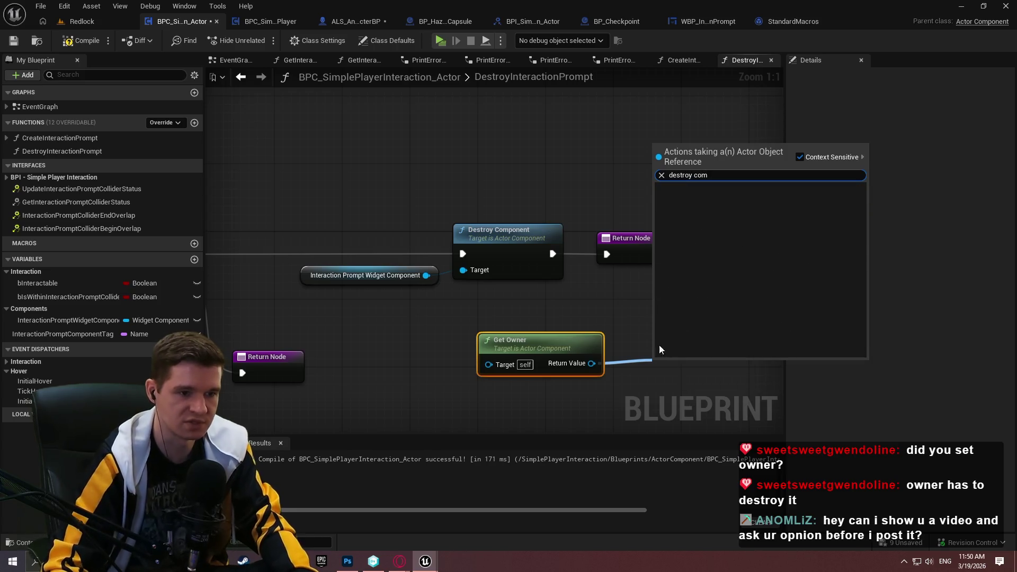
pyautogui.press('Escape')
pyautogui.moveTo(601, 334); pyautogui.dragTo(533, 359)
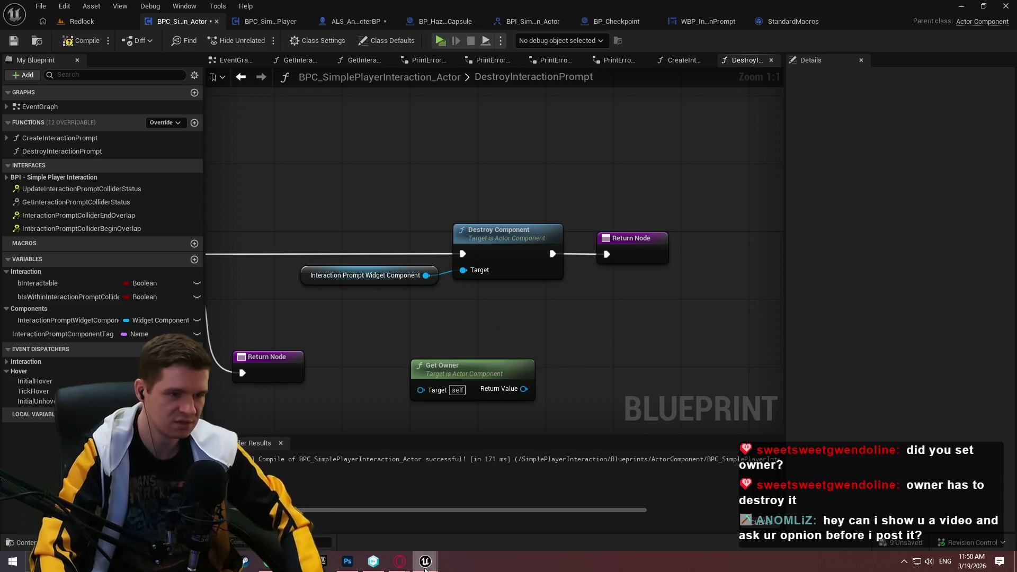
pyautogui.click(530, 238)
pyautogui.click(532, 359)
pyautogui.moveTo(425, 562)
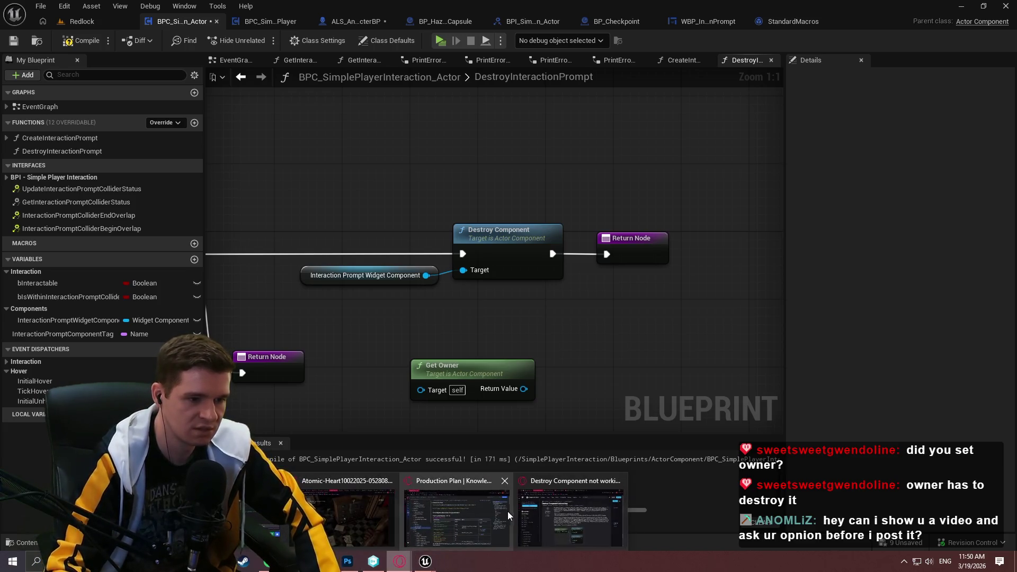
# Recheck the forum's final reply, then drag off Get Owner's Return Value to list its actions
pyautogui.click(572, 519)
pyautogui.scroll(2, 485, 223)
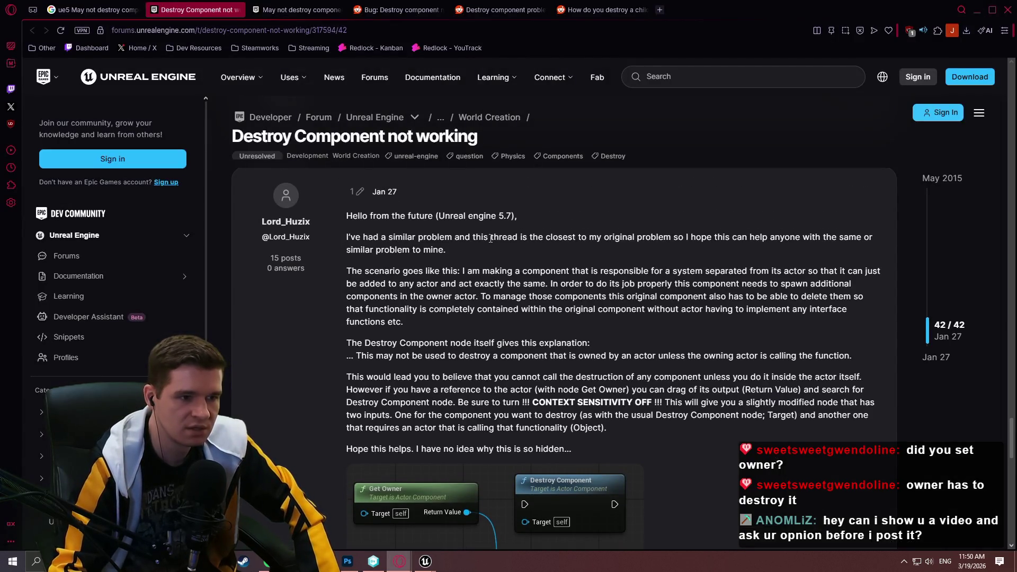
pyautogui.scroll(-1, 489, 235)
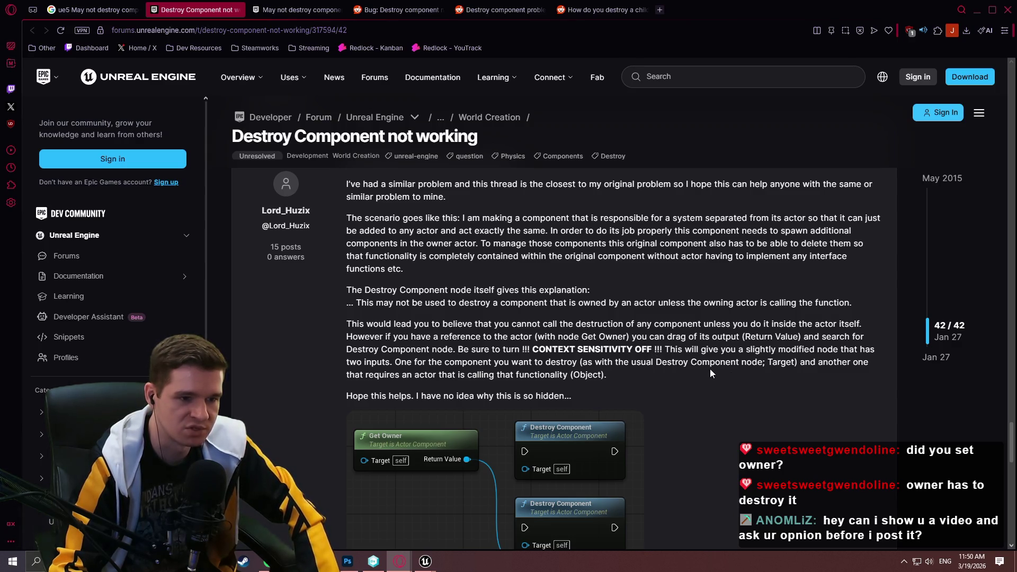
pyautogui.click(974, 11)
pyautogui.moveTo(523, 389); pyautogui.dragTo(535, 386)
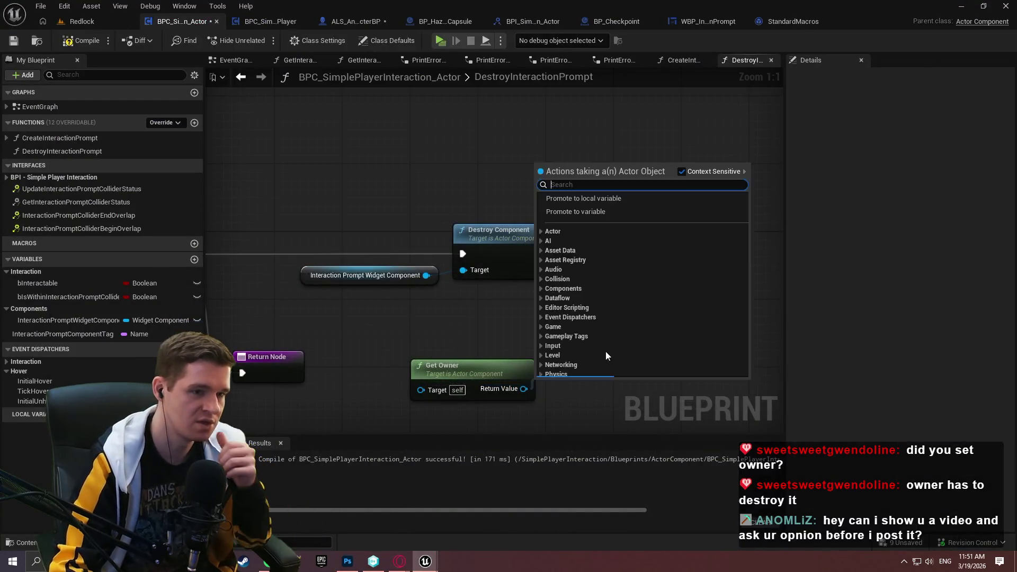
# Add a Destroy Component node from the full, non-context-sensitive action list
pyautogui.click(690, 177)
pyautogui.click(626, 184)
pyautogui.write('dest')
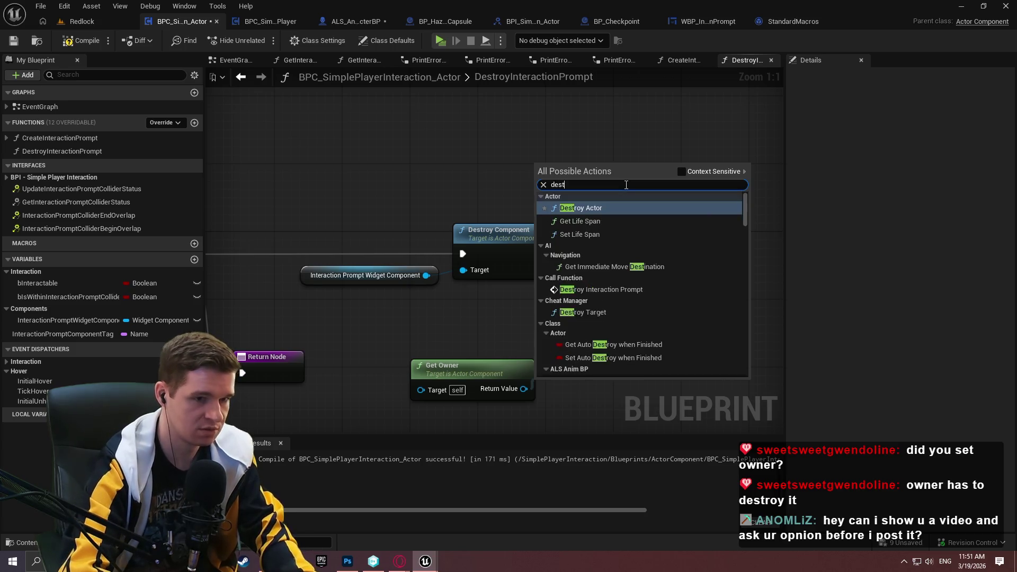
pyautogui.write('ory')
pyautogui.press('BackSpace')
pyautogui.press('BackSpace')
pyautogui.write('roy com')
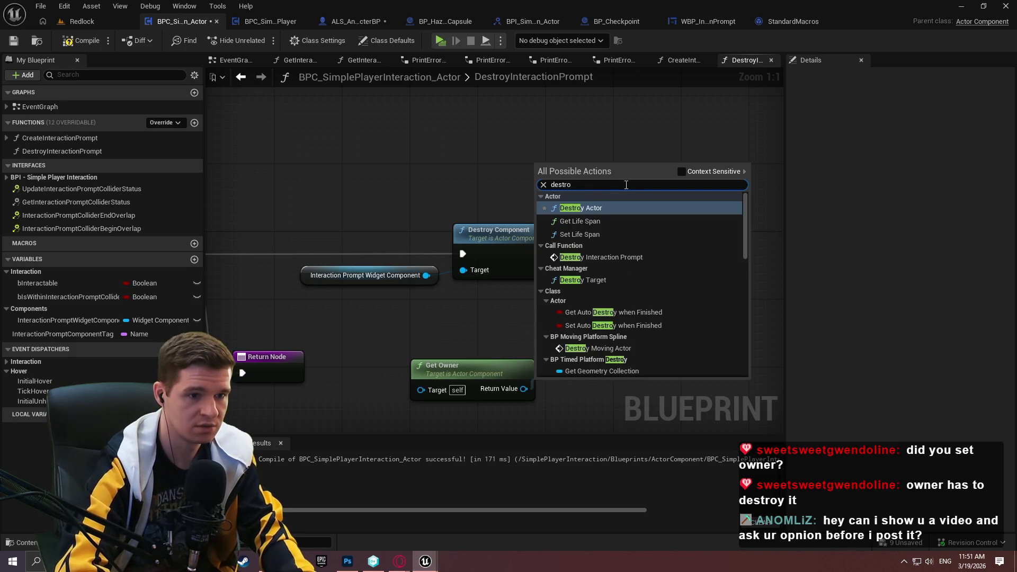
pyautogui.press('Return')
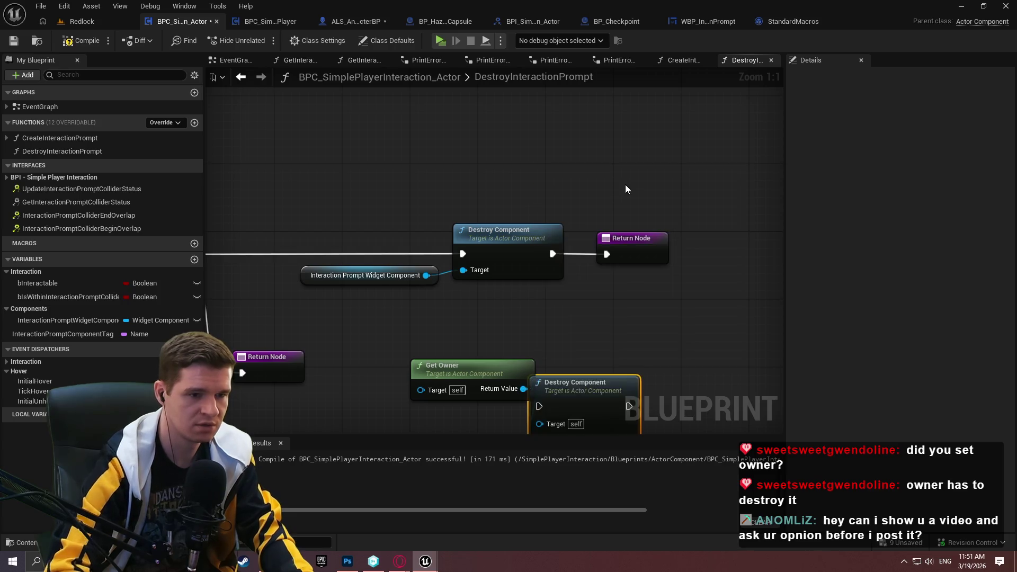
# Wire the prompt widget component to its Target and run it from Is Valid
pyautogui.moveTo(610, 258); pyautogui.dragTo(640, 202)
pyautogui.moveTo(595, 227)
pyautogui.mouseDown()
pyautogui.moveTo(529, 206)
pyautogui.moveTo(440, 140)
pyautogui.mouseUp()
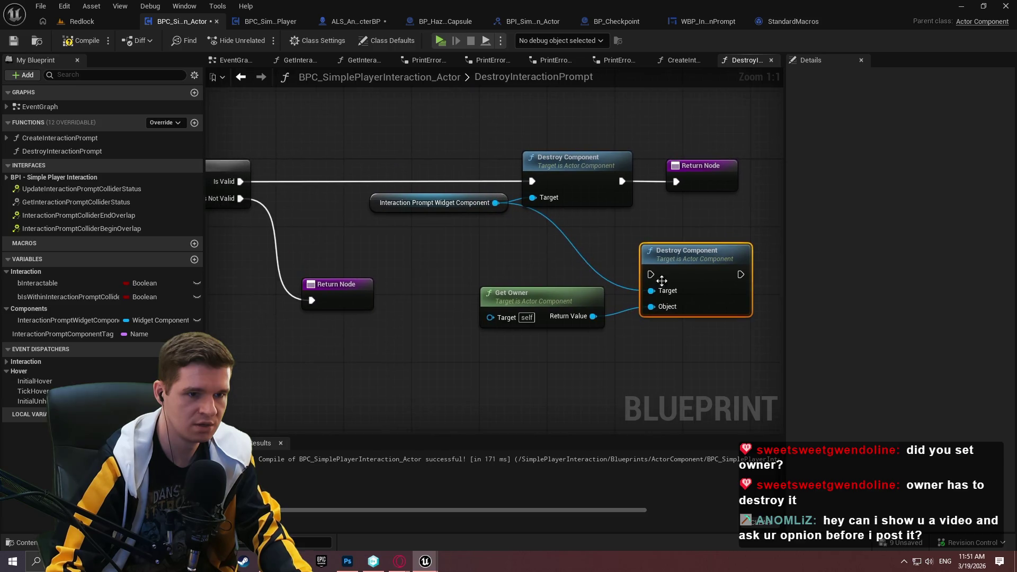
pyautogui.moveTo(647, 274); pyautogui.dragTo(356, 181)
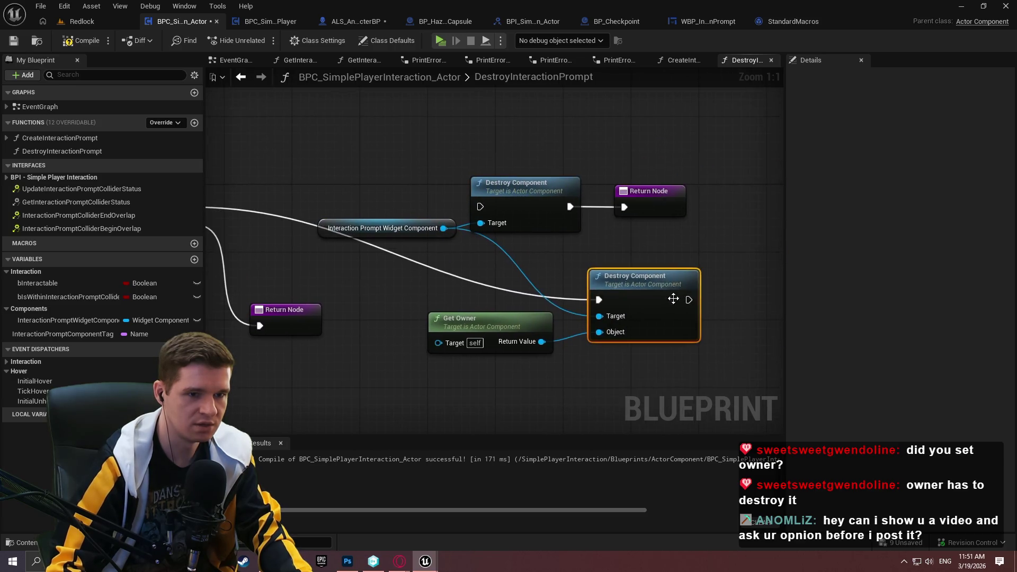
pyautogui.moveTo(619, 206)
pyautogui.mouseDown()
pyautogui.moveTo(656, 220)
pyautogui.moveTo(622, 207)
pyautogui.moveTo(689, 299)
pyautogui.mouseUp()
# Compile the interaction component and play Redlock standalone, walking the character to the checkpoint
pyautogui.click(84, 40)
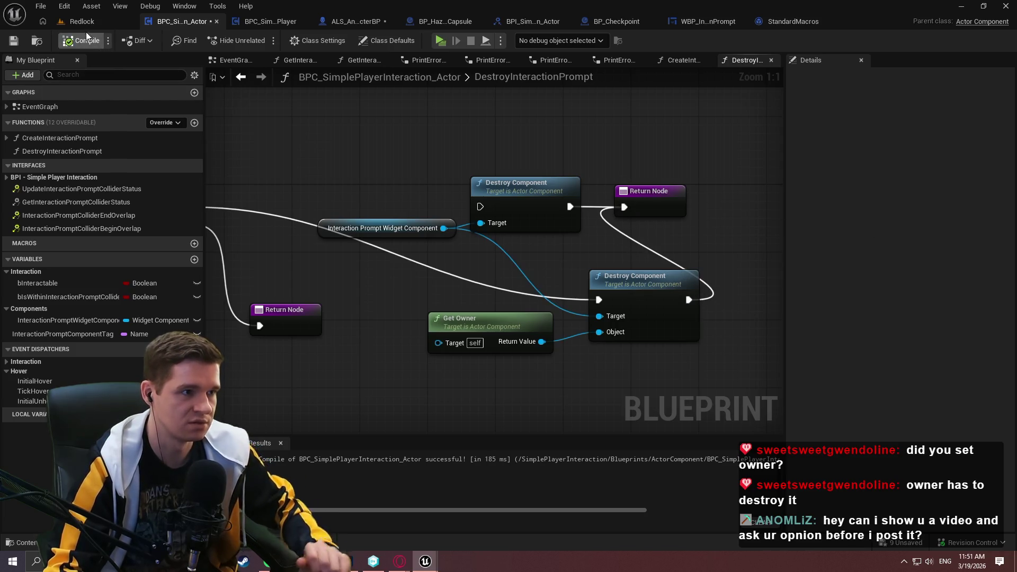
pyautogui.click(82, 22)
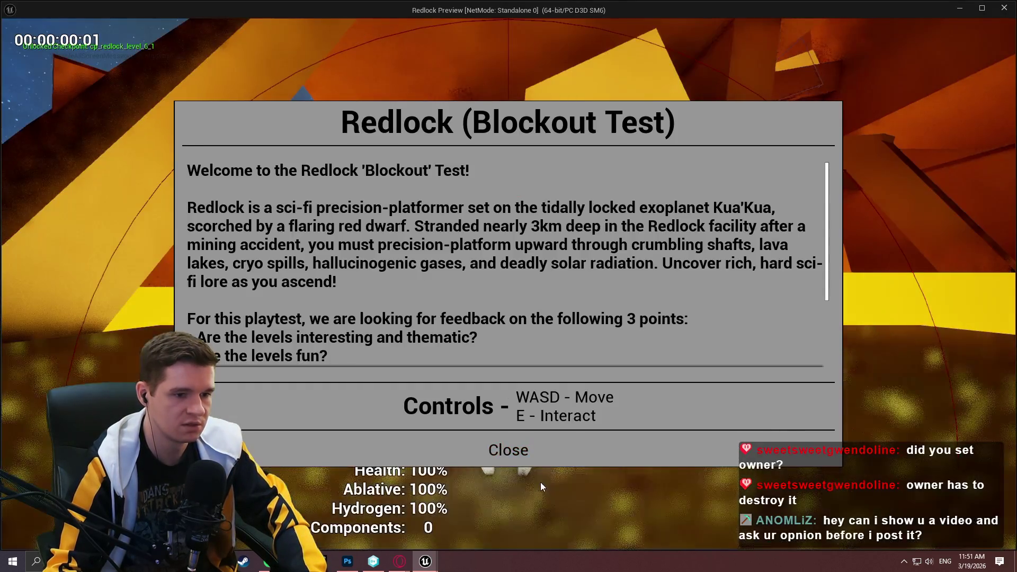
pyautogui.click(508, 450)
pyautogui.press('w')
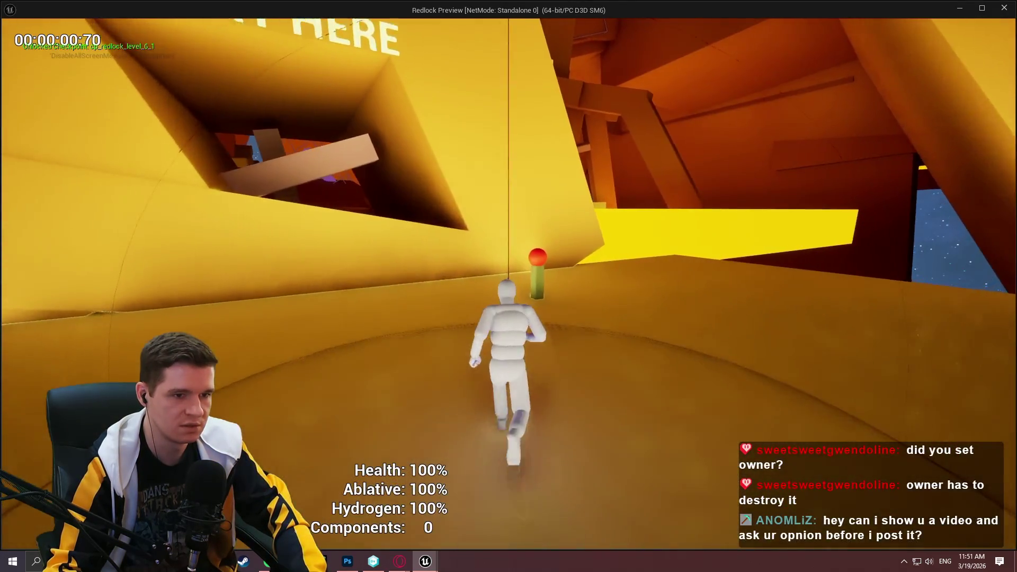
pyautogui.press('s')
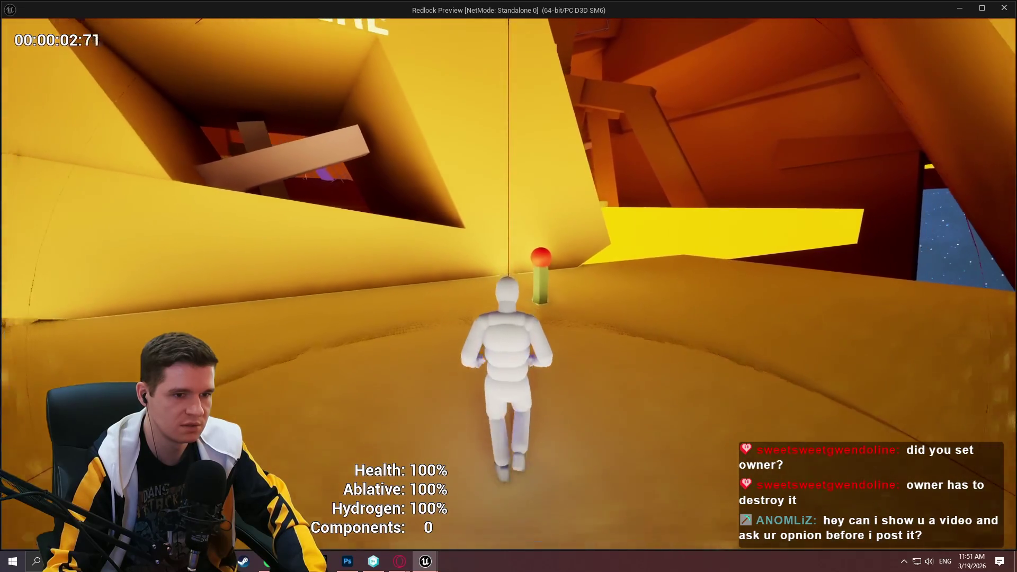
pyautogui.press('Escape')
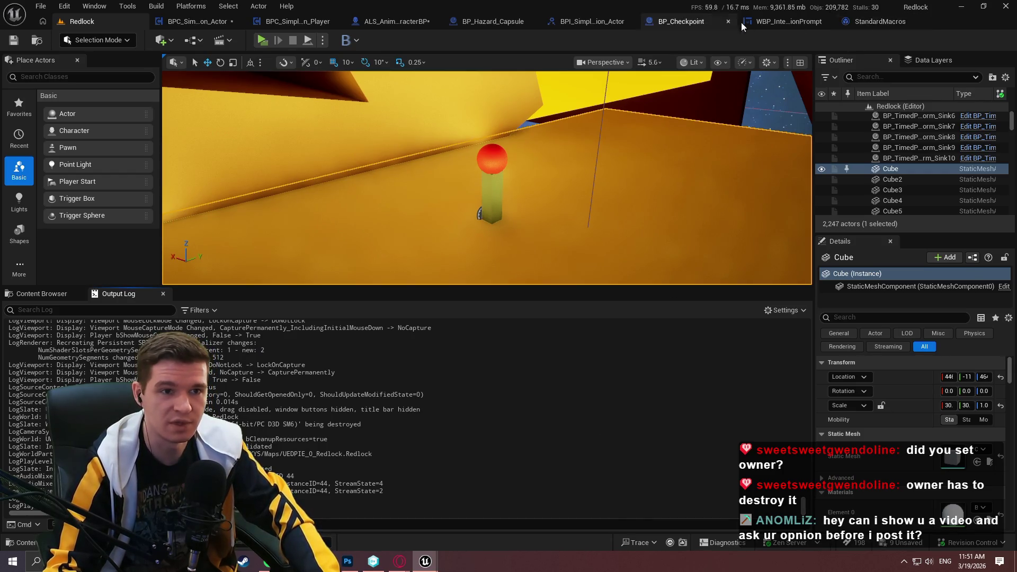
# Close the StandardMacros editor and return to the DestroyInteractionPrompt graph
pyautogui.click(927, 21)
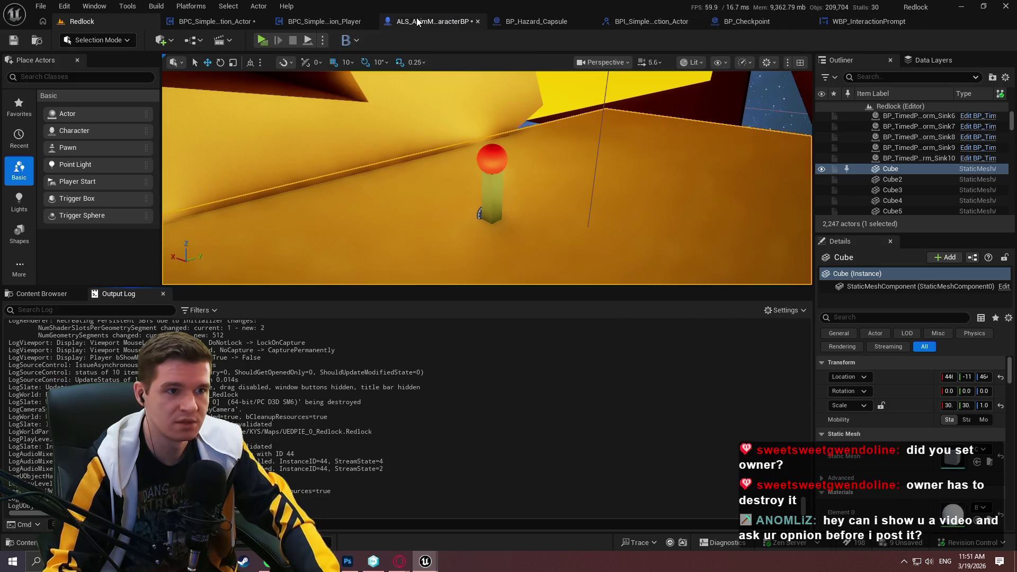
pyautogui.click(426, 21)
pyautogui.click(194, 22)
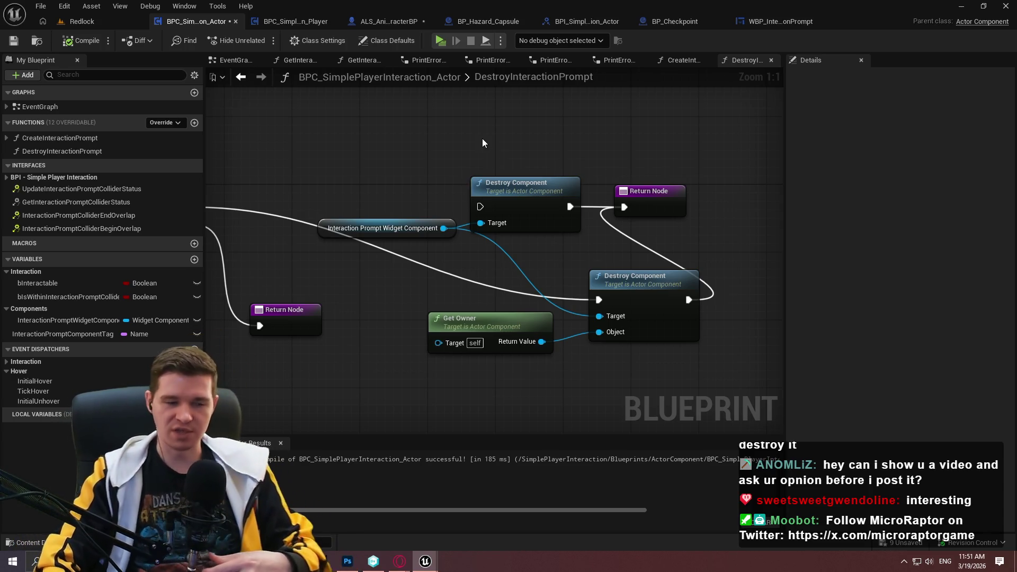
# Delete the unconnected Destroy Component and shift Destroy Component, Get Owner and Return Node right
pyautogui.moveTo(403, 236); pyautogui.dragTo(510, 128)
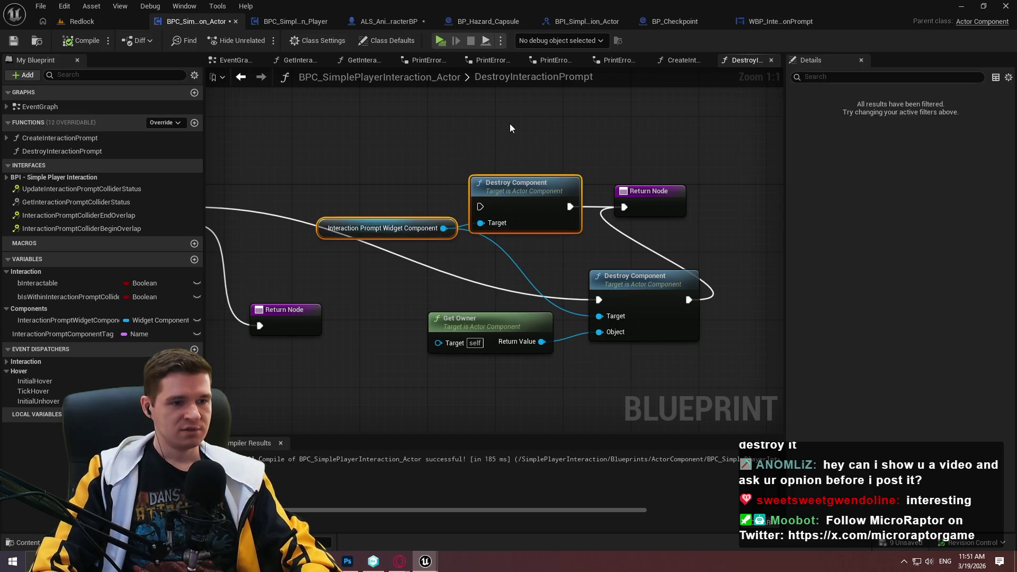
pyautogui.press('Delete')
pyautogui.moveTo(757, 306); pyautogui.dragTo(642, 223)
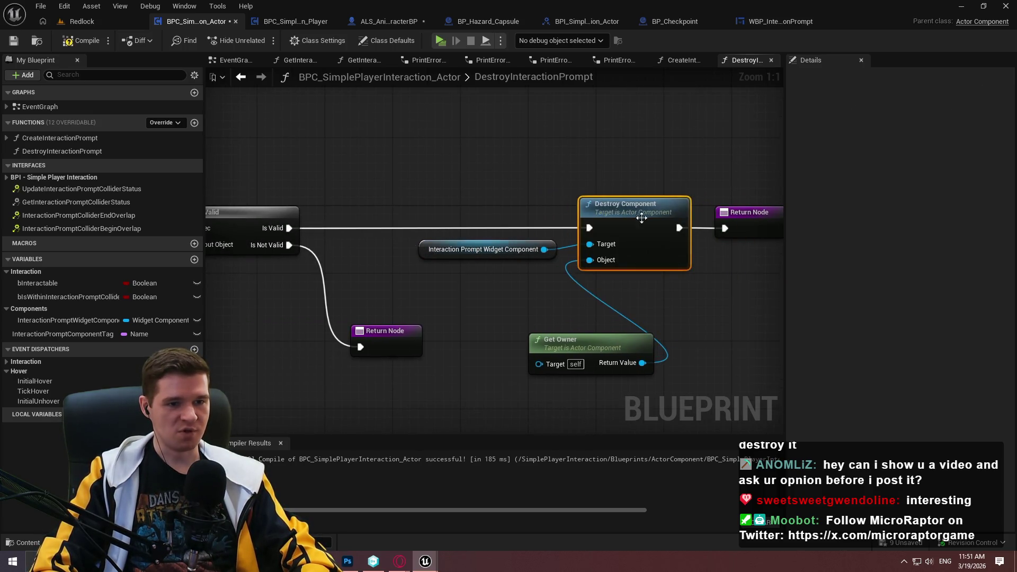
pyautogui.moveTo(633, 346); pyautogui.dragTo(529, 277)
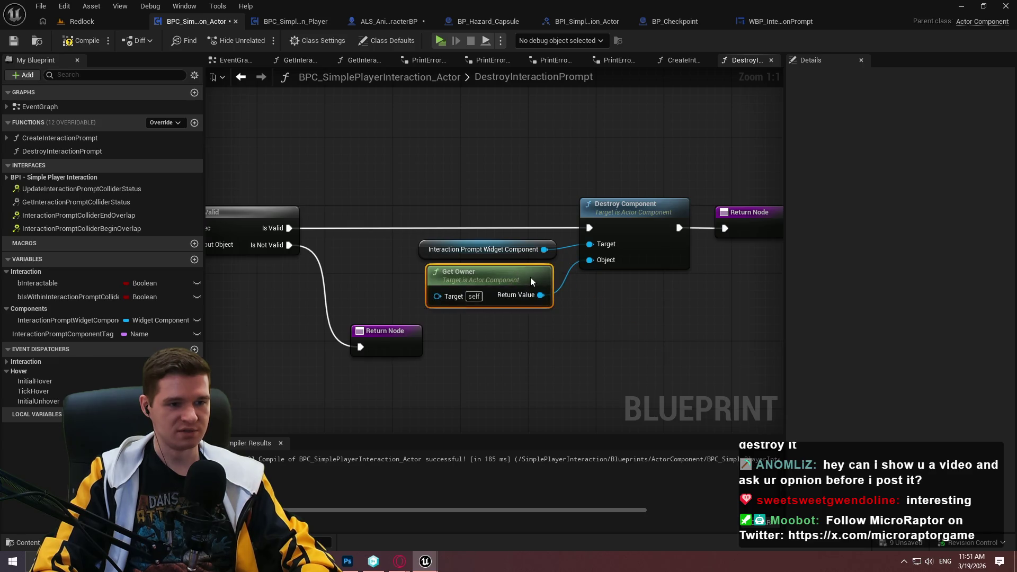
pyautogui.moveTo(691, 351); pyautogui.dragTo(392, 190)
pyautogui.moveTo(577, 230); pyautogui.dragTo(666, 233)
# Recompile the actor component blueprint, then switch to the browser showing the shared Short
pyautogui.scroll(-1, 646, 170)
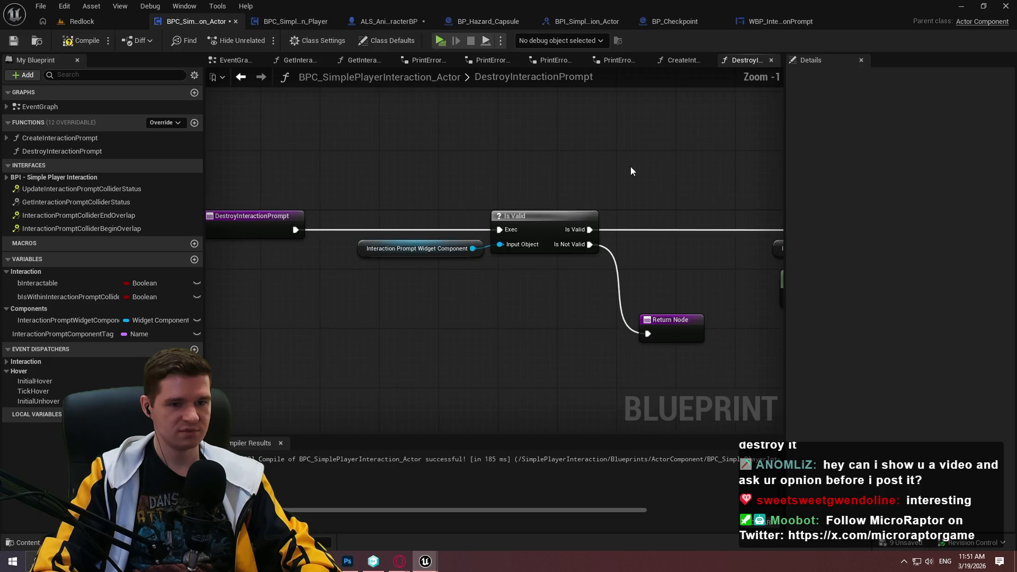
pyautogui.click(87, 41)
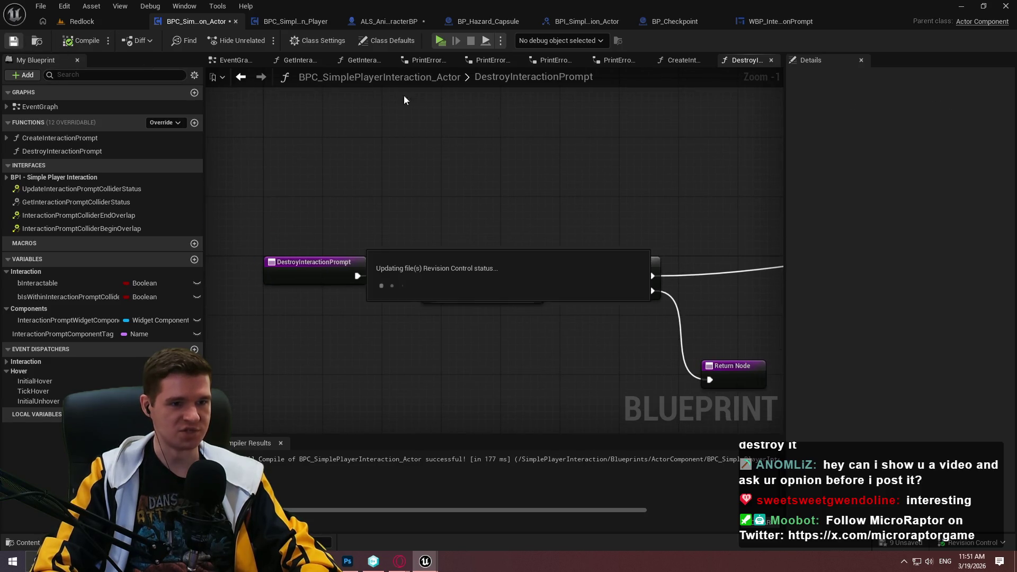
pyautogui.moveTo(685, 191); pyautogui.dragTo(471, 258)
pyautogui.scroll(1, 471, 258)
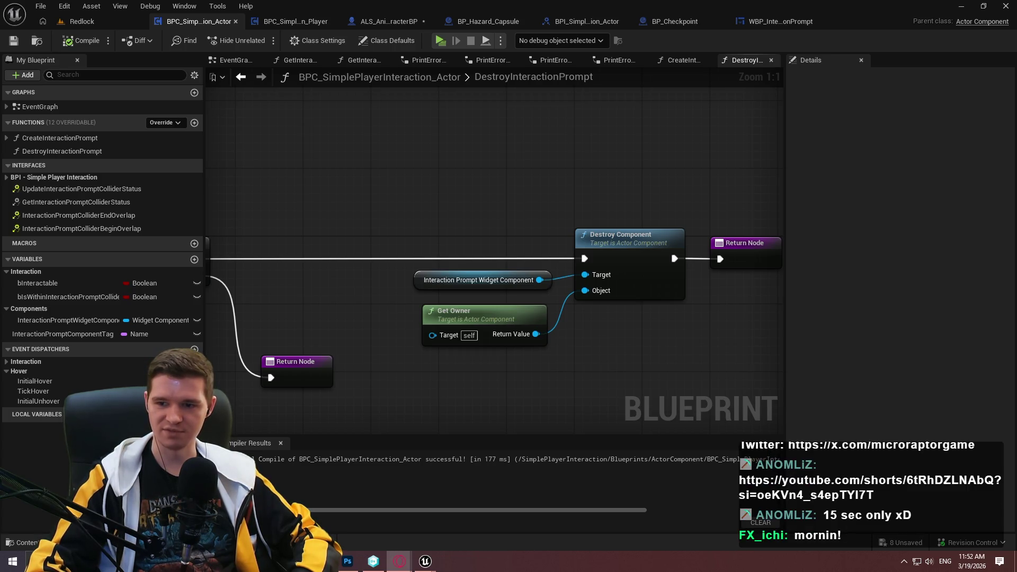
pyautogui.click(399, 561)
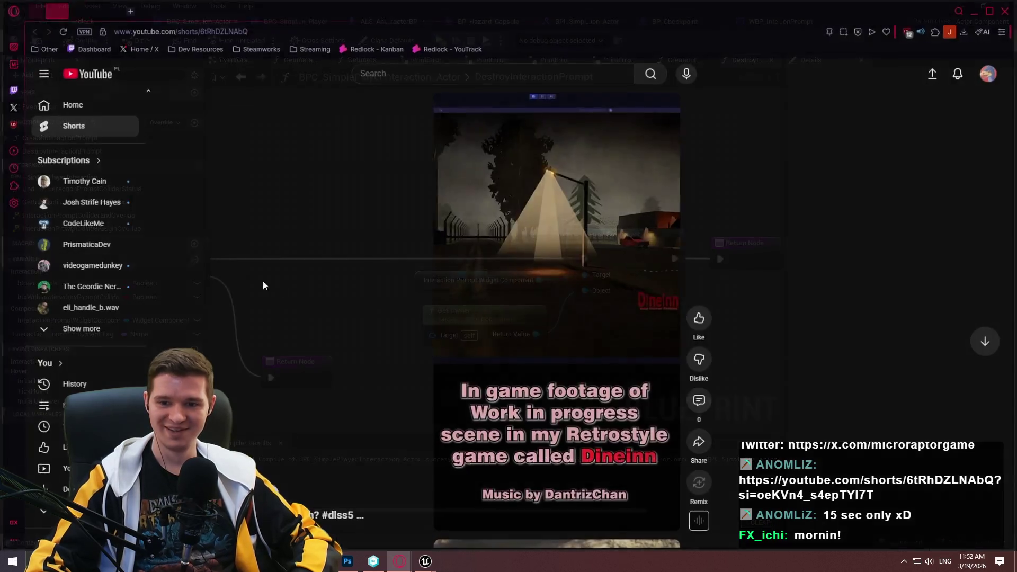
# Lower the Short's volume, then nudge it back up slightly
pyautogui.moveTo(509, 114)
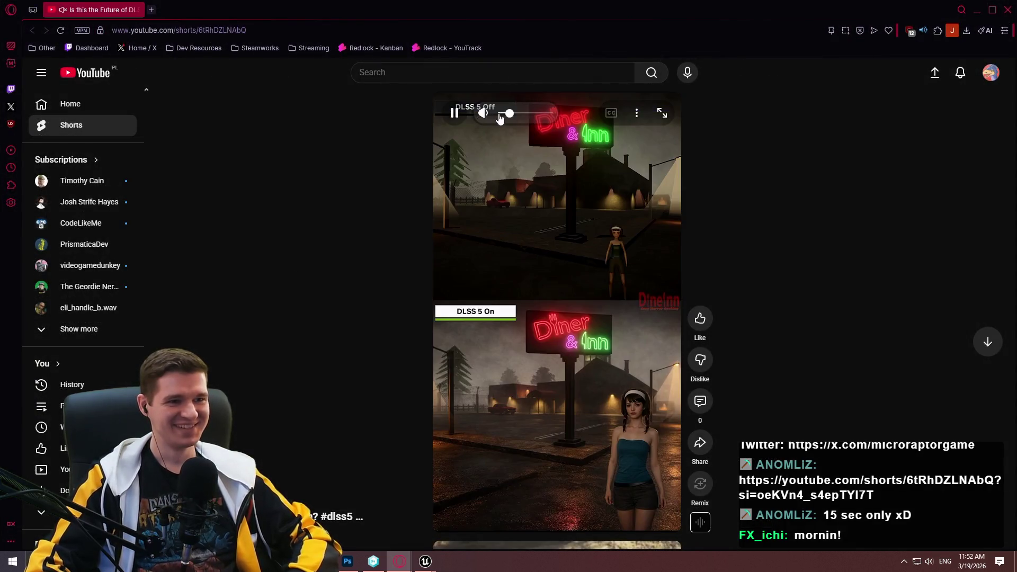
pyautogui.moveTo(512, 119); pyautogui.dragTo(487, 116)
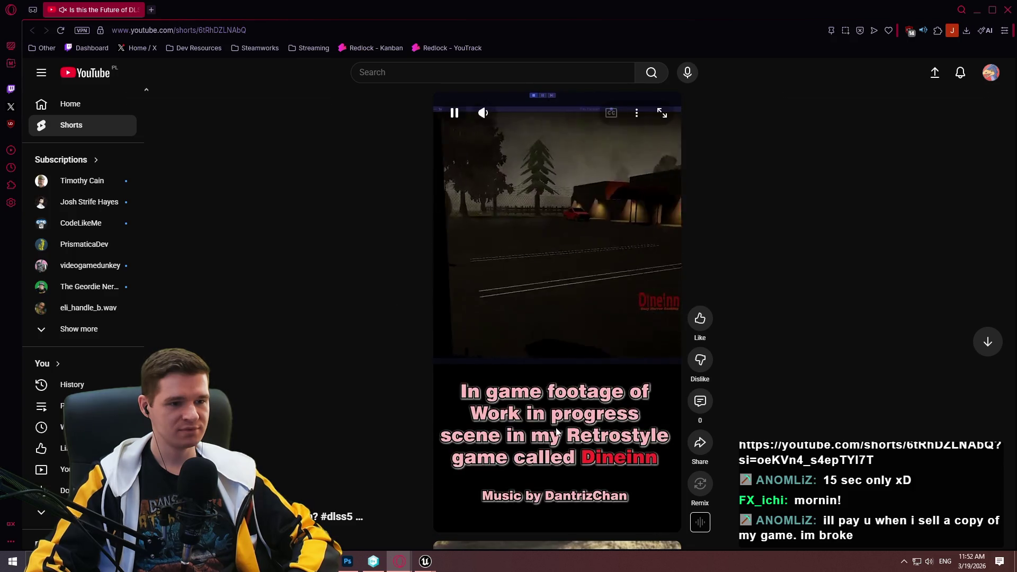
pyautogui.click(512, 114)
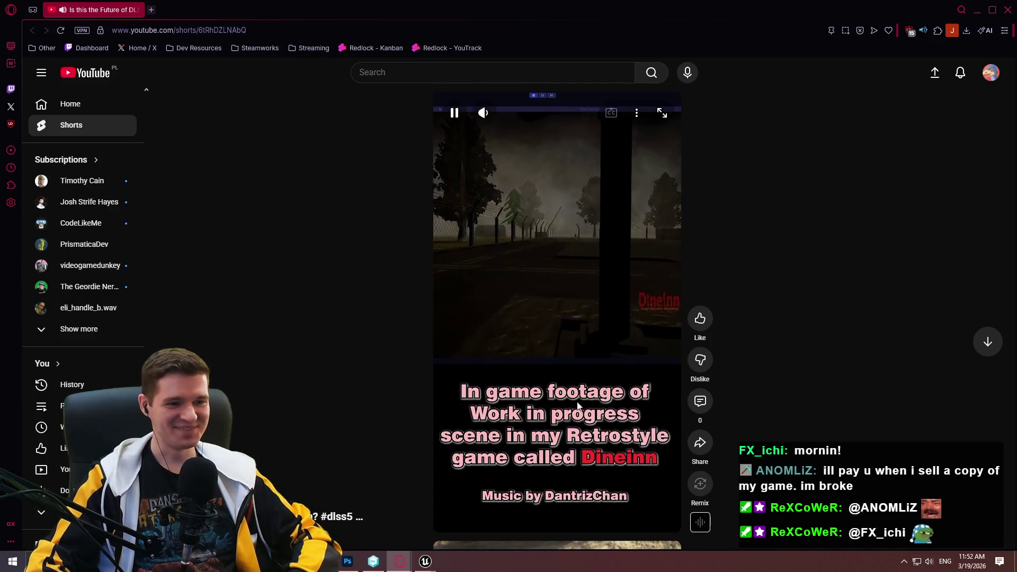
# Pause the Short and skip ahead to the DLSS 5 Off/On diner comparison
pyautogui.click(451, 109)
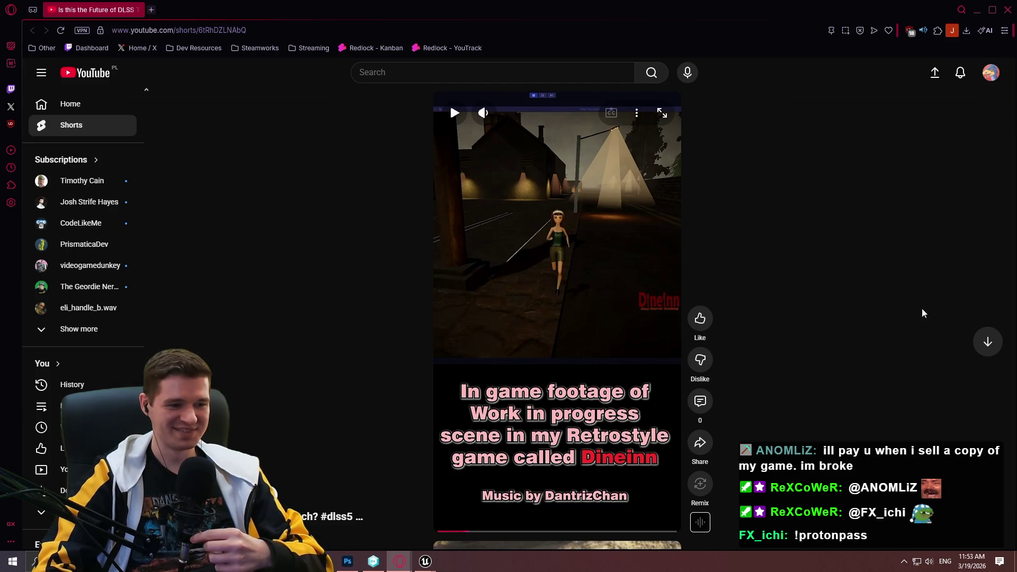
pyautogui.click(560, 531)
pyautogui.click(618, 535)
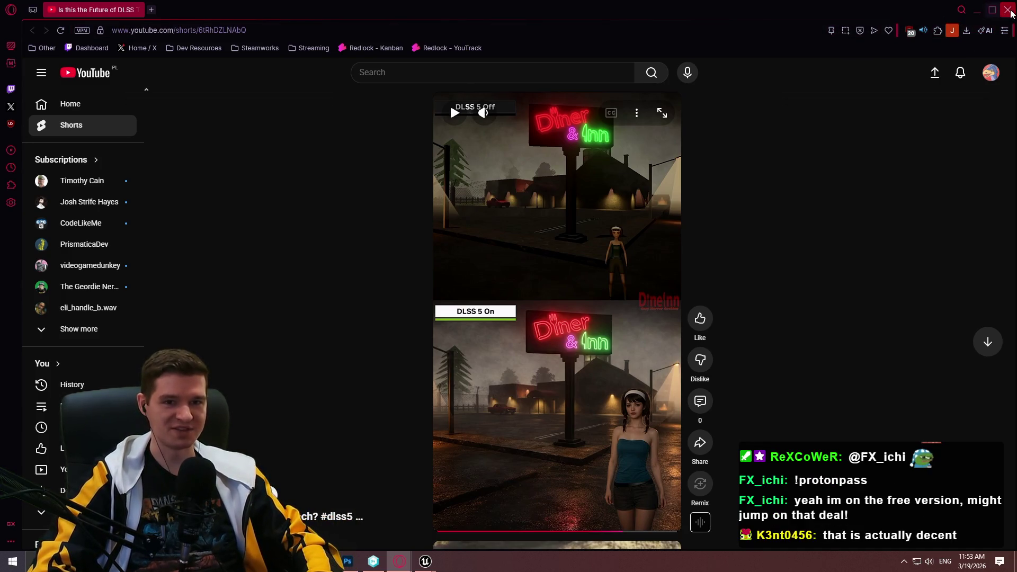
# Close the browser, move the Destroy Component group further right, and save the blueprint
pyautogui.click(1008, 12)
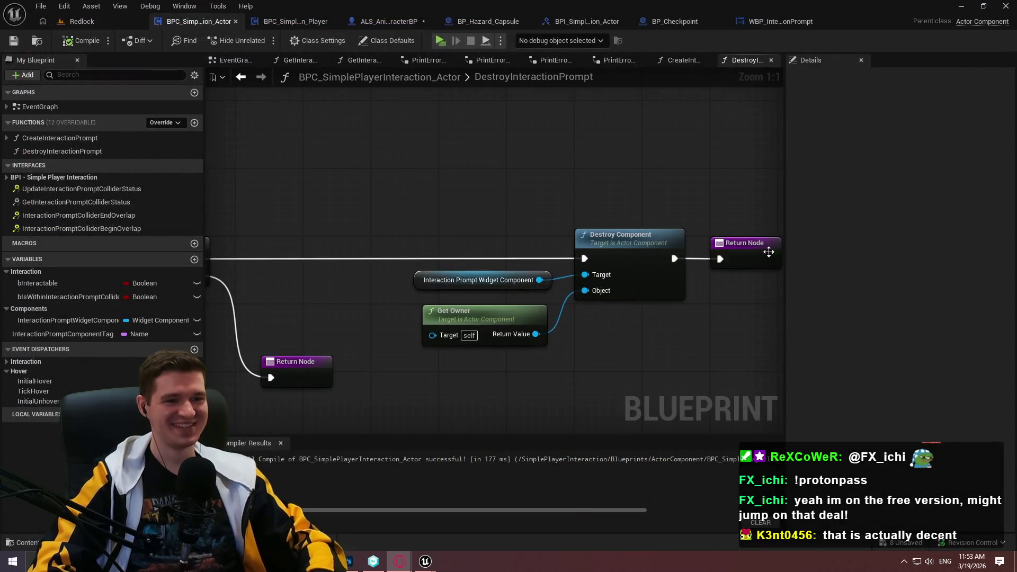
pyautogui.scroll(-2, 635, 302)
pyautogui.moveTo(651, 342)
pyautogui.mouseDown()
pyautogui.moveTo(483, 237)
pyautogui.moveTo(365, 236)
pyautogui.mouseUp()
pyautogui.moveTo(519, 261)
pyautogui.mouseDown()
pyautogui.moveTo(651, 224)
pyautogui.moveTo(799, 223)
pyautogui.moveTo(919, 242)
pyautogui.mouseUp()
pyautogui.click(16, 43)
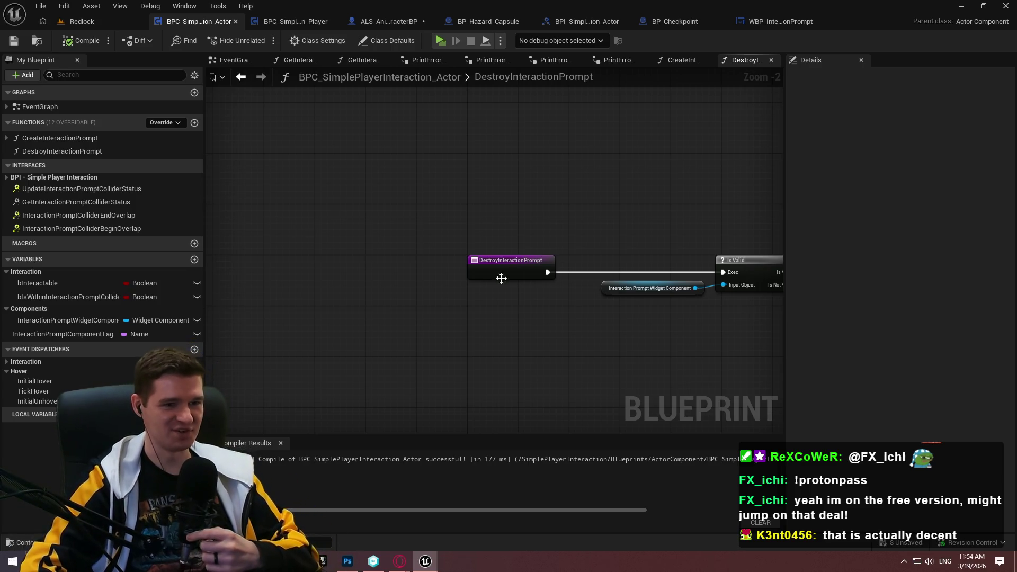
# Bring both Return Nodes into view and select all nodes in the function graph
pyautogui.press('Home')
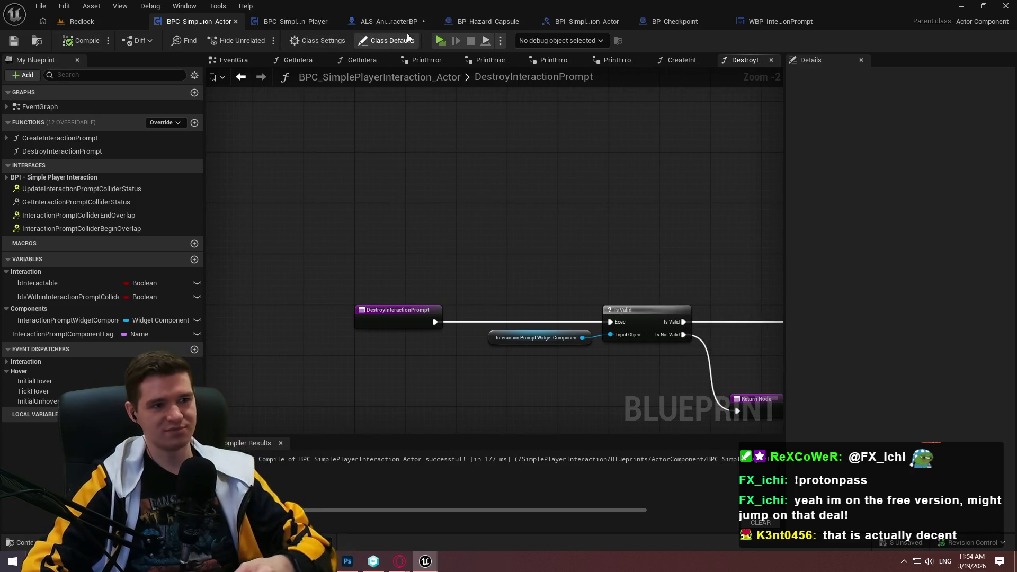
pyautogui.moveTo(551, 296)
pyautogui.mouseDown()
pyautogui.moveTo(702, 300)
pyautogui.moveTo(273, 257)
pyautogui.mouseUp()
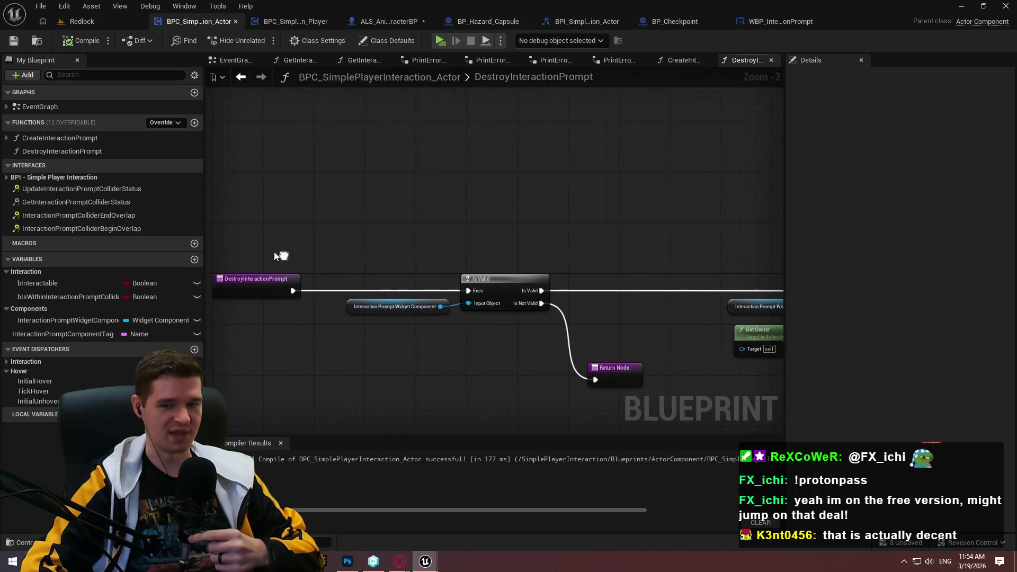
pyautogui.scroll(-1, 593, 338)
pyautogui.moveTo(738, 371)
pyautogui.mouseDown()
pyautogui.moveTo(243, 256)
pyautogui.moveTo(228, 243)
pyautogui.mouseUp()
# In the character's InteractionGraph, shift the Update Interaction Trace Allowance nodes right and save
pyautogui.click(297, 21)
pyautogui.click(377, 20)
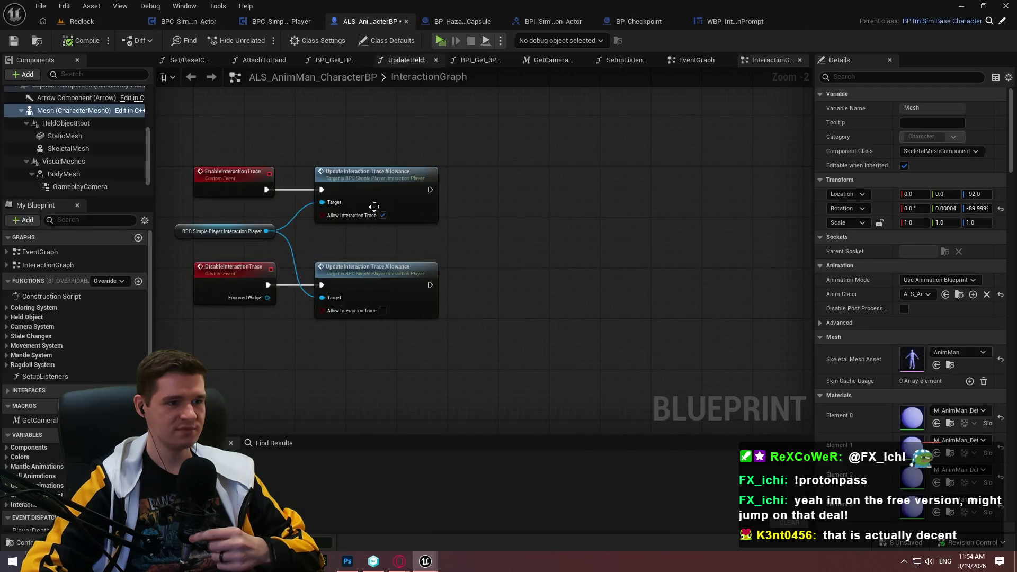
pyautogui.moveTo(500, 371)
pyautogui.mouseDown()
pyautogui.moveTo(273, 208)
pyautogui.moveTo(198, 247)
pyautogui.mouseUp()
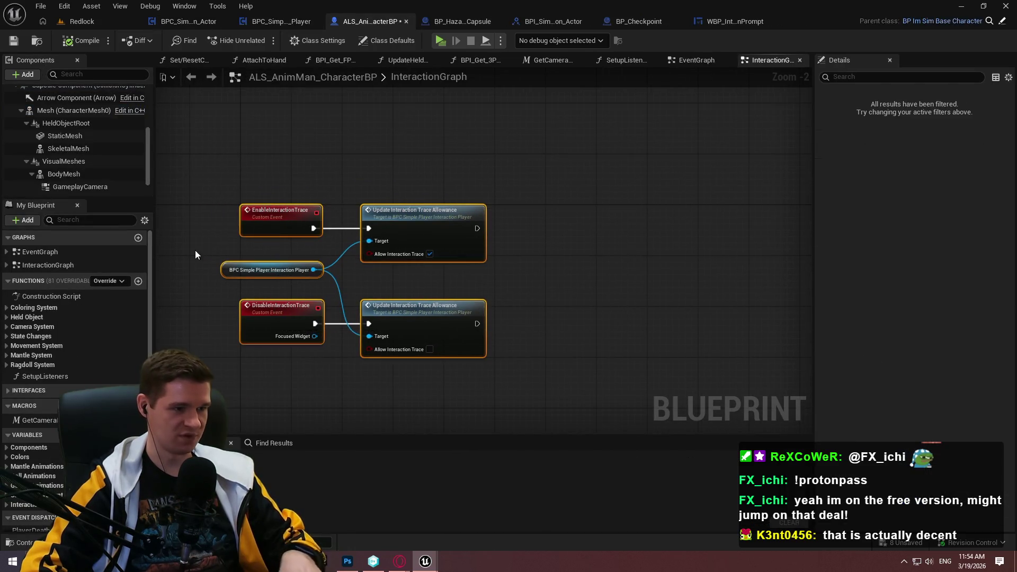
pyautogui.keyDown('ctrl'); pyautogui.click(254, 221); pyautogui.keyUp('ctrl')
pyautogui.keyDown('ctrl'); pyautogui.click(260, 310); pyautogui.keyUp('ctrl')
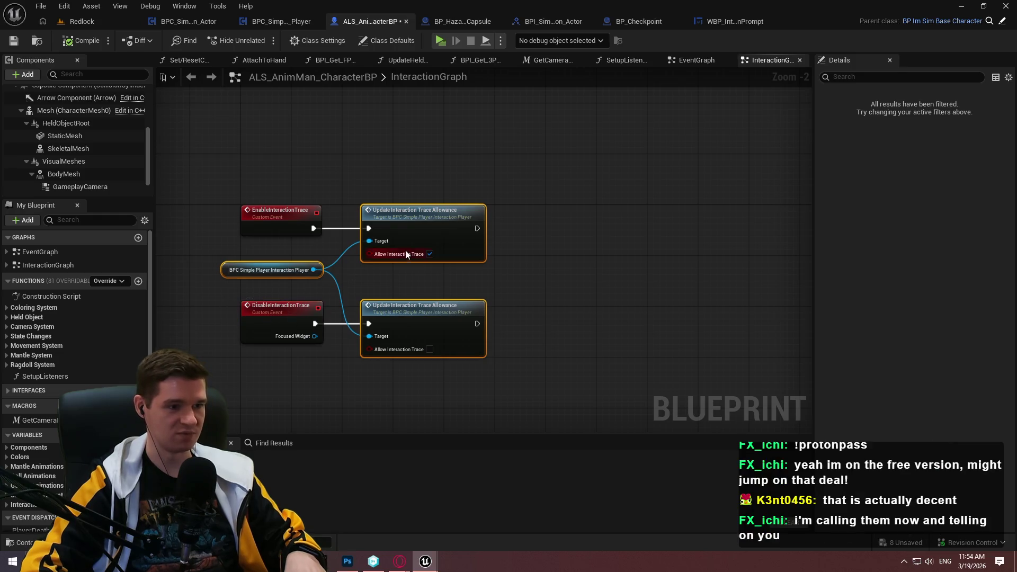
pyautogui.moveTo(453, 241)
pyautogui.mouseDown()
pyautogui.moveTo(465, 237)
pyautogui.moveTo(453, 238)
pyautogui.mouseUp()
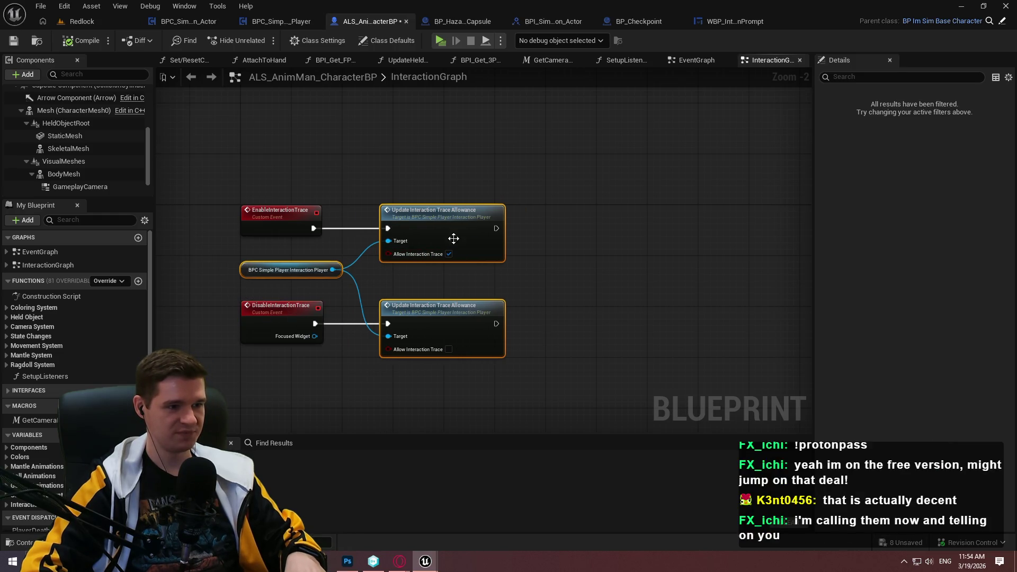
pyautogui.click(403, 152)
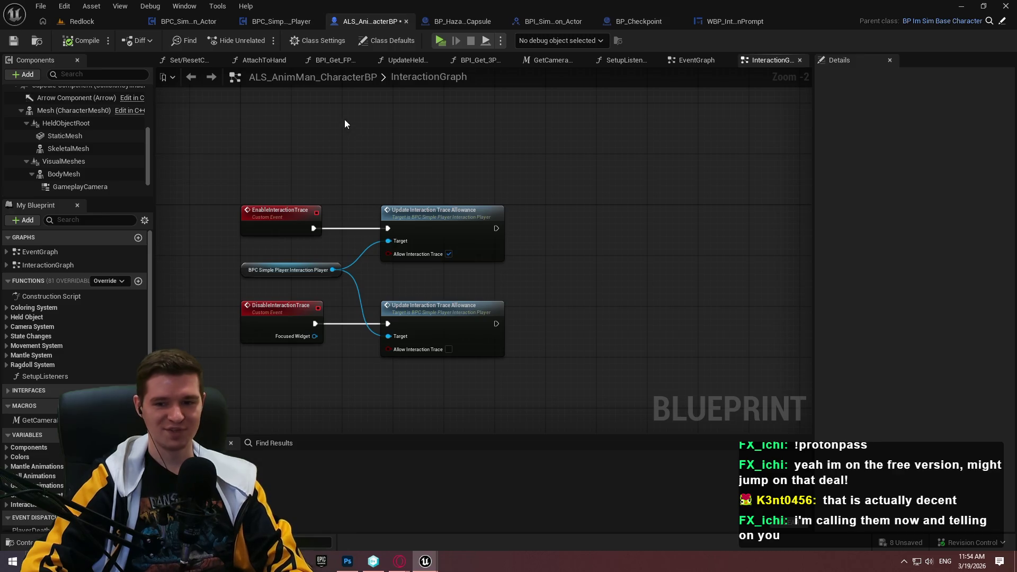
pyautogui.click(13, 41)
pyautogui.click(687, 401)
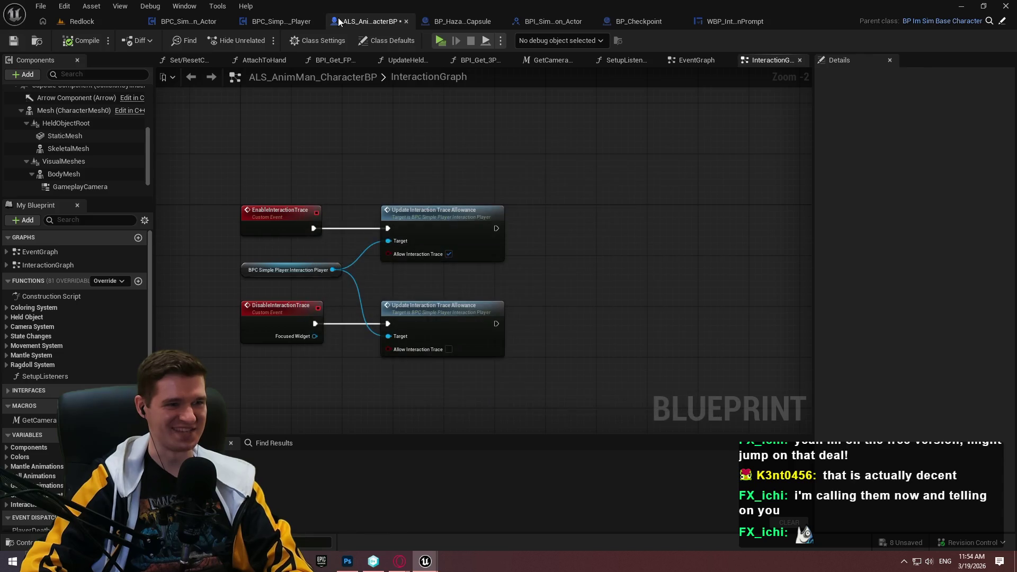
# Open the component's CreateInteractionPrompt graph, recentre its nodes, and start a new function
pyautogui.click(297, 23)
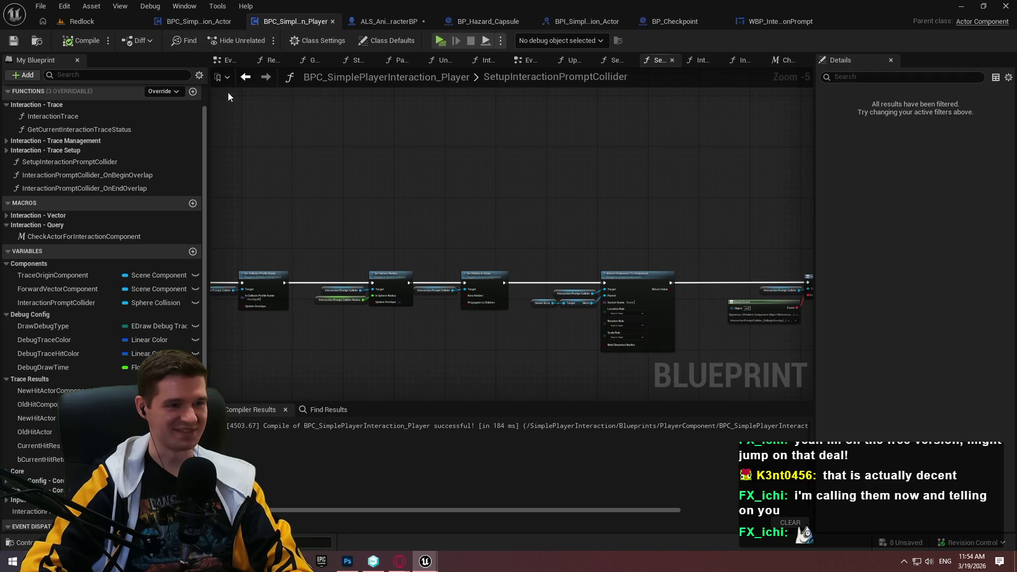
pyautogui.click(195, 22)
pyautogui.scroll(-2, 473, 227)
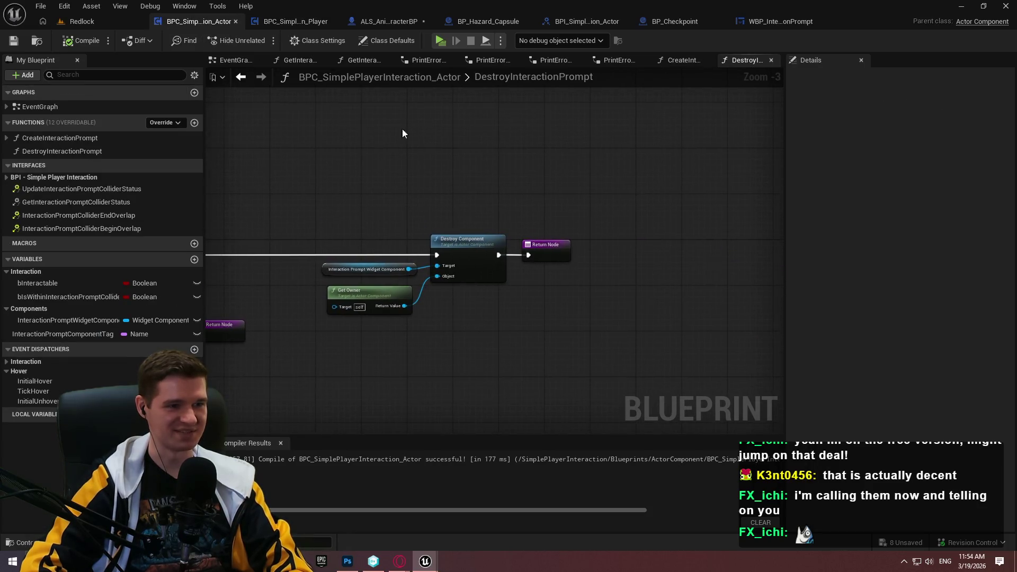
pyautogui.click(683, 60)
pyautogui.scroll(-1, 535, 158)
pyautogui.moveTo(535, 158)
pyautogui.mouseDown()
pyautogui.moveTo(631, 325)
pyautogui.moveTo(552, 279)
pyautogui.moveTo(756, 233)
pyautogui.mouseUp()
pyautogui.scroll(-2, 630, 255)
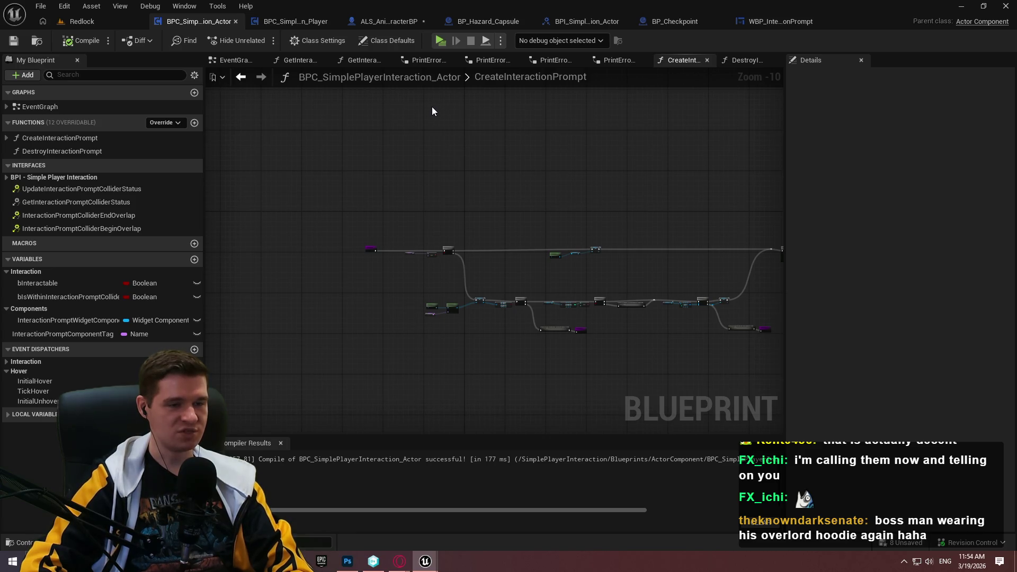
pyautogui.click(195, 123)
# Name the new function UpdateInteractionPrompt
pyautogui.write('U')
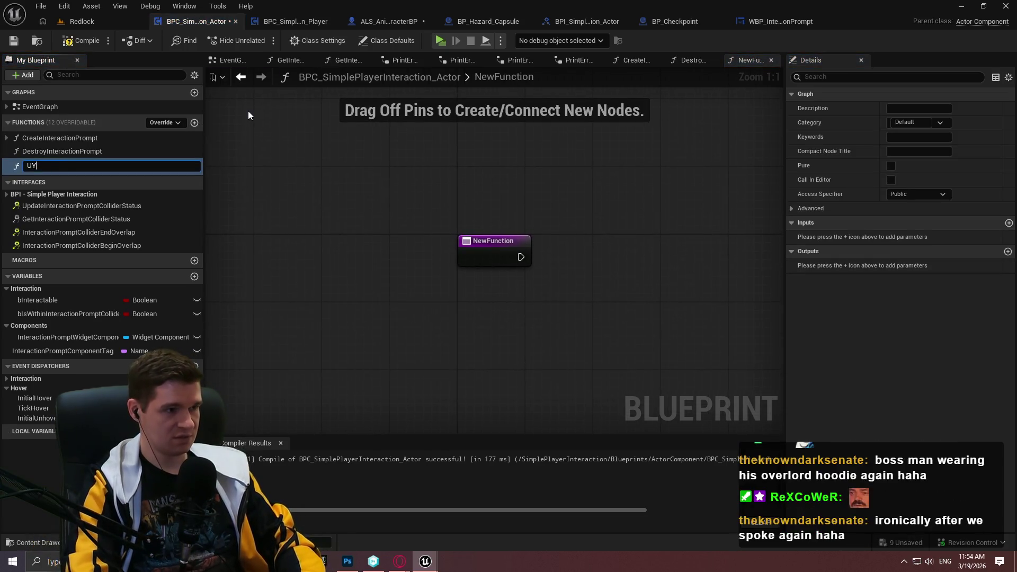
pyautogui.write('pdateInteractionPrompt')
pyautogui.press('Return')
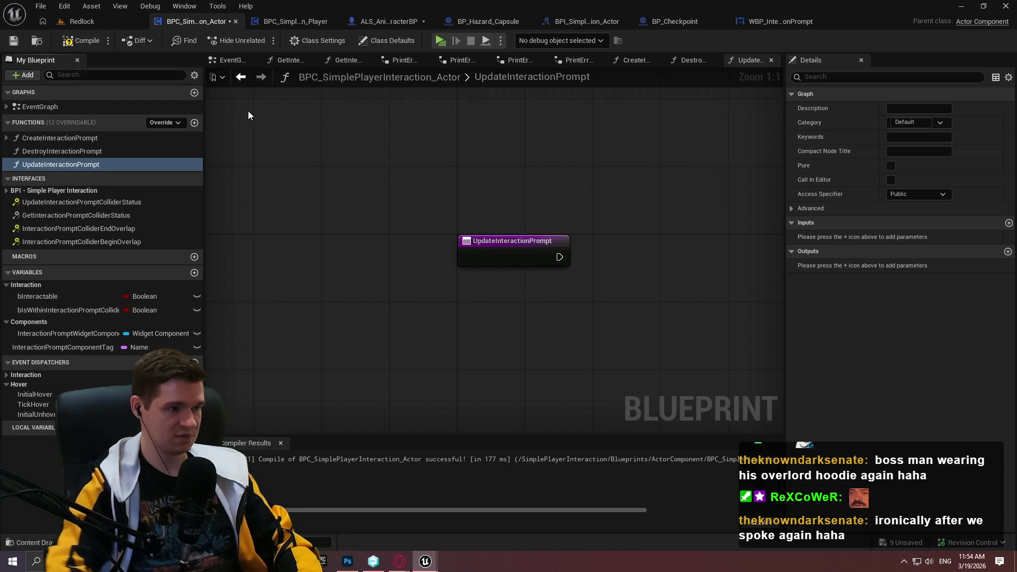
pyautogui.scroll(-4, 395, 159)
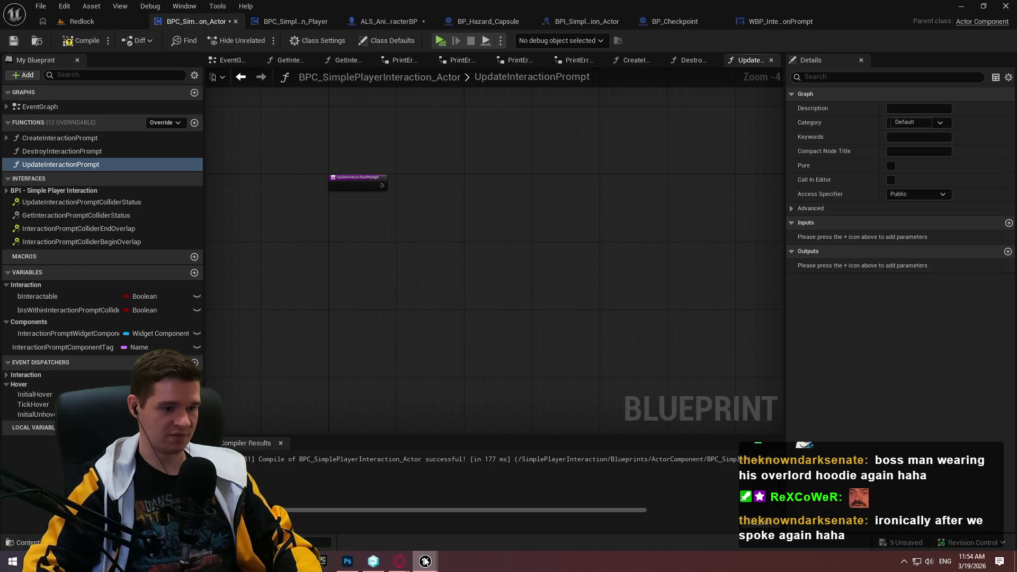
# Open BP_PickupItem's UpdateWidgetFade graph and look over its line trace and render opacity logic
pyautogui.moveTo(425, 560)
pyautogui.click(516, 536)
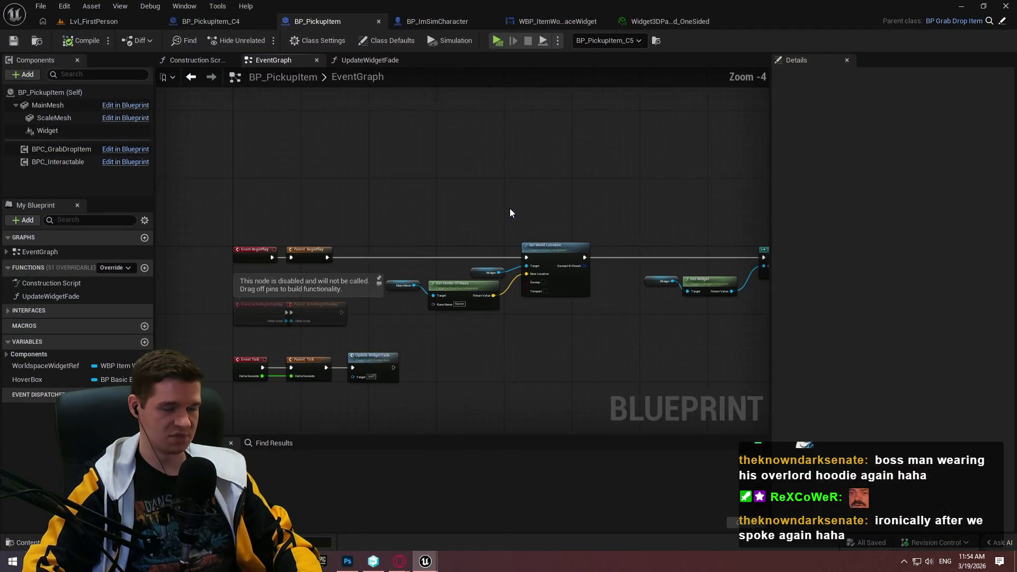
pyautogui.scroll(-2, 509, 204)
pyautogui.click(366, 60)
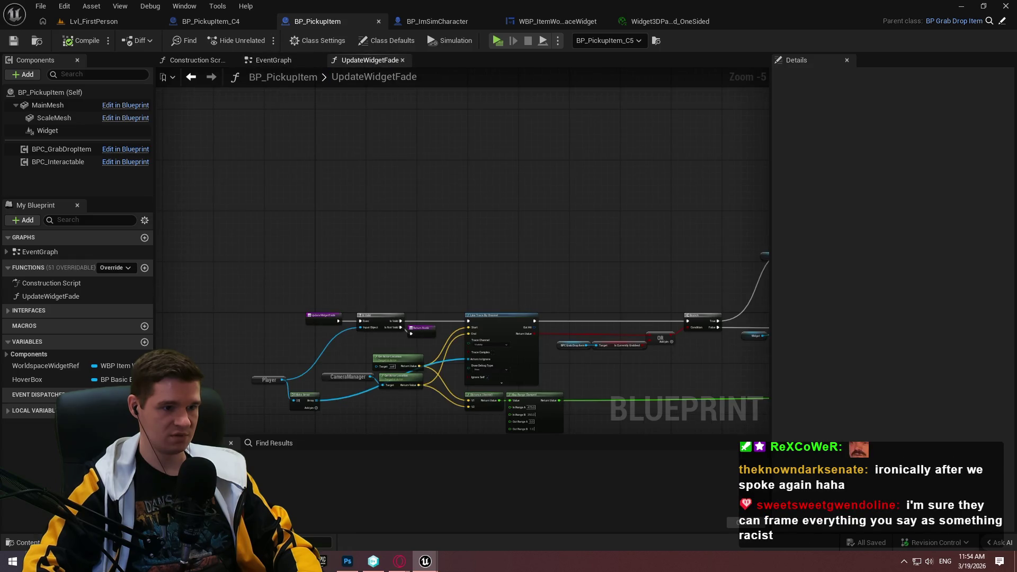
pyautogui.scroll(2, 347, 156)
pyautogui.moveTo(363, 249)
pyautogui.mouseDown()
pyautogui.moveTo(763, 233)
pyautogui.moveTo(513, 245)
pyautogui.moveTo(719, 227)
pyautogui.mouseUp()
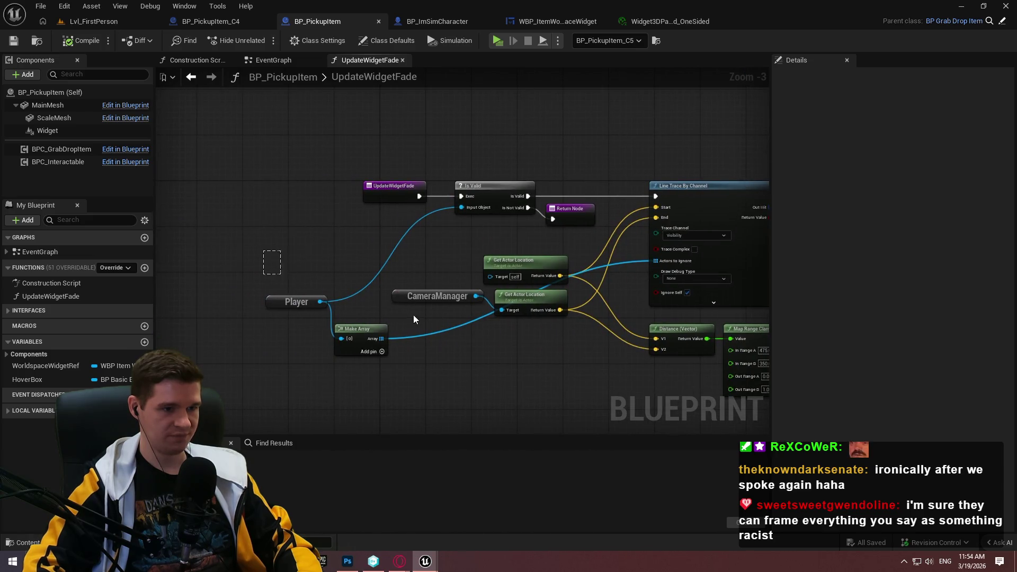
pyautogui.moveTo(456, 282); pyautogui.dragTo(64, 290)
pyautogui.scroll(1, 455, 281)
pyautogui.moveTo(457, 276)
pyautogui.mouseDown()
pyautogui.moveTo(476, 266)
pyautogui.moveTo(323, 320)
pyautogui.moveTo(262, 392)
pyautogui.moveTo(371, 323)
pyautogui.moveTo(583, 239)
pyautogui.moveTo(788, 206)
pyautogui.mouseUp()
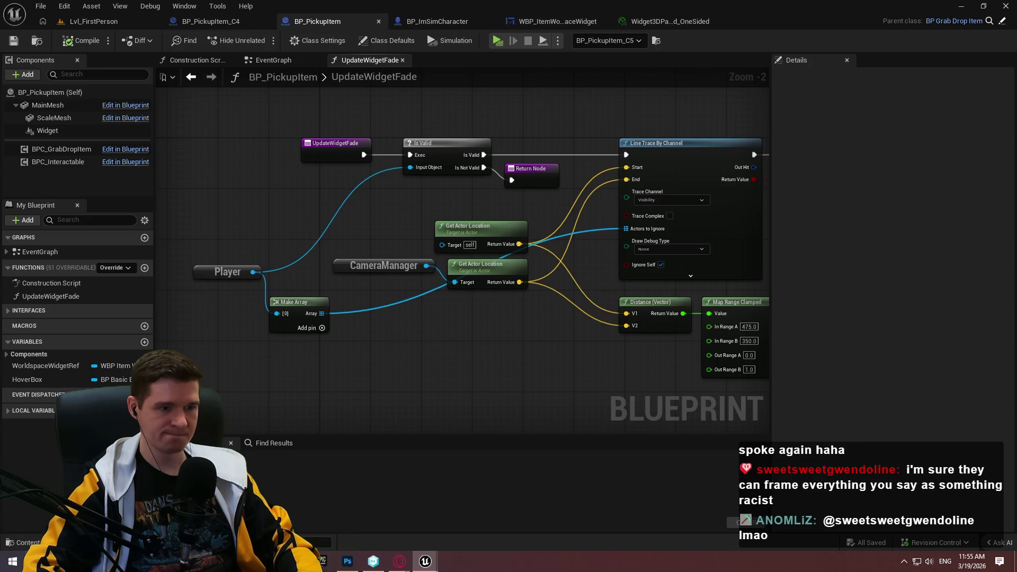
pyautogui.moveTo(530, 344); pyautogui.dragTo(417, 349)
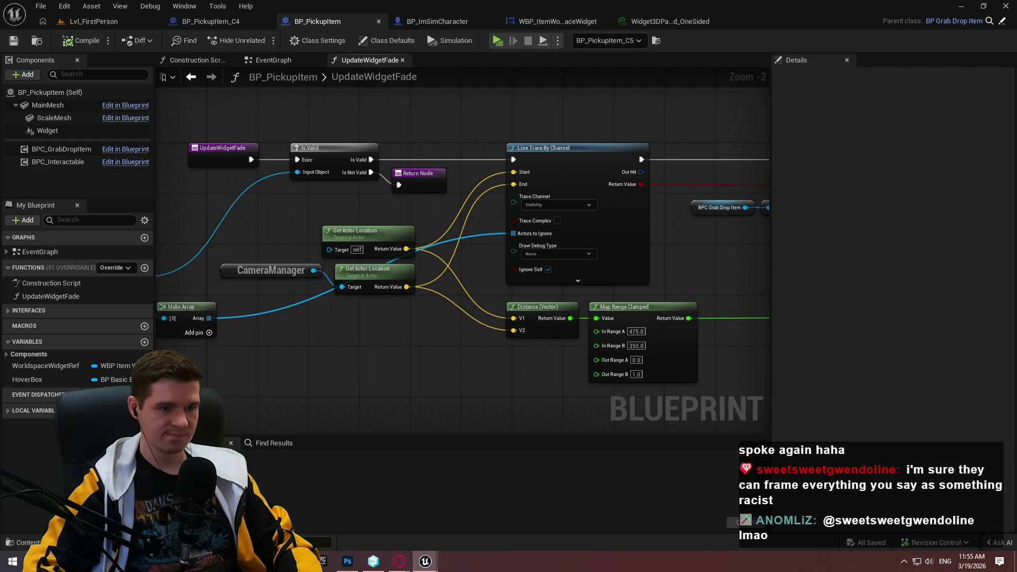
pyautogui.moveTo(417, 349)
pyautogui.mouseDown()
pyautogui.moveTo(538, 356)
pyautogui.moveTo(340, 336)
pyautogui.mouseUp()
pyautogui.moveTo(688, 318)
pyautogui.mouseDown()
pyautogui.moveTo(313, 313)
pyautogui.moveTo(59, 323)
pyautogui.mouseUp()
pyautogui.moveTo(212, 318); pyautogui.dragTo(741, 310)
pyautogui.moveTo(768, 242); pyautogui.dragTo(774, 243)
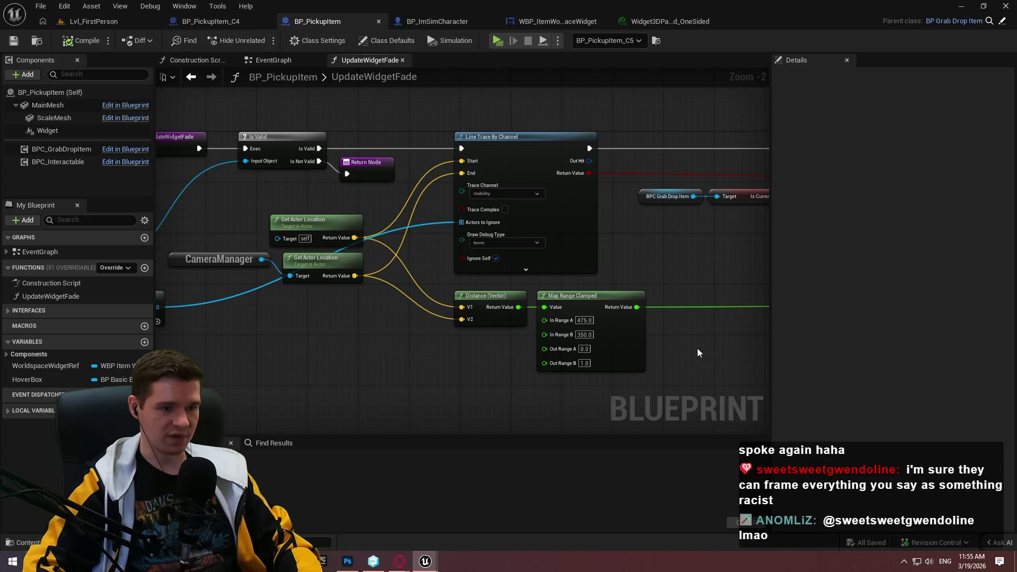
# Copy the line trace, Distance and Map Range Clamped nodes into UpdateInteractionPrompt
pyautogui.moveTo(695, 370)
pyautogui.mouseDown()
pyautogui.moveTo(427, 296)
pyautogui.moveTo(442, 257)
pyautogui.mouseUp()
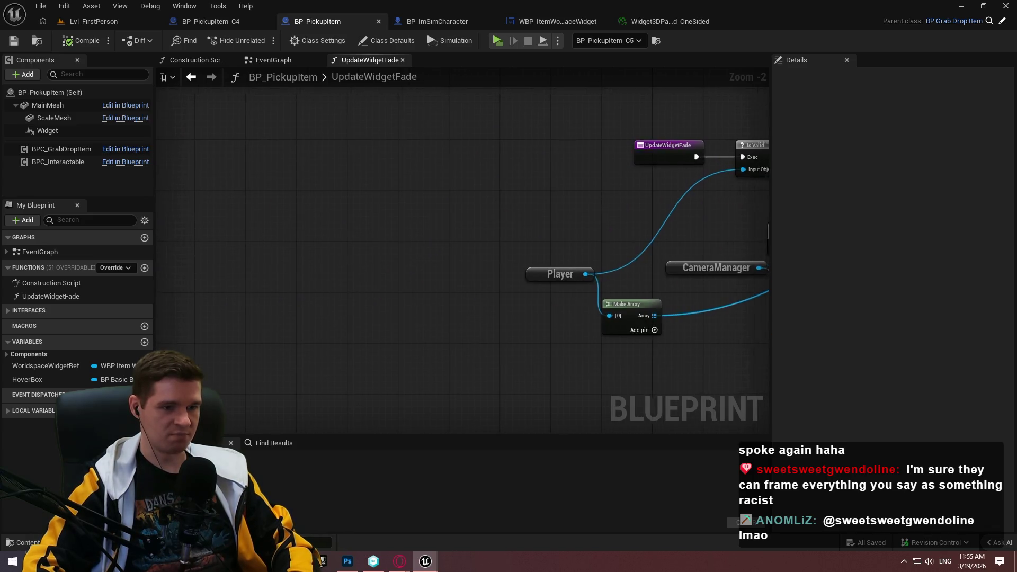
pyautogui.moveTo(394, 156); pyautogui.dragTo(543, 166)
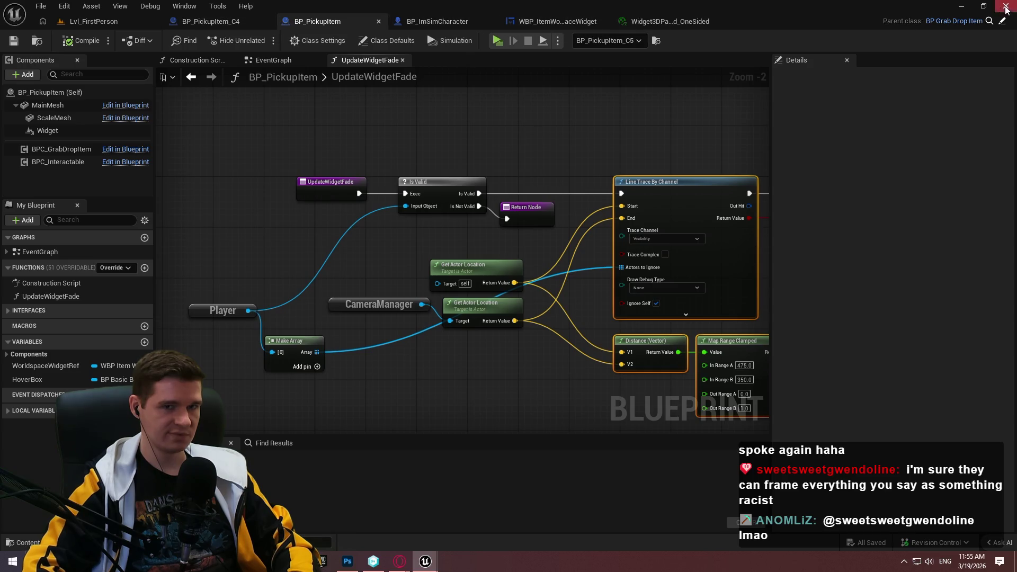
pyautogui.click(962, 11)
pyautogui.hotkey('ctrl', 'v')
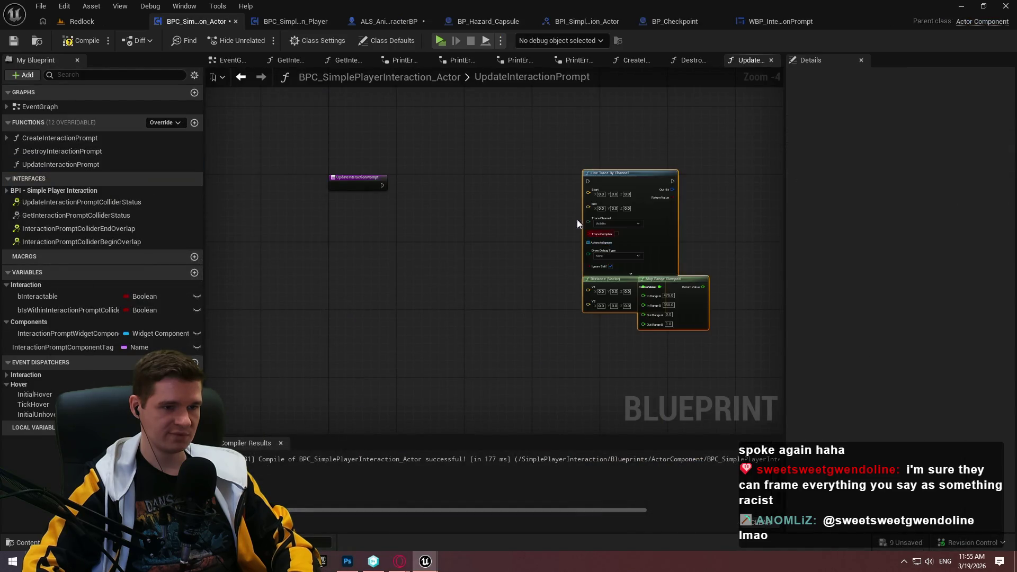
# Add an InteractionPromptWidgetComponent getter feeding a Get World Location node
pyautogui.click(563, 236)
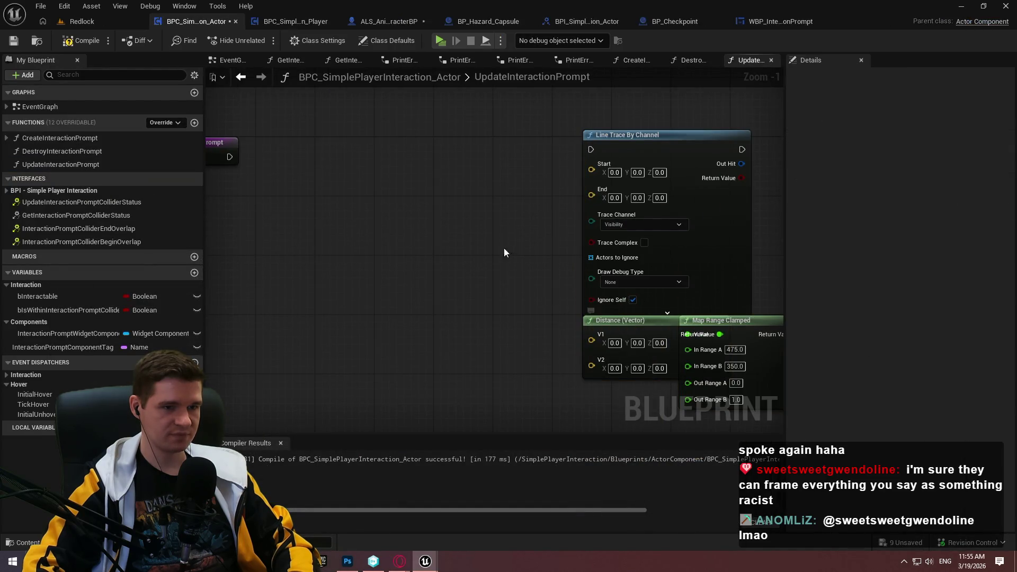
pyautogui.rightClick(460, 223)
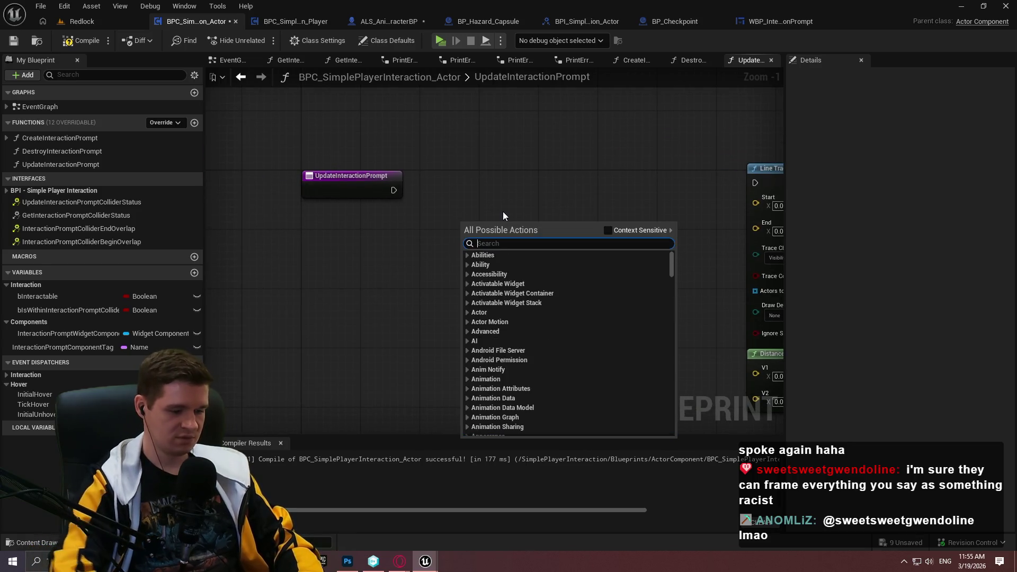
pyautogui.click(82, 333)
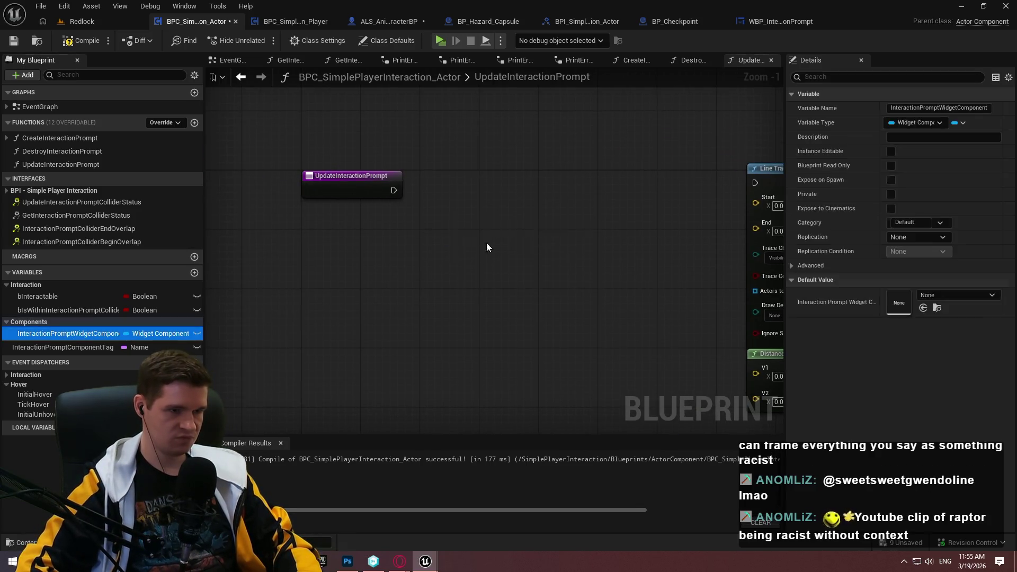
pyautogui.moveTo(523, 241); pyautogui.dragTo(450, 209)
pyautogui.moveTo(566, 216); pyautogui.dragTo(609, 203)
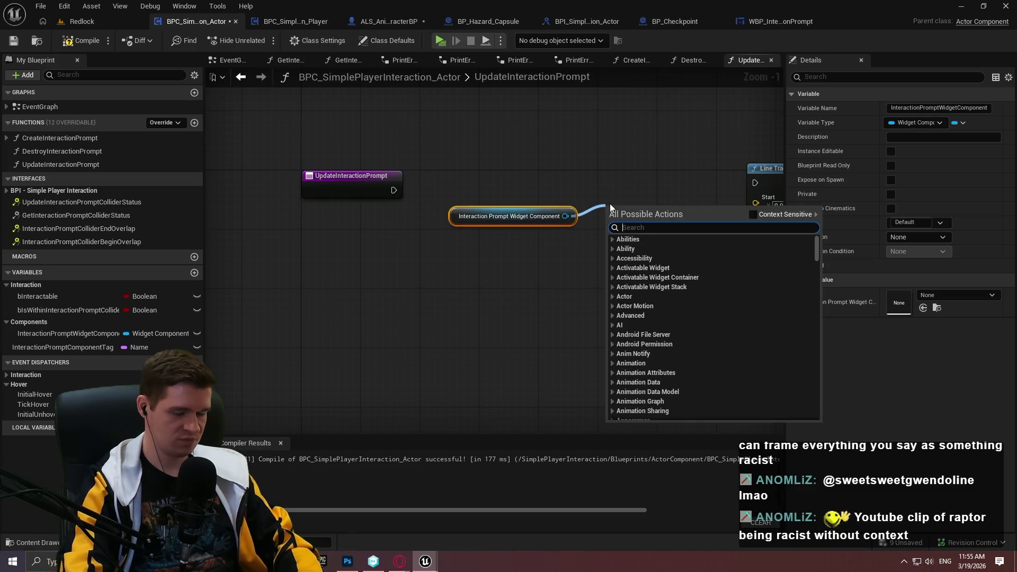
pyautogui.write('get world locat')
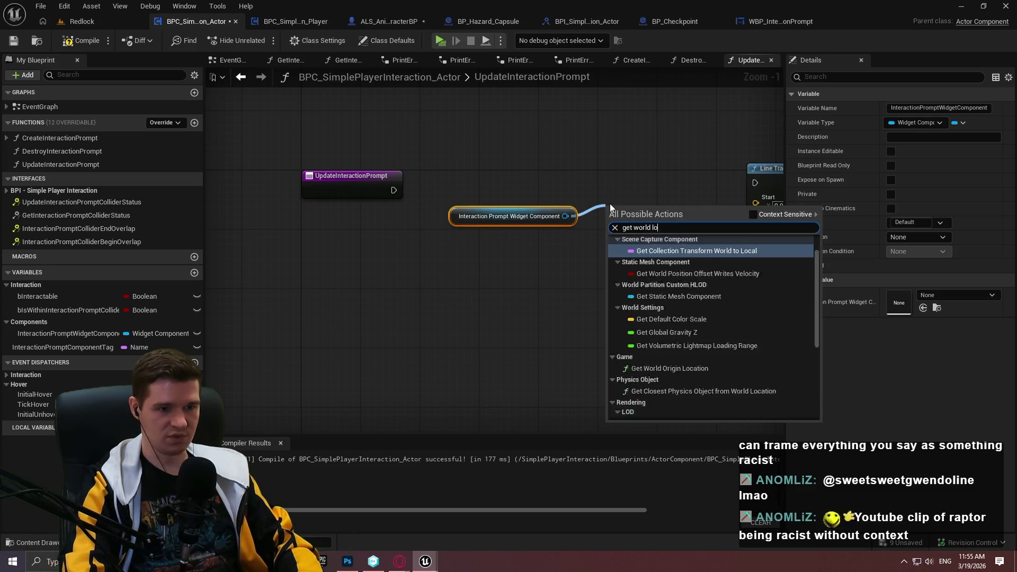
pyautogui.press('Down')
pyautogui.press('Down')
pyautogui.press('Return')
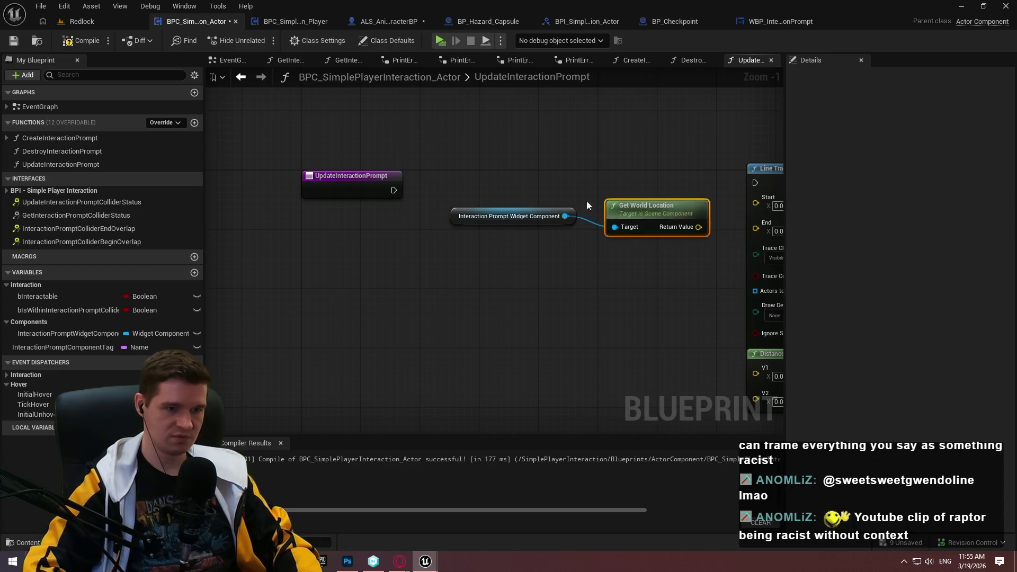
pyautogui.moveTo(633, 208); pyautogui.dragTo(611, 215)
pyautogui.click(541, 256)
# Add Get Player Pawn and a Get World Location node from its output
pyautogui.rightClick(441, 266)
pyautogui.write('get player')
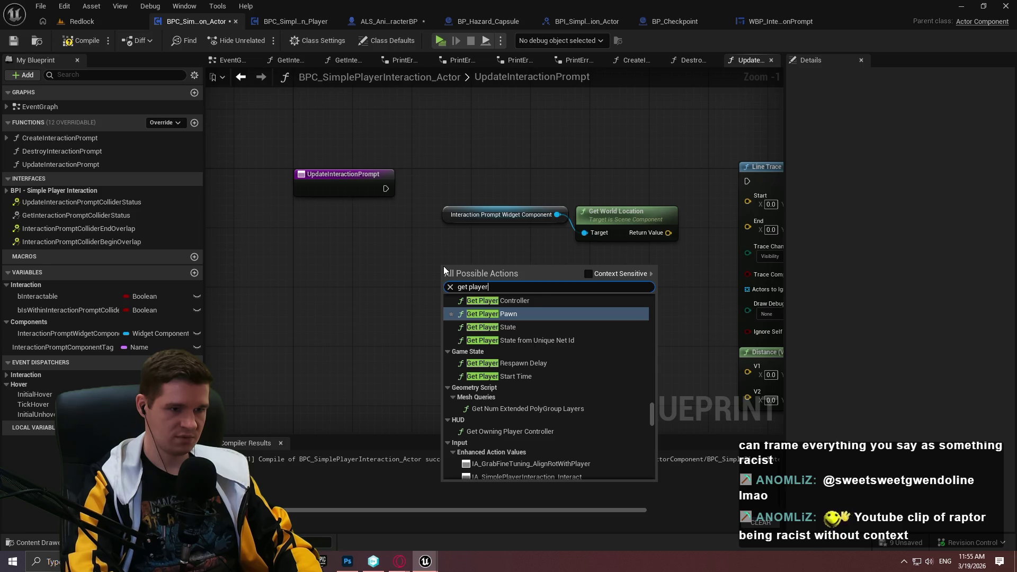
pyautogui.press('Return')
pyautogui.moveTo(516, 264)
pyautogui.mouseDown()
pyautogui.moveTo(435, 303)
pyautogui.moveTo(511, 288)
pyautogui.mouseUp()
pyautogui.write('get ac')
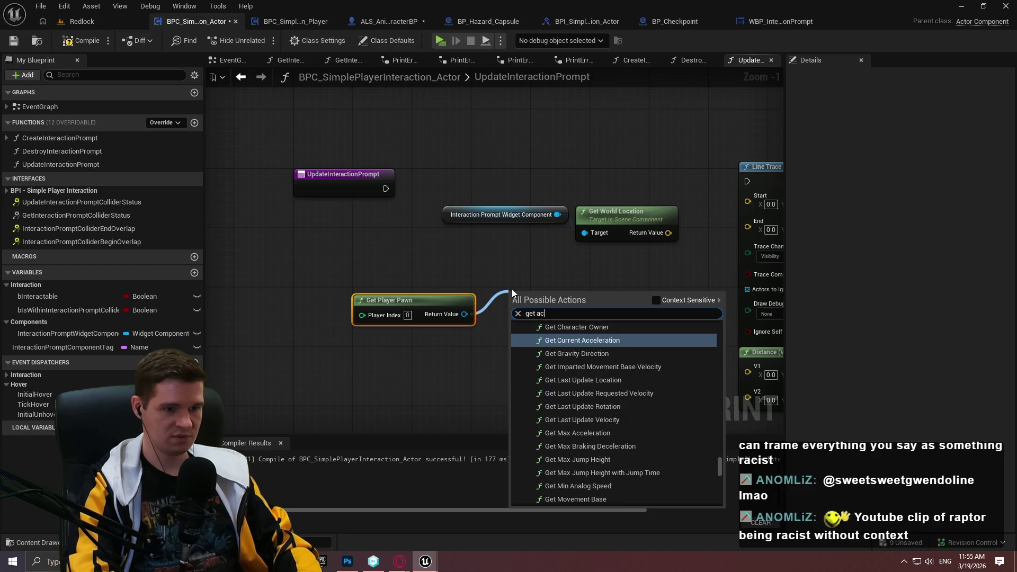
pyautogui.press('BackSpace')
pyautogui.press('BackSpace')
pyautogui.write('world loca')
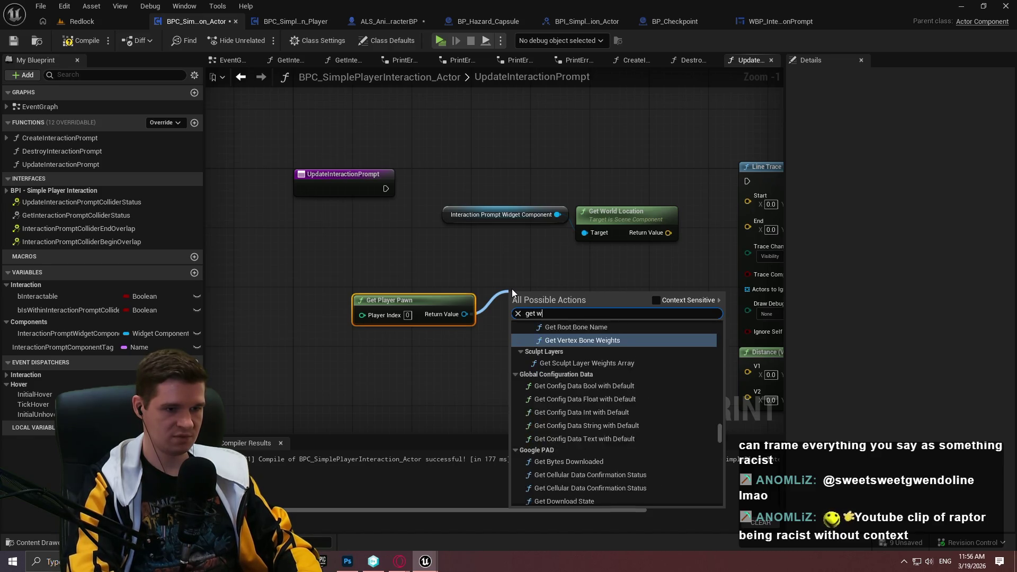
pyautogui.press('Down')
pyautogui.press('Down')
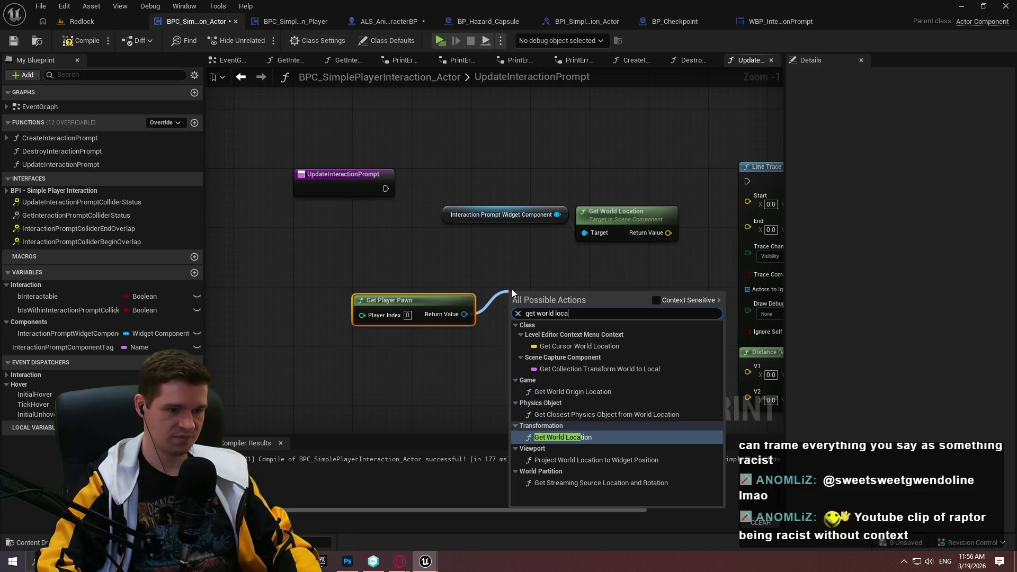
pyautogui.press('Return')
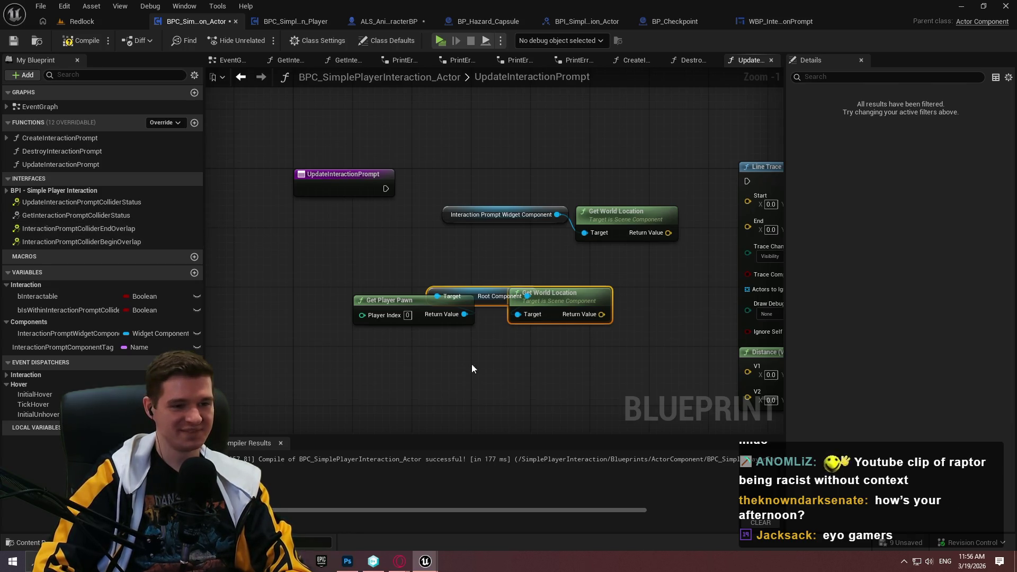
# Arrange the location nodes and wire widget and pawn locations into Distance V1 and V2
pyautogui.moveTo(426, 305); pyautogui.dragTo(377, 297)
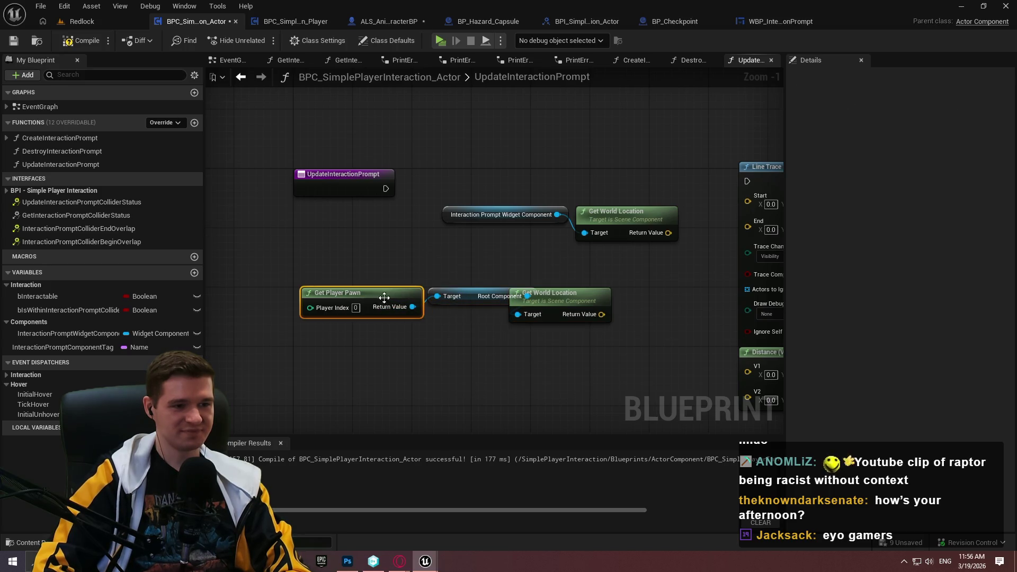
pyautogui.moveTo(596, 294); pyautogui.dragTo(629, 293)
pyautogui.moveTo(568, 343); pyautogui.dragTo(638, 272)
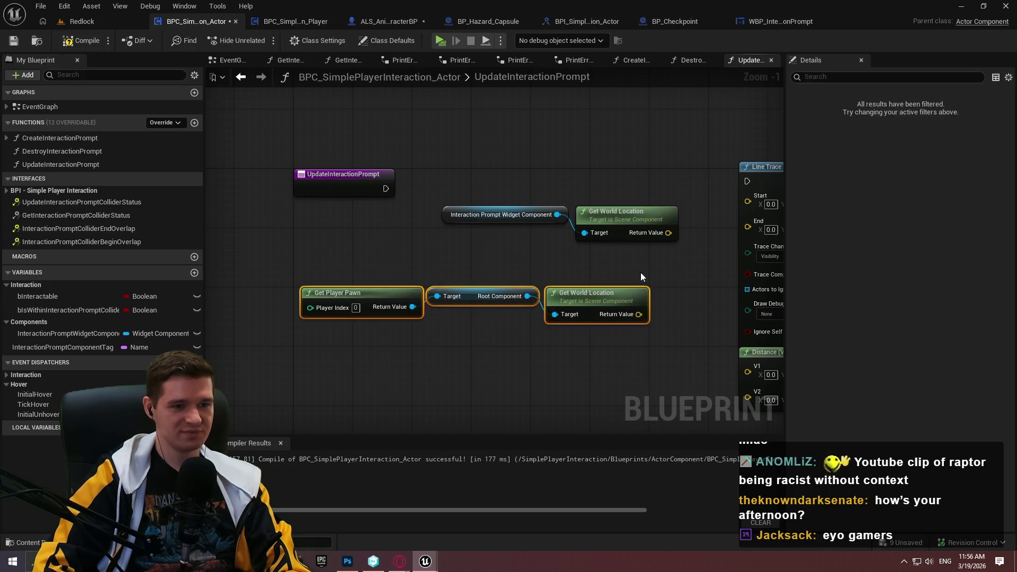
pyautogui.moveTo(625, 165); pyautogui.dragTo(523, 233)
pyautogui.moveTo(626, 210)
pyautogui.mouseDown()
pyautogui.moveTo(581, 233)
pyautogui.moveTo(595, 243)
pyautogui.mouseUp()
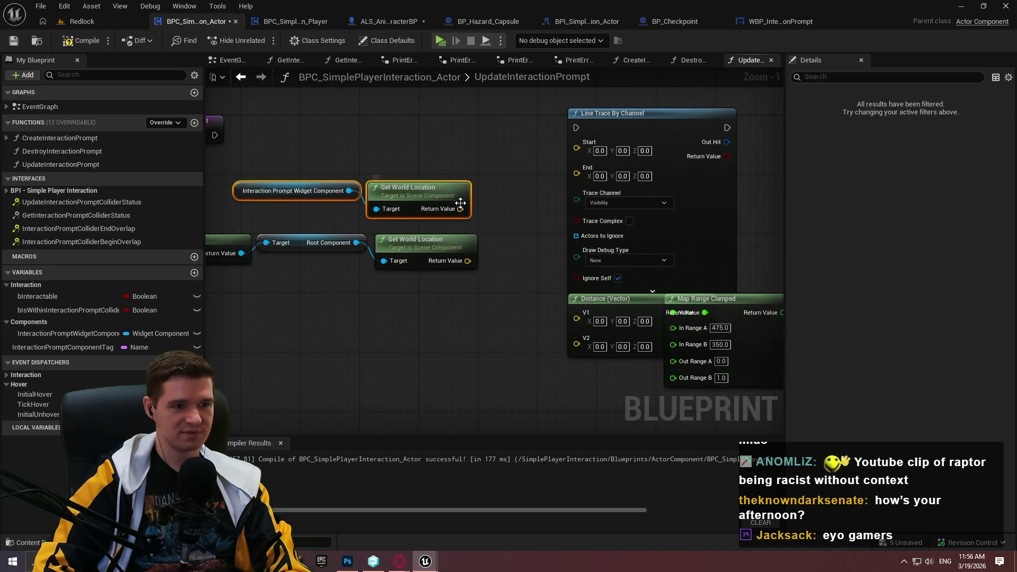
pyautogui.moveTo(446, 197); pyautogui.dragTo(580, 320)
pyautogui.moveTo(468, 260); pyautogui.dragTo(577, 343)
pyautogui.moveTo(488, 297); pyautogui.dragTo(393, 320)
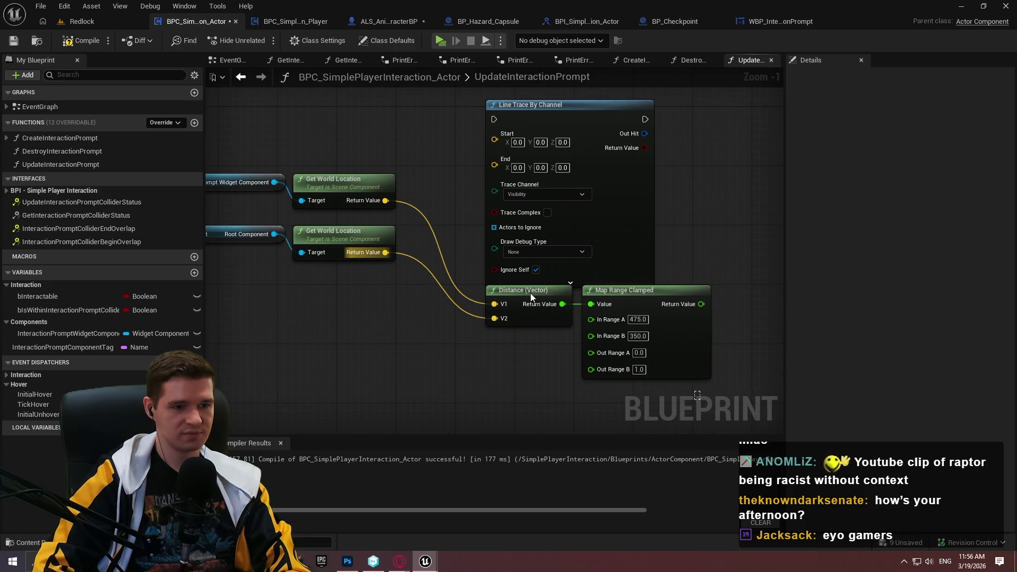
pyautogui.moveTo(542, 302)
pyautogui.mouseDown()
pyautogui.moveTo(542, 316)
pyautogui.moveTo(701, 355)
pyautogui.moveTo(337, 240)
pyautogui.mouseUp()
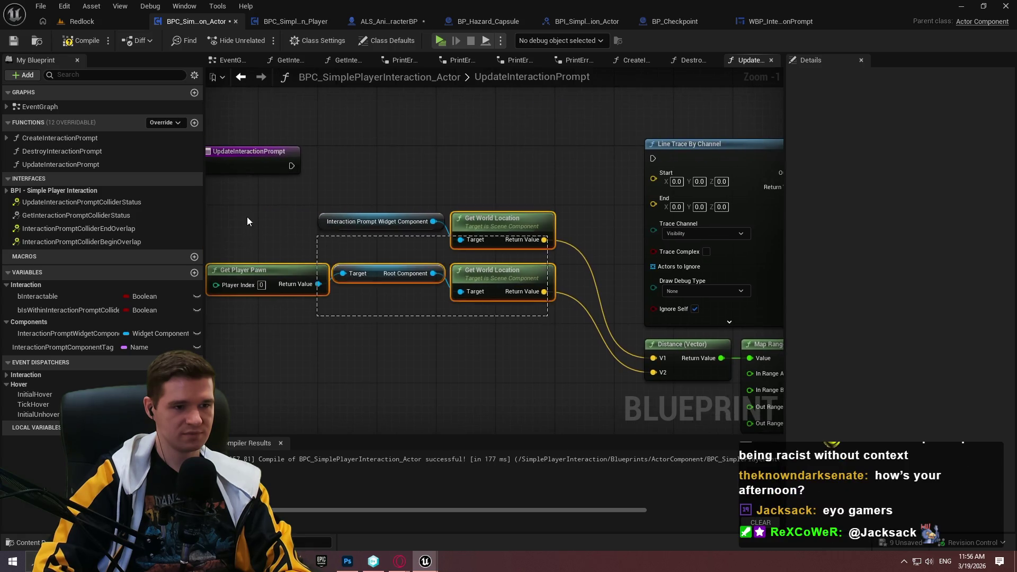
pyautogui.moveTo(247, 222); pyautogui.dragTo(247, 221)
pyautogui.moveTo(514, 222)
pyautogui.mouseDown()
pyautogui.moveTo(536, 348)
pyautogui.moveTo(552, 348)
pyautogui.moveTo(453, 249)
pyautogui.moveTo(478, 231)
pyautogui.mouseUp()
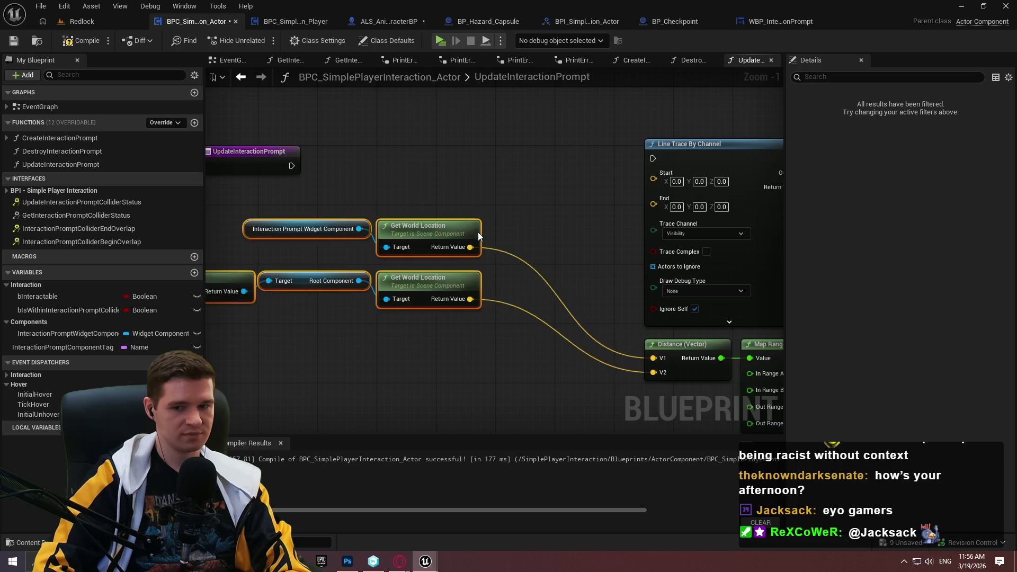
pyautogui.click(554, 200)
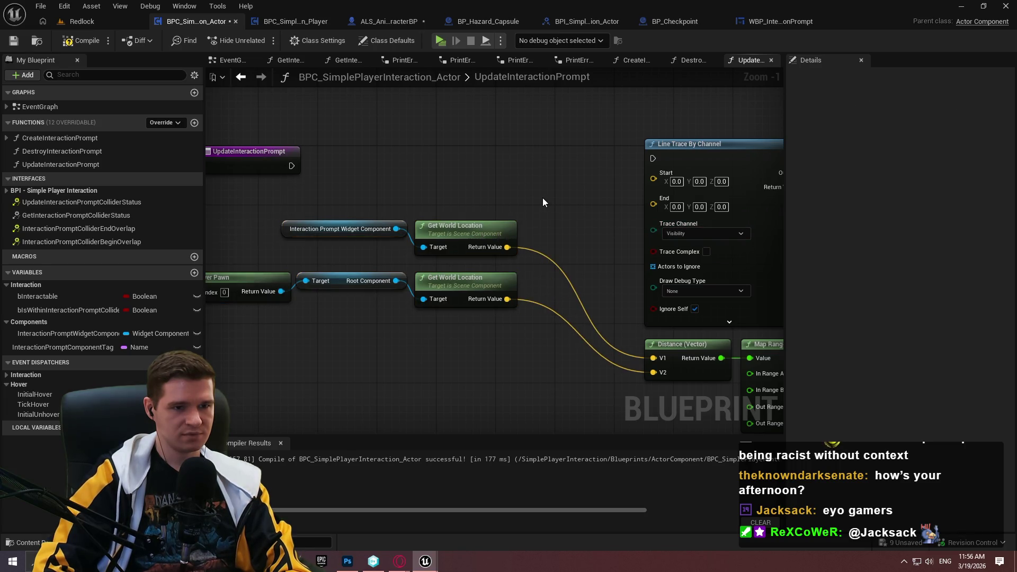
# Wire the widget and pawn locations into the trace Start and End, and run the trace from the function entry
pyautogui.moveTo(507, 247)
pyautogui.mouseDown()
pyautogui.moveTo(603, 227)
pyautogui.moveTo(665, 194)
pyautogui.moveTo(662, 183)
pyautogui.mouseUp()
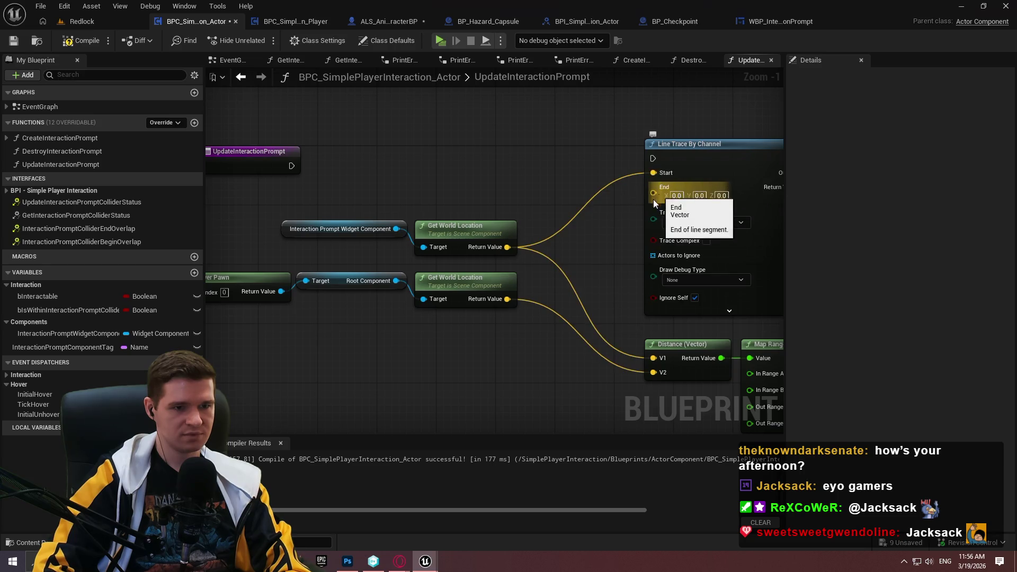
pyautogui.moveTo(508, 298)
pyautogui.mouseDown()
pyautogui.moveTo(665, 193)
pyautogui.moveTo(650, 159)
pyautogui.moveTo(290, 167)
pyautogui.mouseUp()
pyautogui.press('Escape')
pyautogui.moveTo(723, 157); pyautogui.dragTo(716, 163)
pyautogui.click(615, 159)
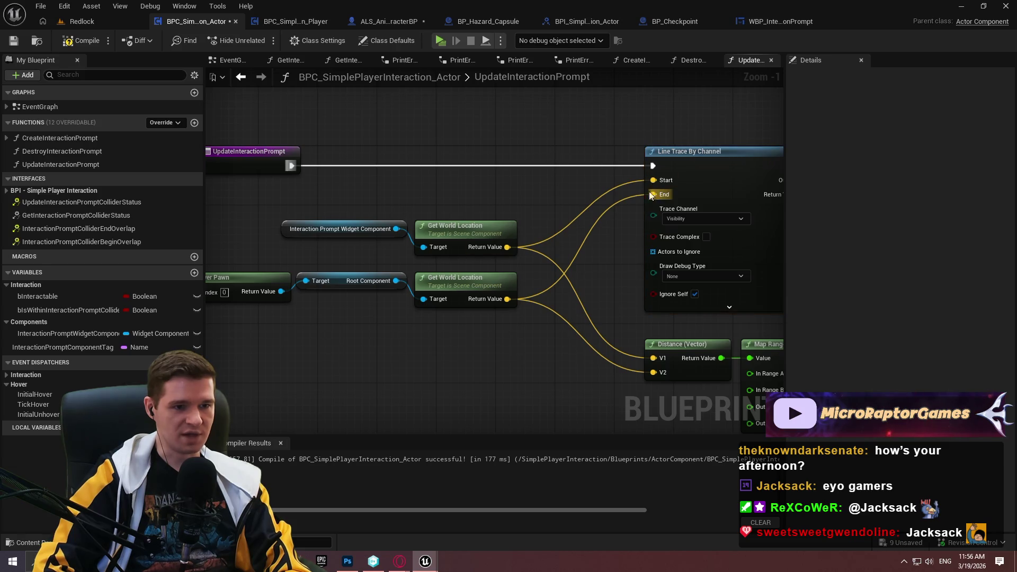
# Place another Get InteractionPromptWidgetComponent node right of the line trace
pyautogui.moveTo(681, 240); pyautogui.dragTo(458, 238)
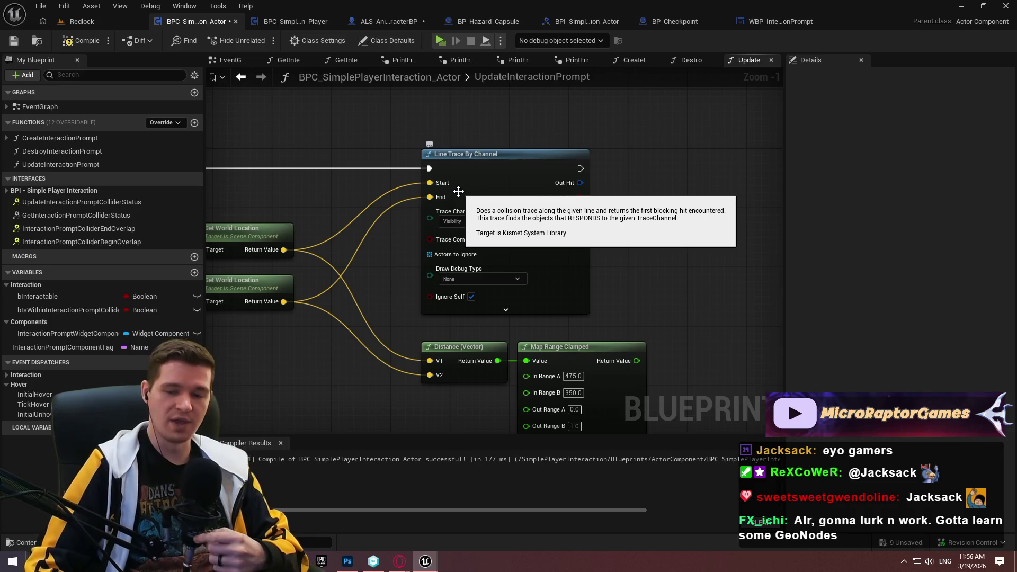
pyautogui.moveTo(579, 234)
pyautogui.mouseDown()
pyautogui.moveTo(701, 188)
pyautogui.moveTo(681, 214)
pyautogui.moveTo(579, 216)
pyautogui.moveTo(484, 244)
pyautogui.mouseUp()
pyautogui.moveTo(53, 329); pyautogui.dragTo(499, 248)
pyautogui.click(555, 256)
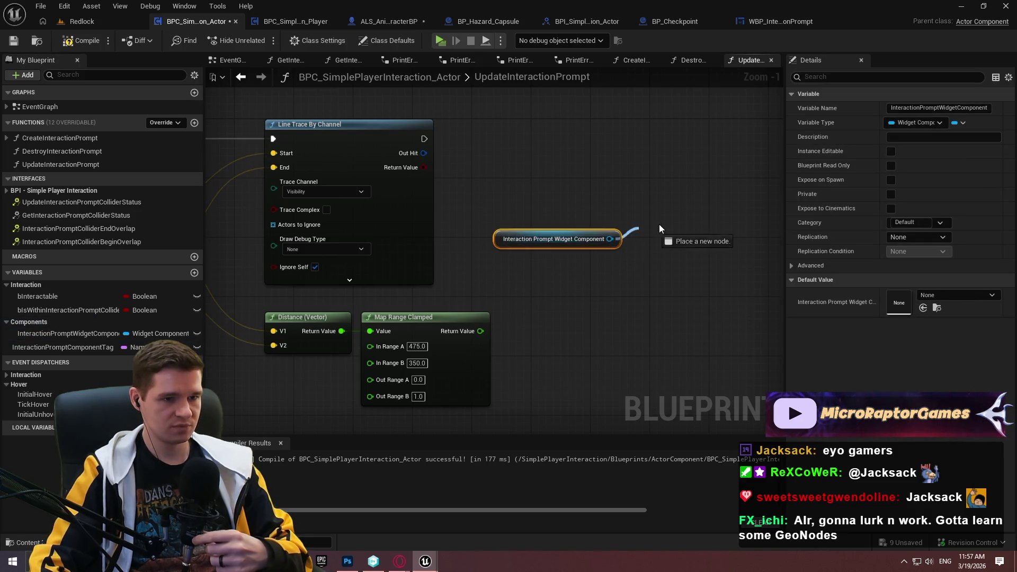
# Add Set Render Opacity fed by Map Range Clamped after the line trace, deleting the spare getter
pyautogui.moveTo(655, 229); pyautogui.dragTo(654, 230)
pyautogui.write('opacit')
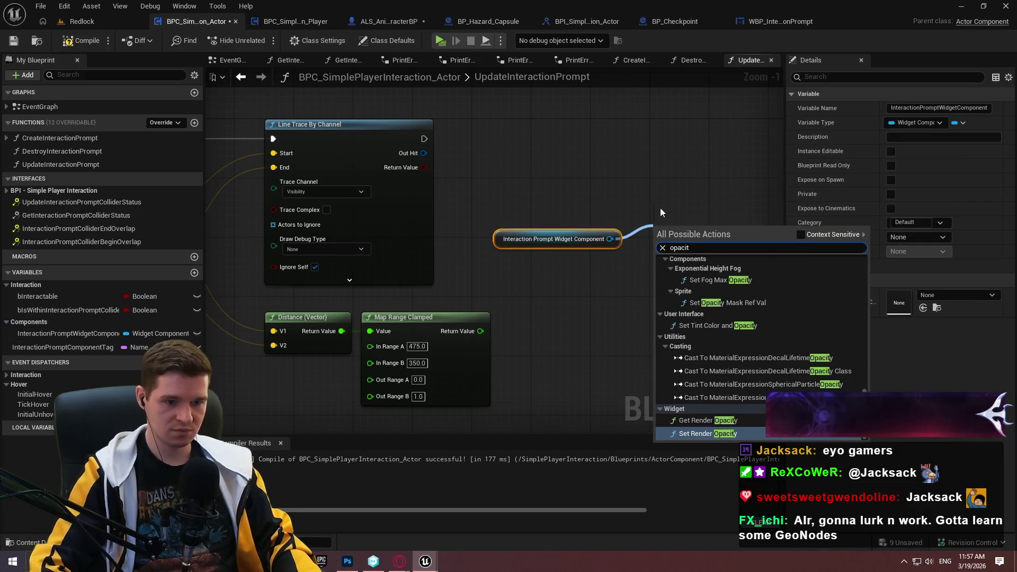
pyautogui.click(724, 434)
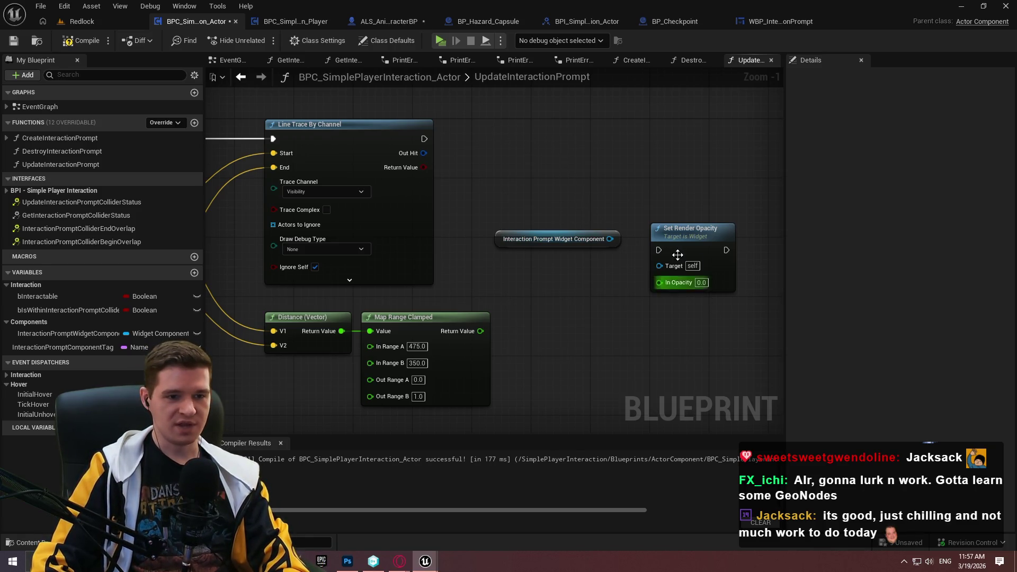
pyautogui.moveTo(659, 282); pyautogui.dragTo(477, 333)
pyautogui.moveTo(424, 139)
pyautogui.mouseDown()
pyautogui.moveTo(466, 141)
pyautogui.moveTo(585, 228)
pyautogui.moveTo(659, 250)
pyautogui.moveTo(753, 141)
pyautogui.moveTo(703, 132)
pyautogui.mouseUp()
pyautogui.click(455, 241)
pyautogui.press('Delete')
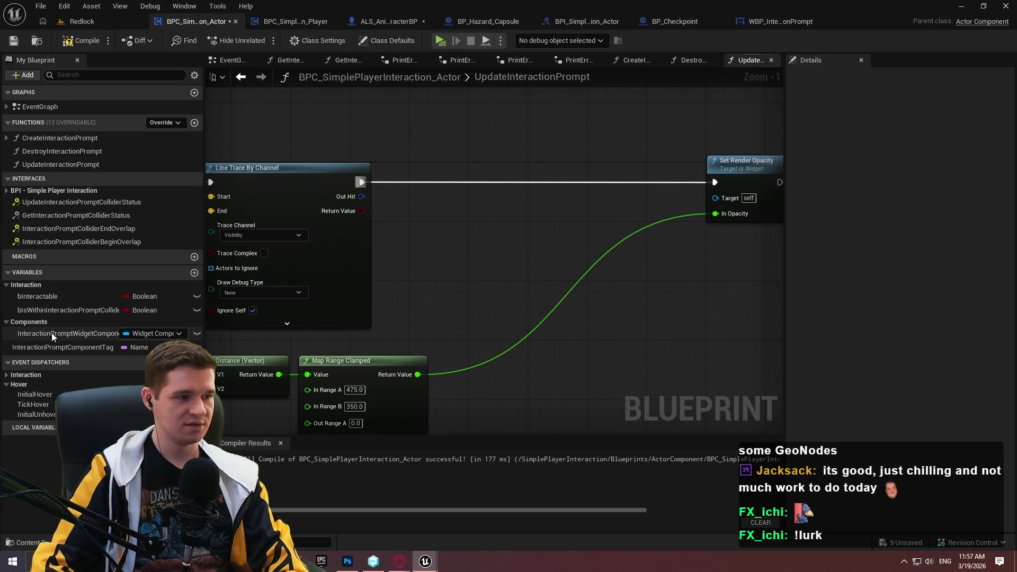
pyautogui.click(691, 65)
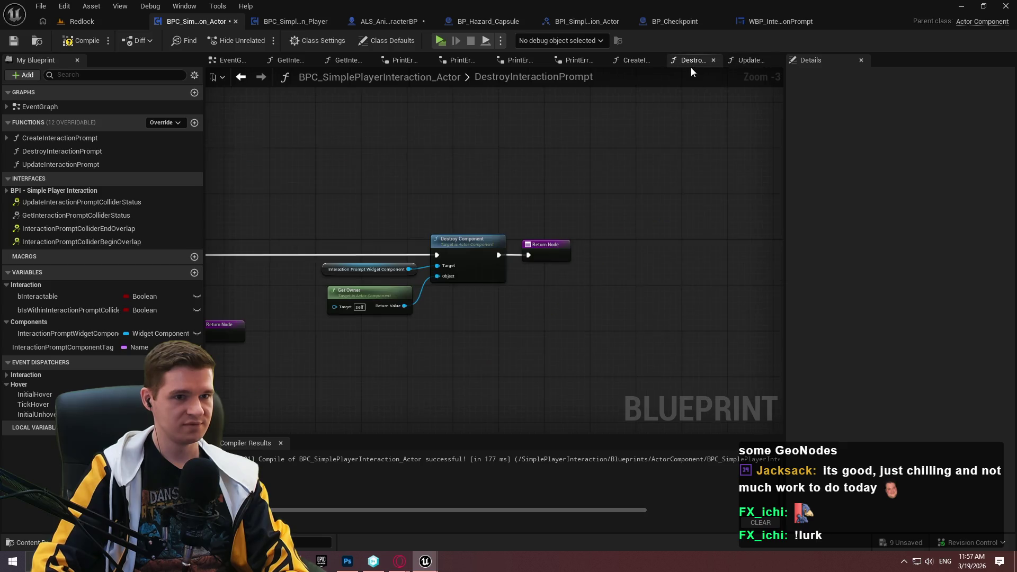
# In CreateInteractionPrompt, place a CreatedWidgetObject getter near the SET and Return nodes
pyautogui.click(624, 62)
pyautogui.scroll(6, 543, 263)
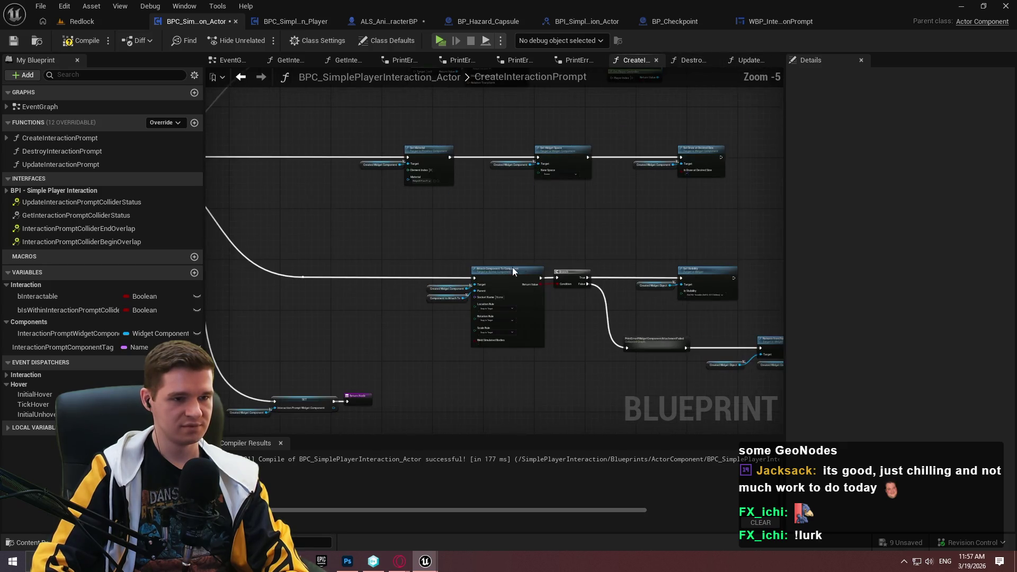
pyautogui.scroll(3, 516, 222)
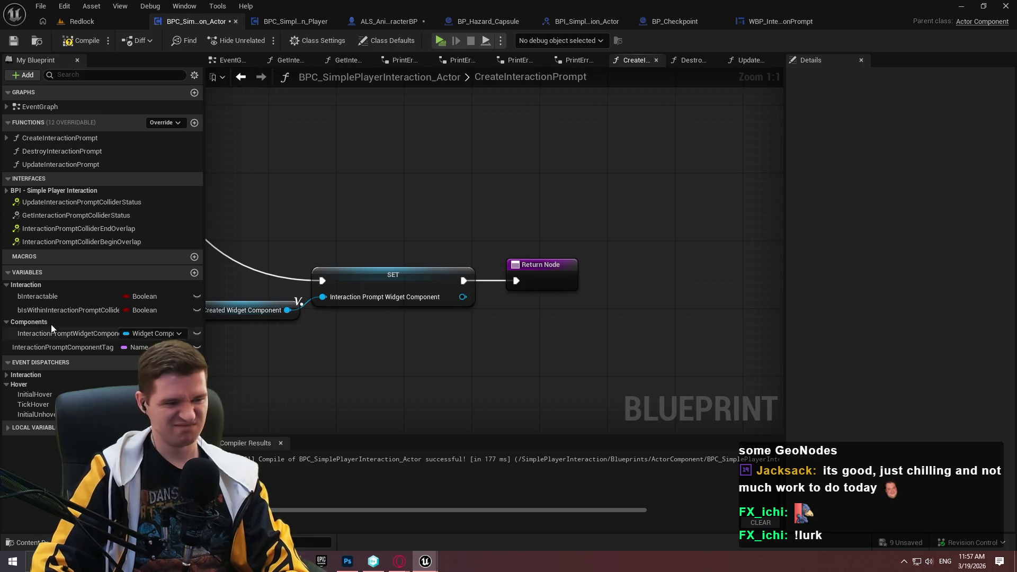
pyautogui.moveTo(392, 216)
pyautogui.mouseDown()
pyautogui.moveTo(538, 318)
pyautogui.moveTo(293, 299)
pyautogui.mouseUp()
pyautogui.scroll(-3, 538, 318)
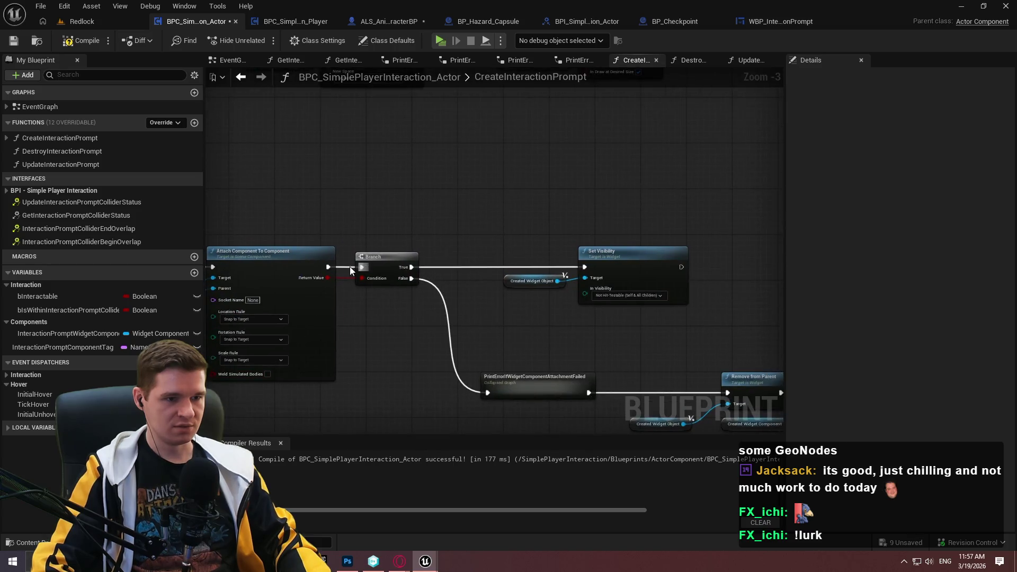
pyautogui.moveTo(294, 387); pyautogui.dragTo(460, 253)
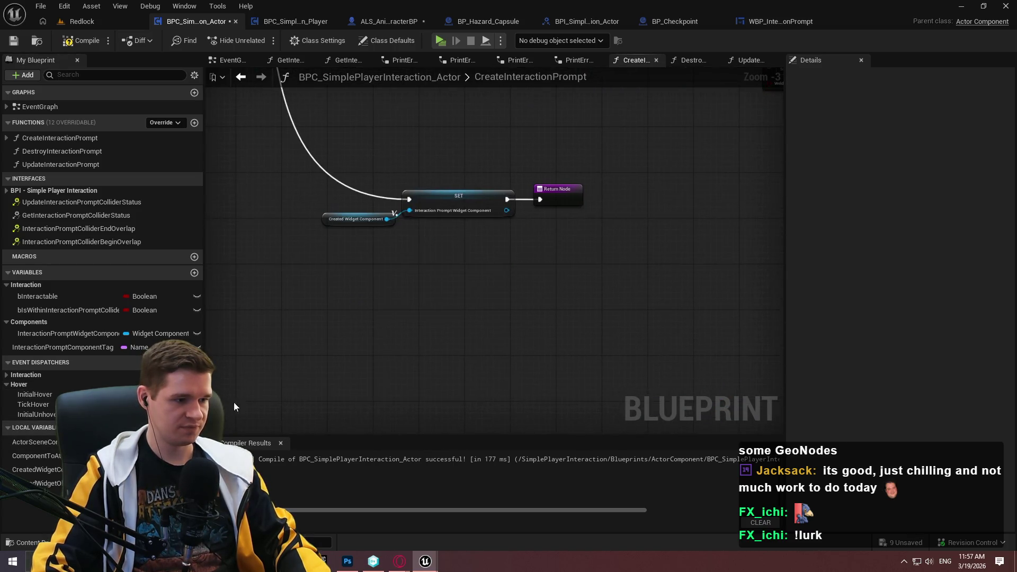
pyautogui.moveTo(38, 483)
pyautogui.mouseDown()
pyautogui.moveTo(470, 256)
pyautogui.moveTo(332, 307)
pyautogui.mouseUp()
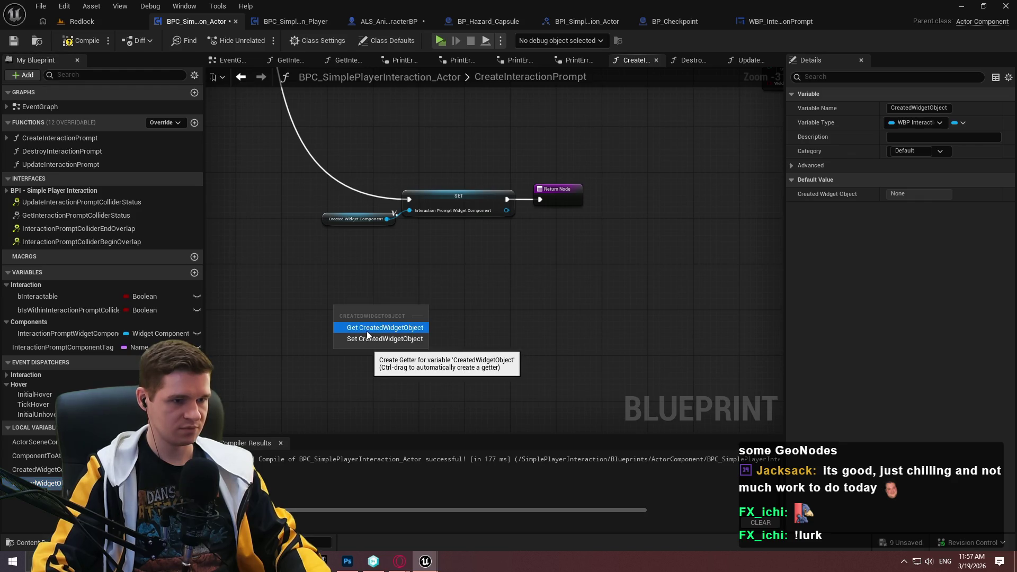
pyautogui.click(358, 331)
# Promote Created Widget Object to a new InteractionPromptWidget variable, chaining its SET after the first
pyautogui.moveTo(388, 310); pyautogui.dragTo(468, 257)
pyautogui.scroll(3, 434, 281)
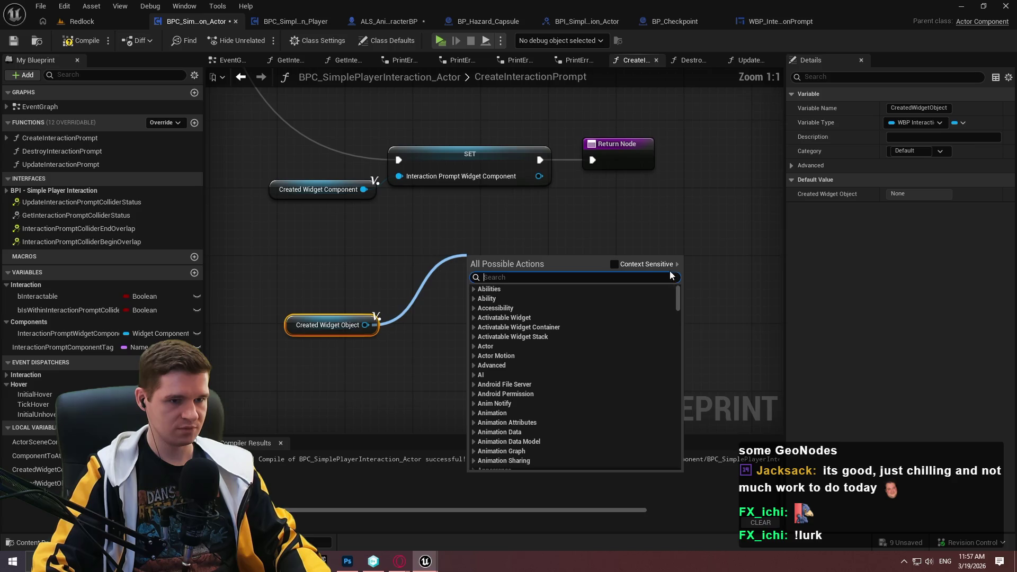
pyautogui.click(615, 264)
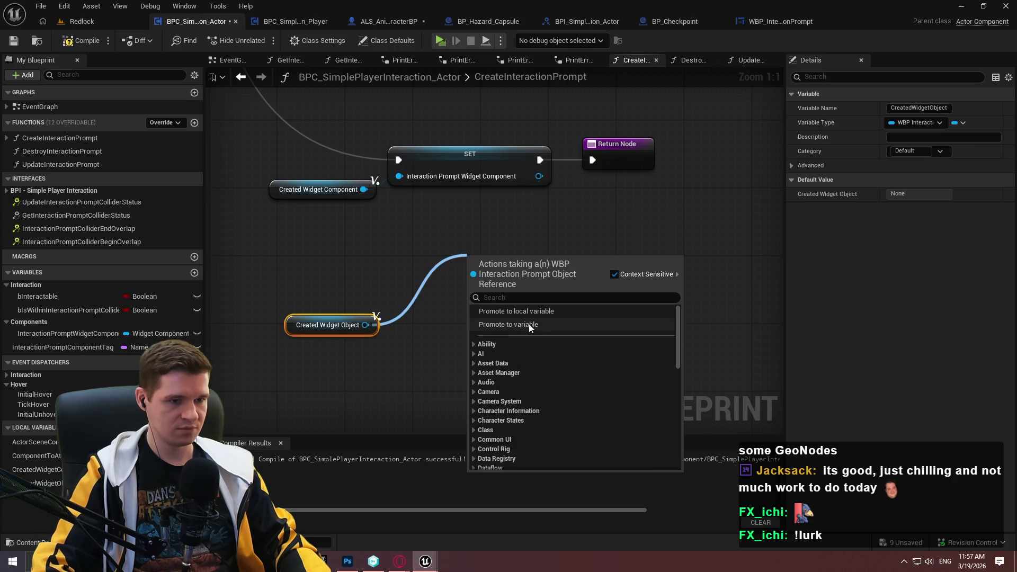
pyautogui.click(529, 323)
pyautogui.write('Interactio')
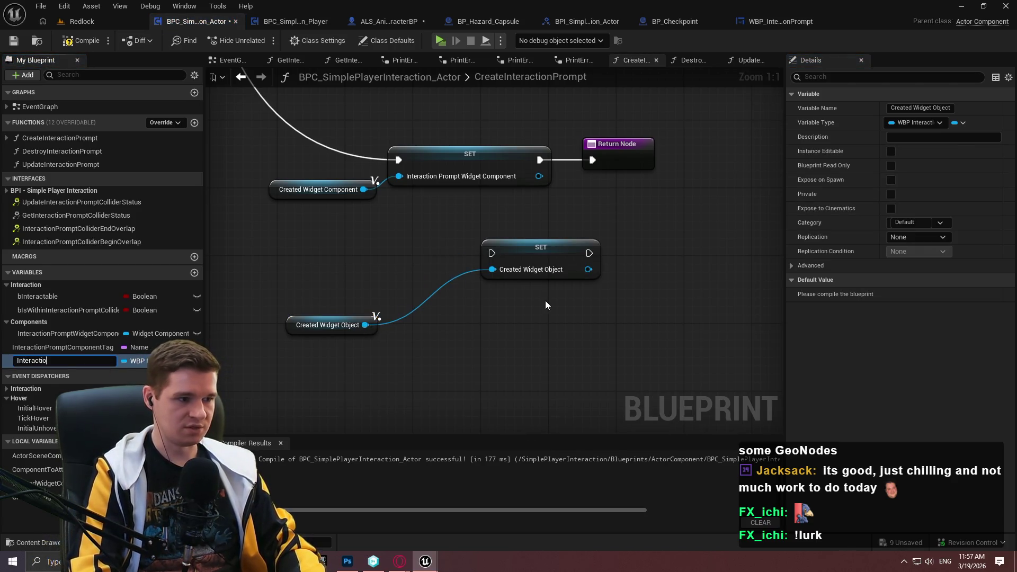
pyautogui.write('nPromptWidget')
pyautogui.press('Return')
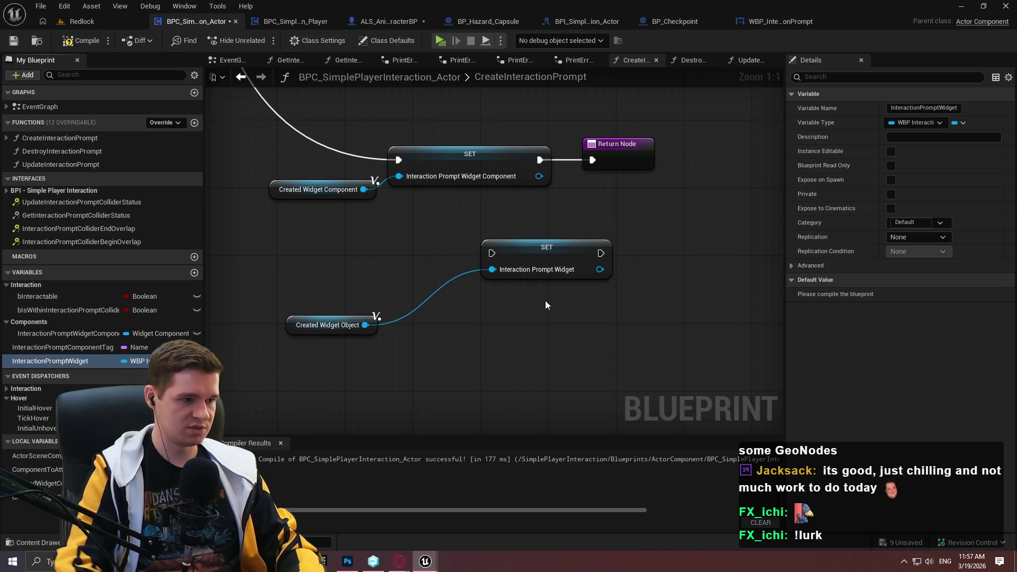
pyautogui.moveTo(491, 253)
pyautogui.mouseDown()
pyautogui.moveTo(536, 202)
pyautogui.moveTo(539, 160)
pyautogui.mouseUp()
# Line up the SETs, getter and Return Node, then compile and jump to the missing-Target error
pyautogui.moveTo(630, 151); pyautogui.dragTo(698, 151)
pyautogui.moveTo(504, 322); pyautogui.dragTo(538, 243)
pyautogui.moveTo(259, 409); pyautogui.dragTo(429, 298)
pyautogui.moveTo(671, 251); pyautogui.dragTo(712, 242)
pyautogui.keyDown('ctrl'); pyautogui.click(571, 238); pyautogui.keyUp('ctrl')
pyautogui.moveTo(570, 238); pyautogui.dragTo(692, 236)
pyautogui.click(595, 310)
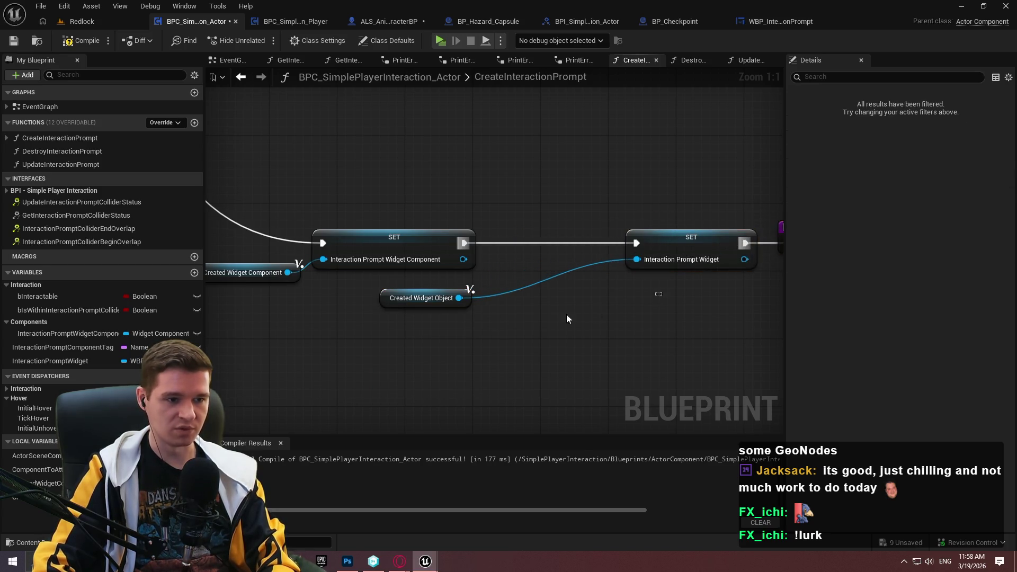
pyautogui.moveTo(475, 294); pyautogui.dragTo(612, 261)
pyautogui.click(630, 281)
pyautogui.scroll(-5, 630, 282)
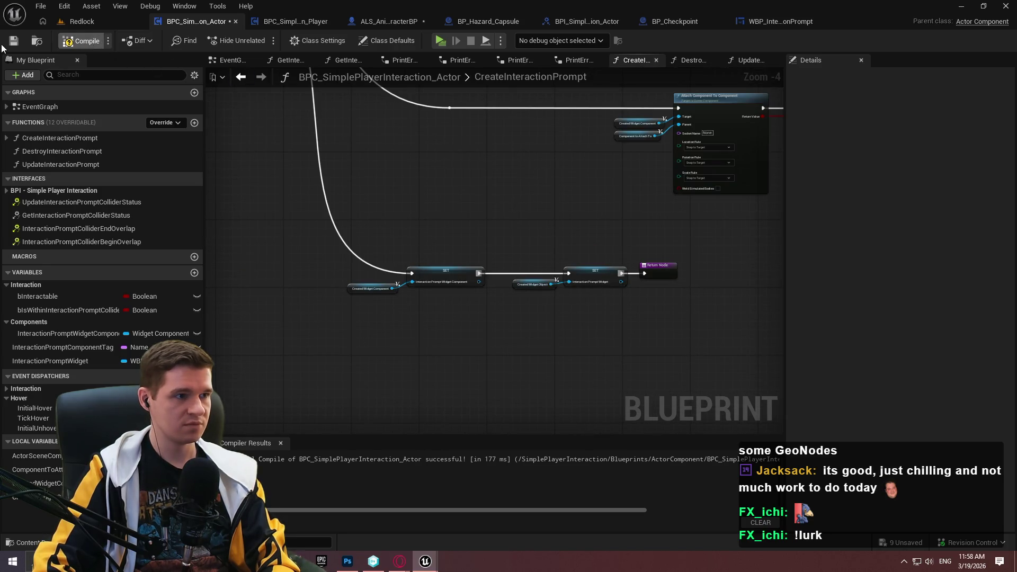
pyautogui.press('F7')
pyautogui.click(429, 459)
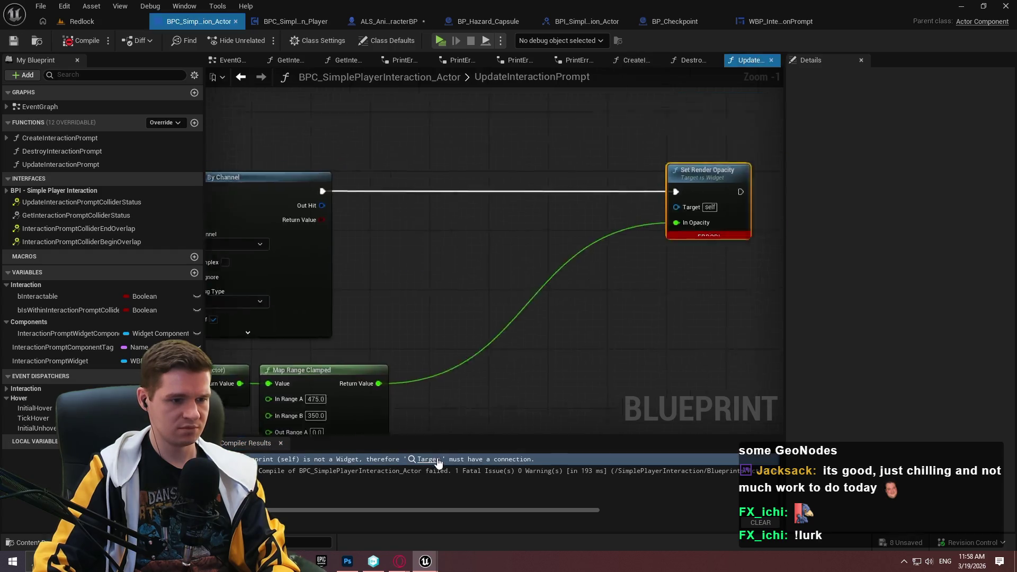
# Wire InteractionPromptWidget into Set Render Opacity's Target, reroute the opacity wire, then compile and save
pyautogui.moveTo(51, 361)
pyautogui.mouseDown()
pyautogui.moveTo(479, 221)
pyautogui.moveTo(456, 247)
pyautogui.mouseUp()
pyautogui.click(582, 242)
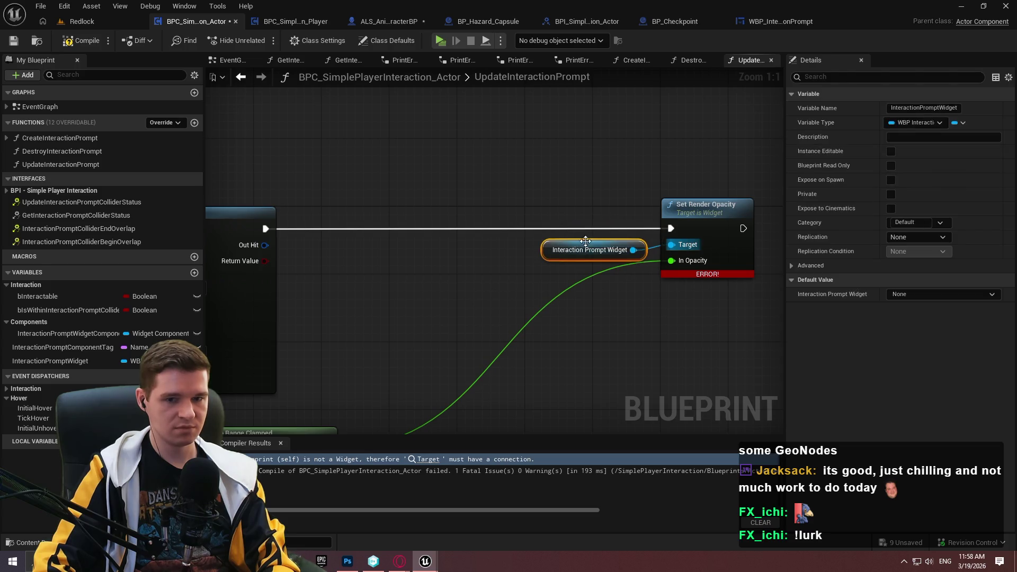
pyautogui.doubleClick(450, 307)
pyautogui.moveTo(457, 309)
pyautogui.mouseDown()
pyautogui.moveTo(526, 341)
pyautogui.moveTo(598, 350)
pyautogui.moveTo(587, 351)
pyautogui.mouseUp()
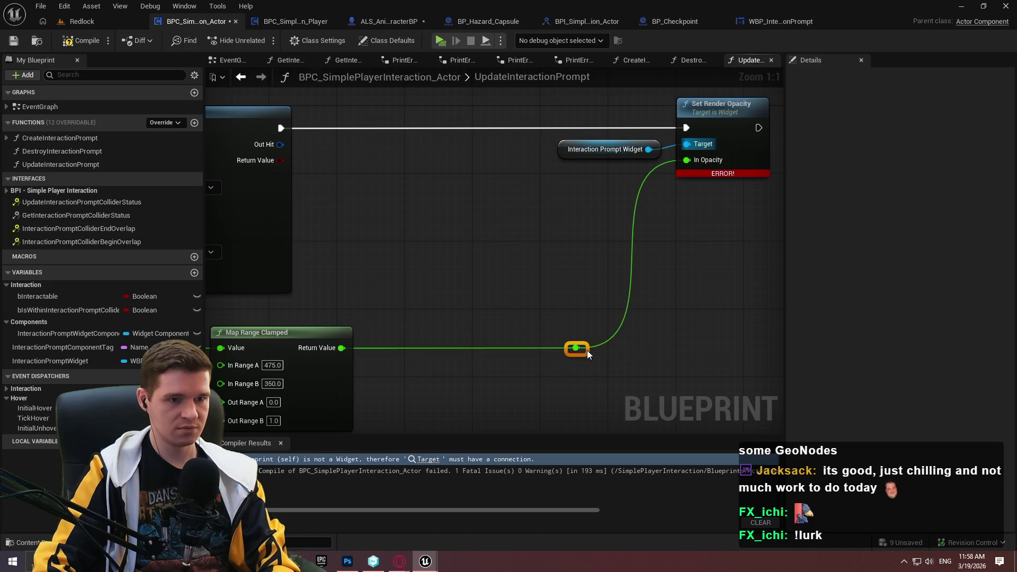
pyautogui.scroll(-4, 563, 209)
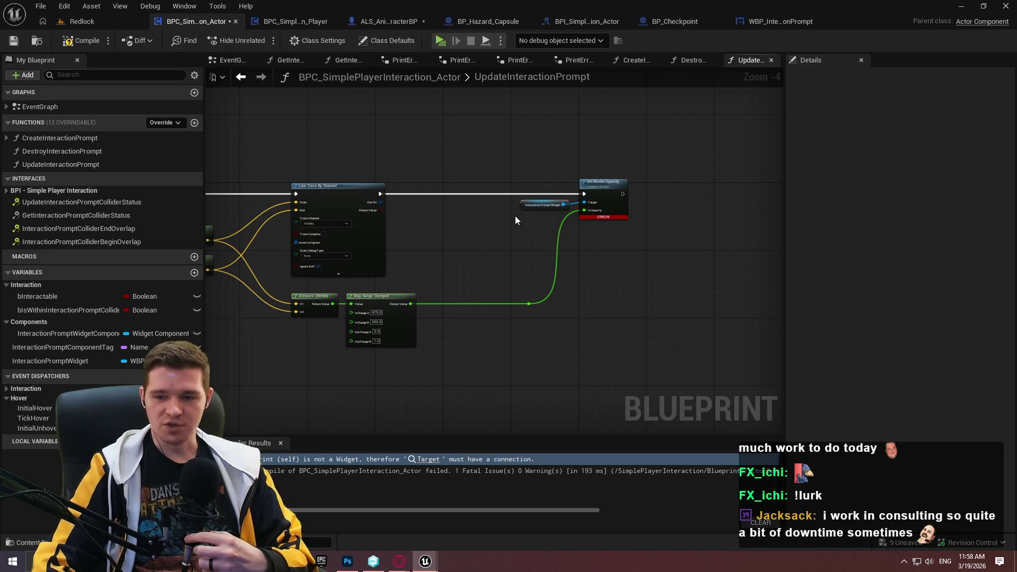
pyautogui.scroll(4, 529, 217)
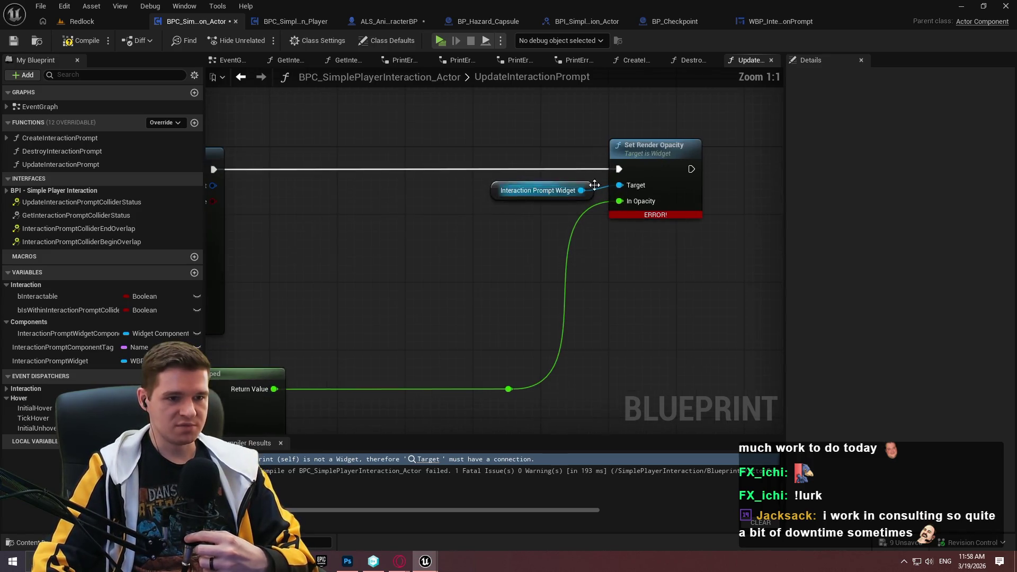
pyautogui.click(81, 46)
pyautogui.hotkey('ctrl', 's')
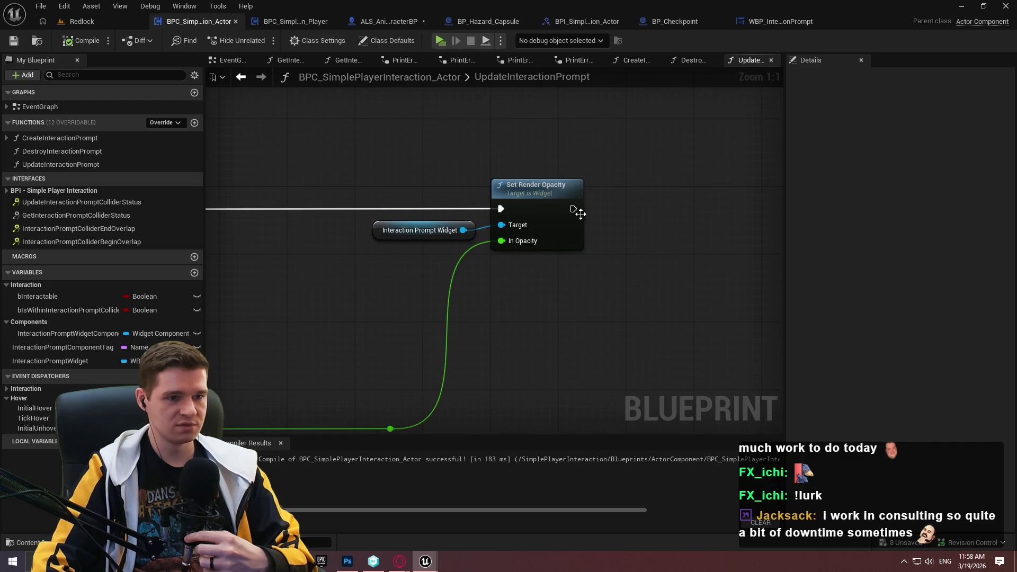
# End UpdateInteractionPrompt with a Return Node after Set Render Opacity and review the finished chain
pyautogui.moveTo(573, 208); pyautogui.dragTo(617, 202)
pyautogui.write('return')
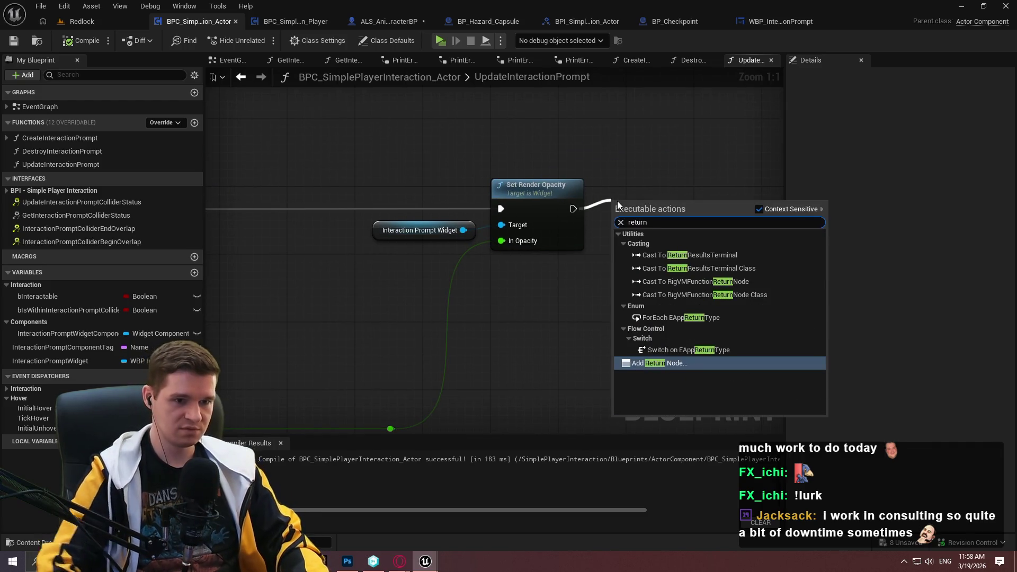
pyautogui.click(625, 354)
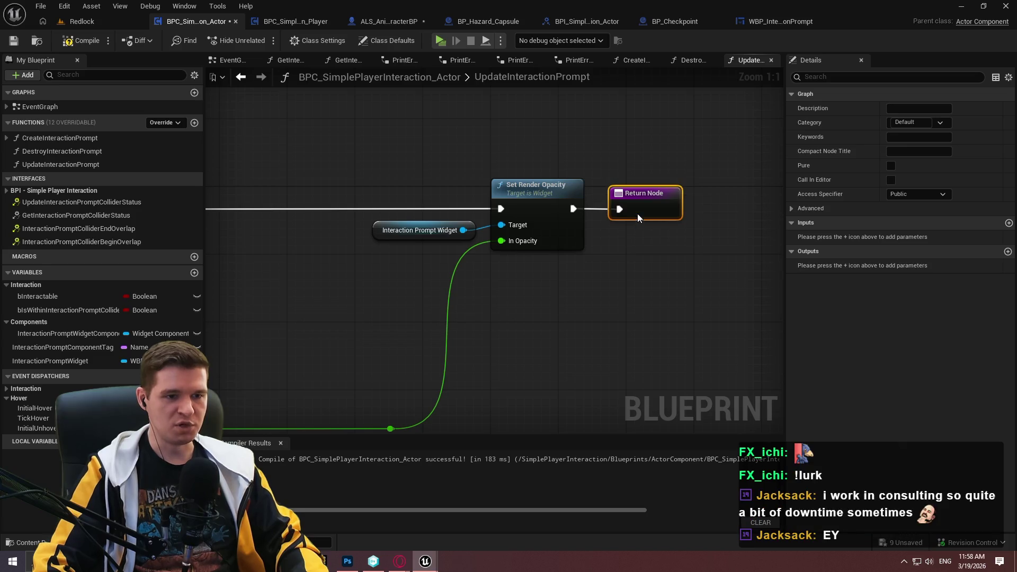
pyautogui.click(609, 268)
pyautogui.moveTo(635, 275); pyautogui.dragTo(679, 263)
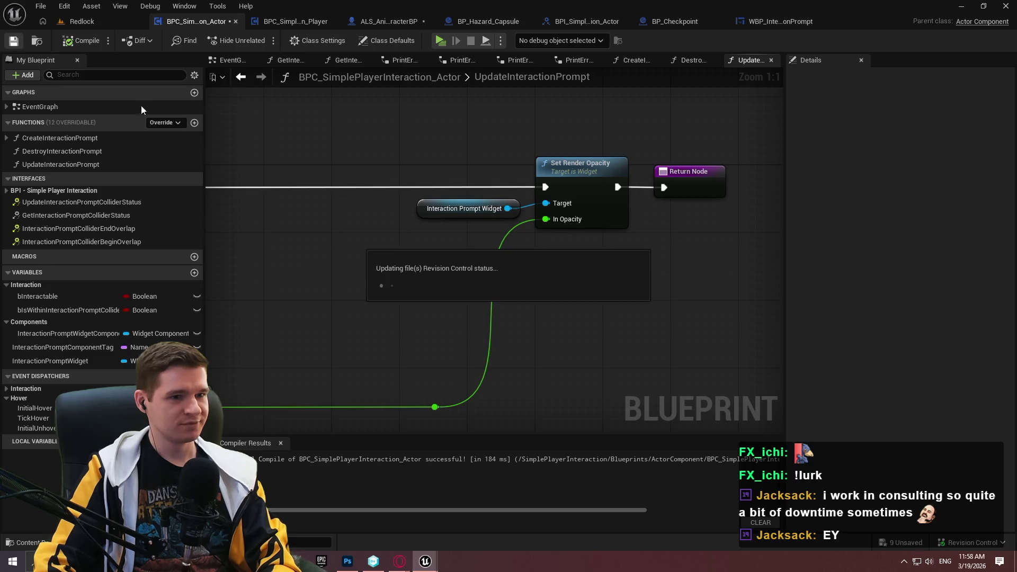
pyautogui.scroll(-2, 673, 268)
pyautogui.moveTo(352, 286)
pyautogui.mouseDown()
pyautogui.moveTo(773, 282)
pyautogui.moveTo(604, 235)
pyautogui.mouseUp()
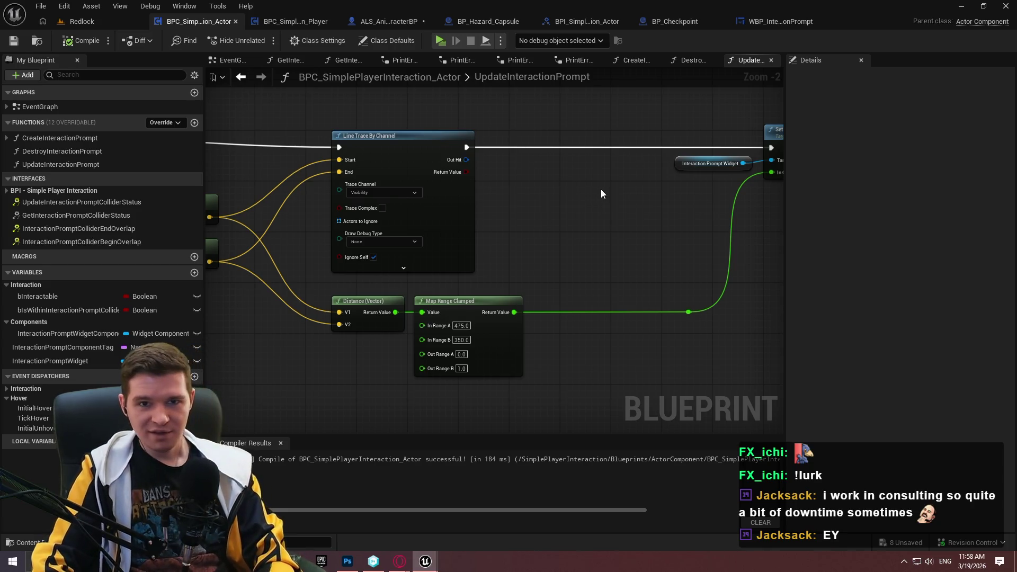
pyautogui.moveTo(592, 199); pyautogui.dragTo(505, 189)
pyautogui.moveTo(687, 317); pyautogui.dragTo(710, 358)
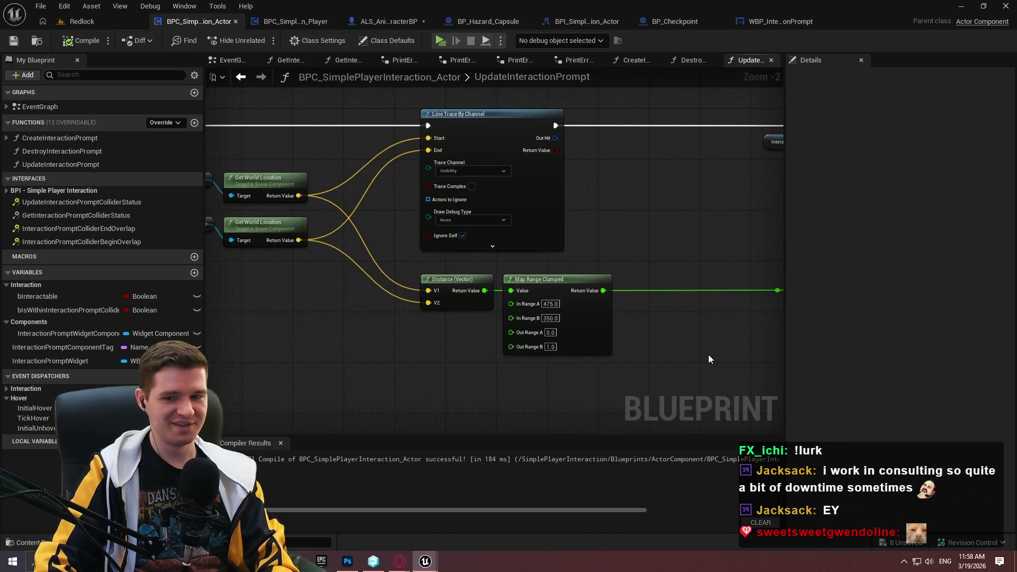
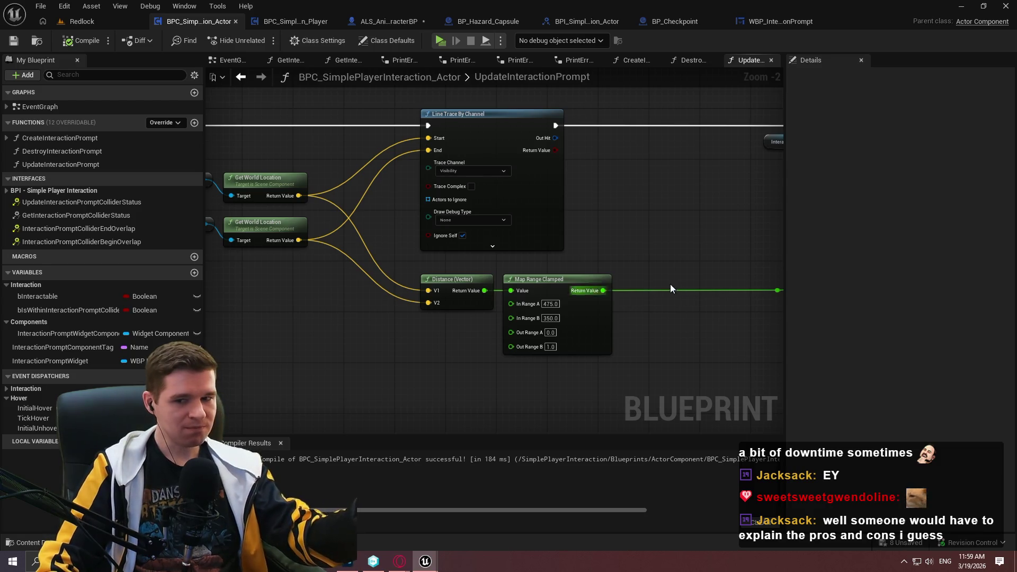
# Review the Set Render Opacity node, visit the CreateInteractionPrompt graph, then return to UpdateInteractionPrompt
pyautogui.moveTo(670, 271)
pyautogui.mouseDown()
pyautogui.moveTo(432, 265)
pyautogui.moveTo(519, 269)
pyautogui.mouseUp()
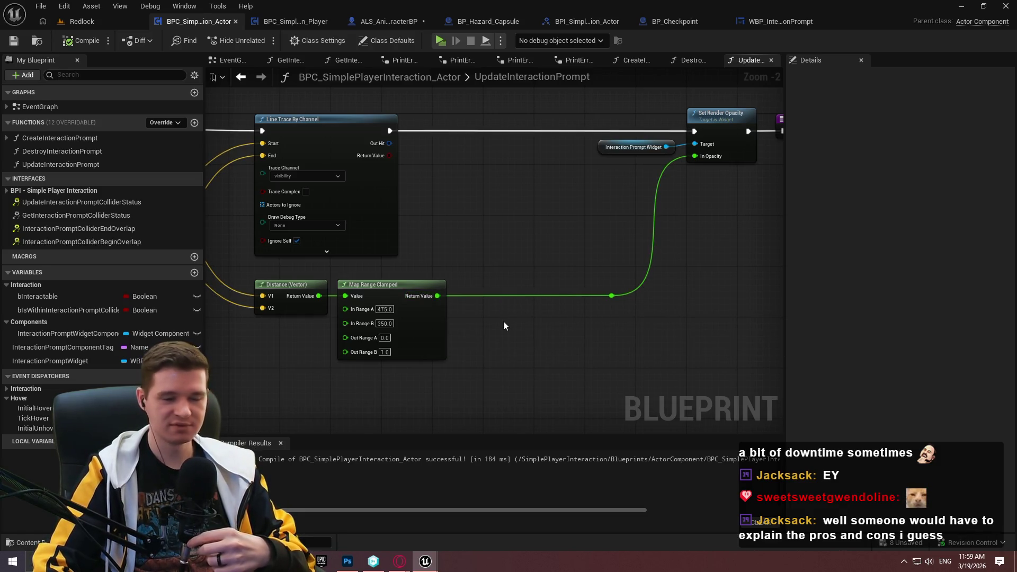
pyautogui.scroll(2, 476, 328)
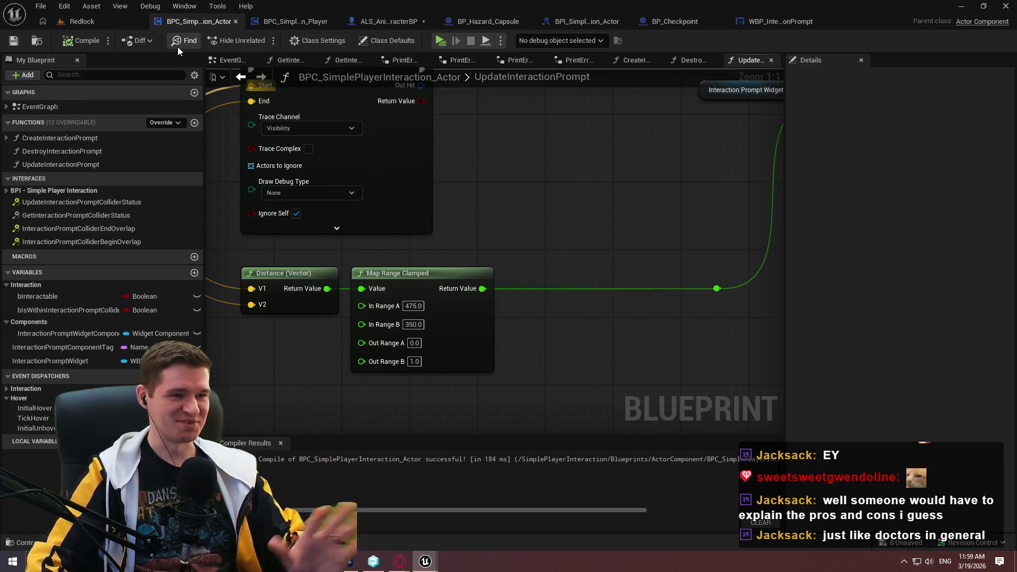
pyautogui.scroll(-5, 569, 159)
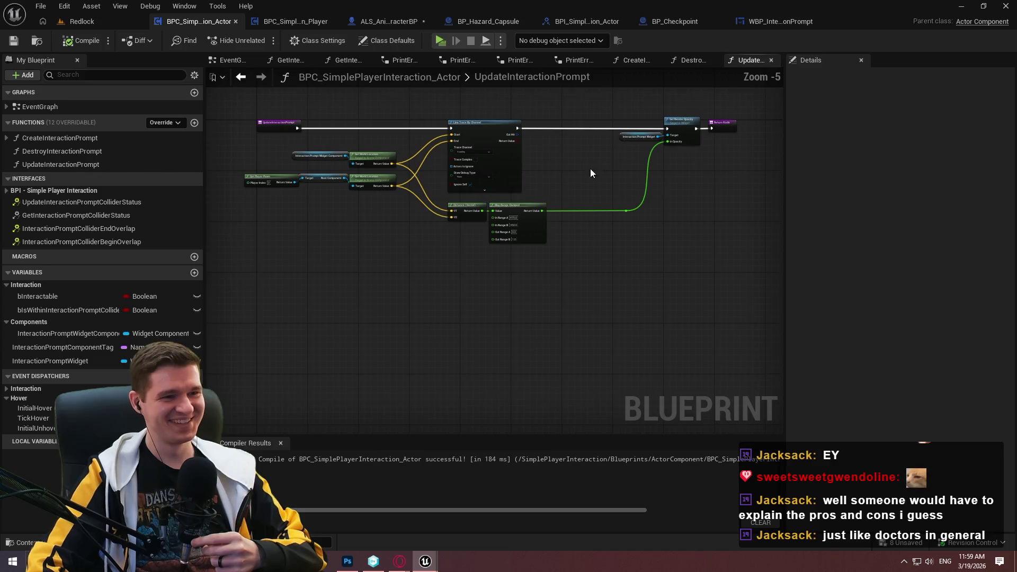
pyautogui.scroll(1, 567, 202)
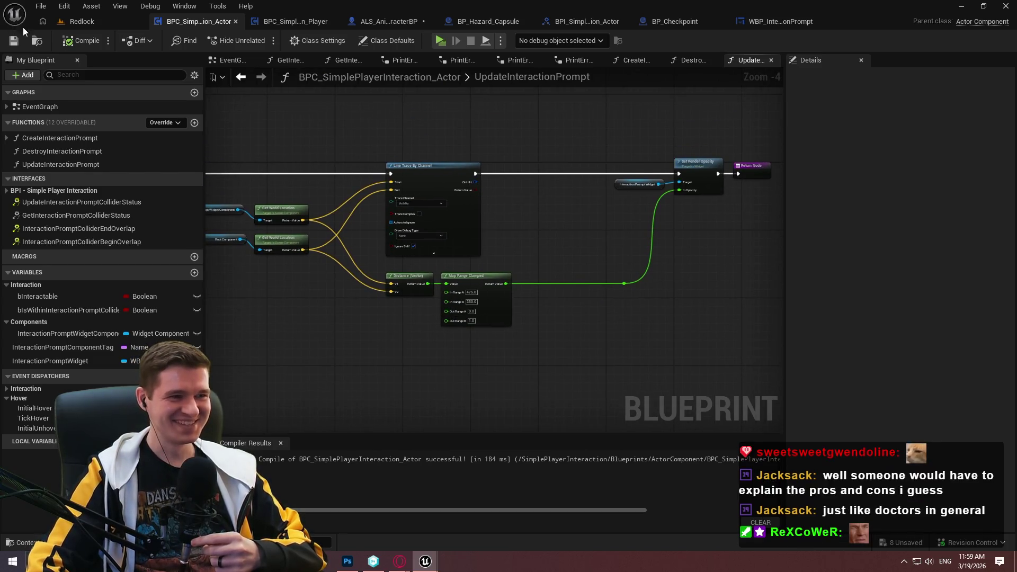
pyautogui.click(76, 25)
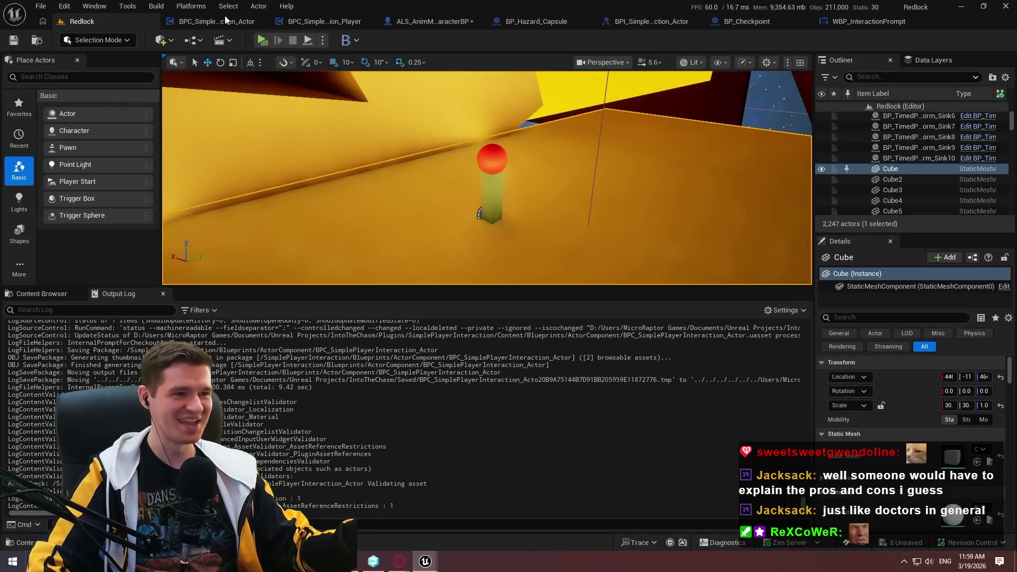
pyautogui.click(227, 21)
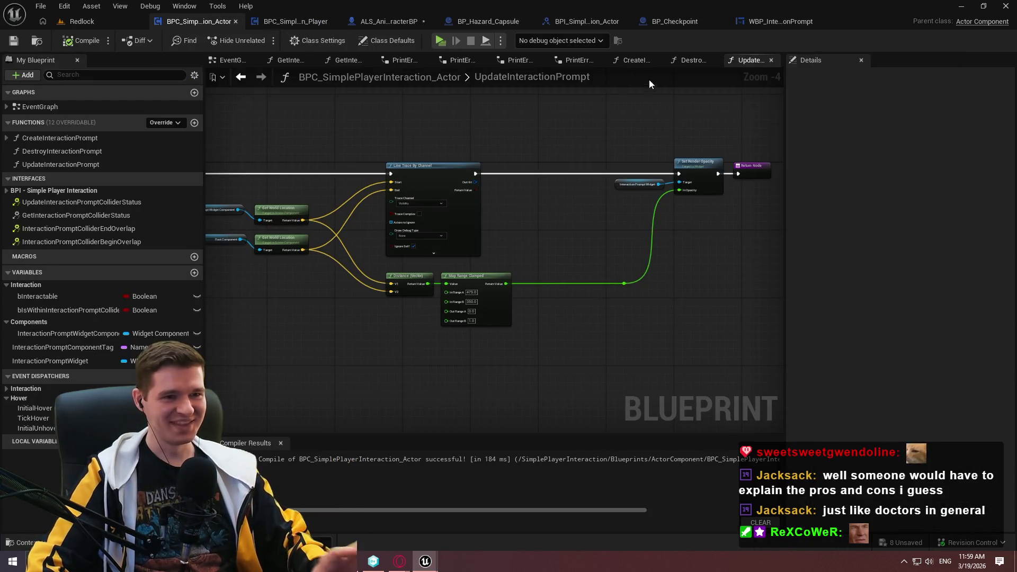
pyautogui.click(630, 60)
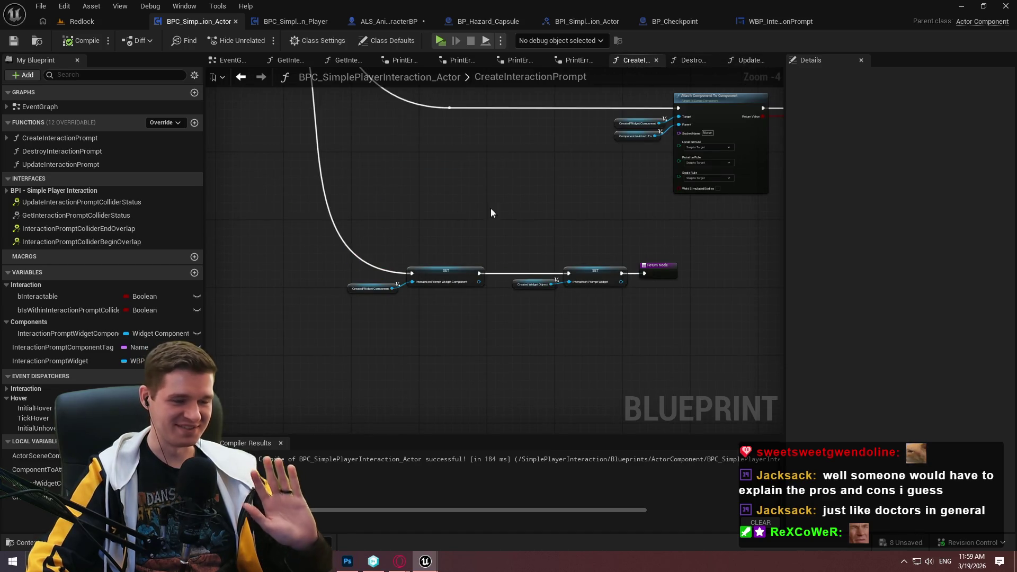
pyautogui.click(754, 58)
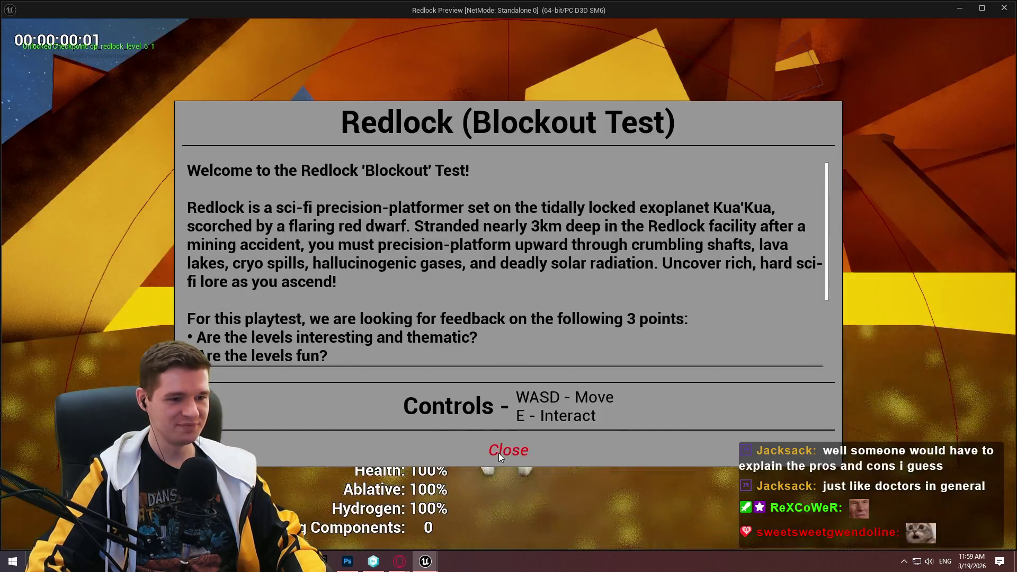
# Playtest by running the character toward the checkpoint to see the prompt, then stop
pyautogui.click(500, 449)
pyautogui.press('w')
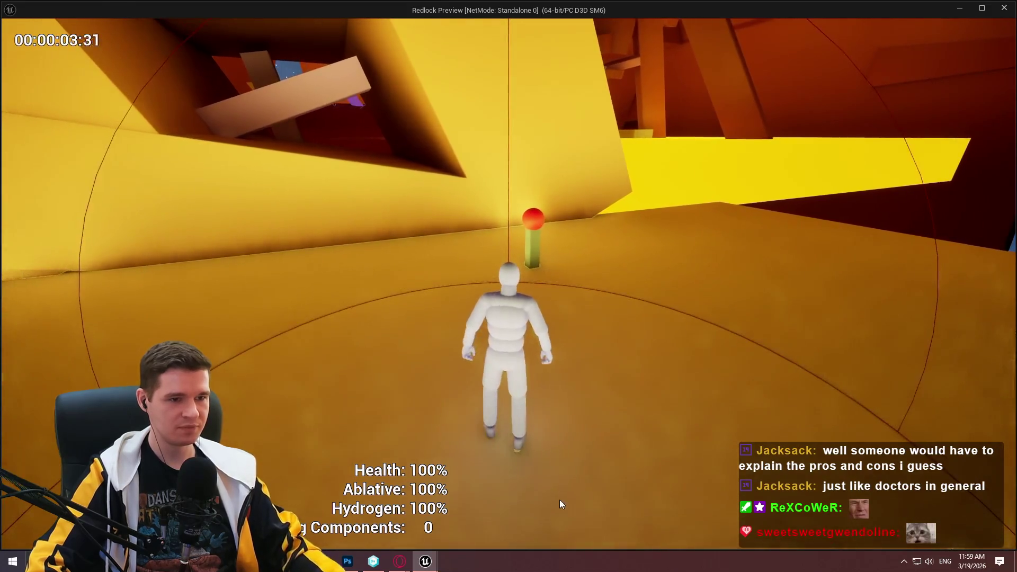
pyautogui.press('Escape')
pyautogui.scroll(3, 509, 306)
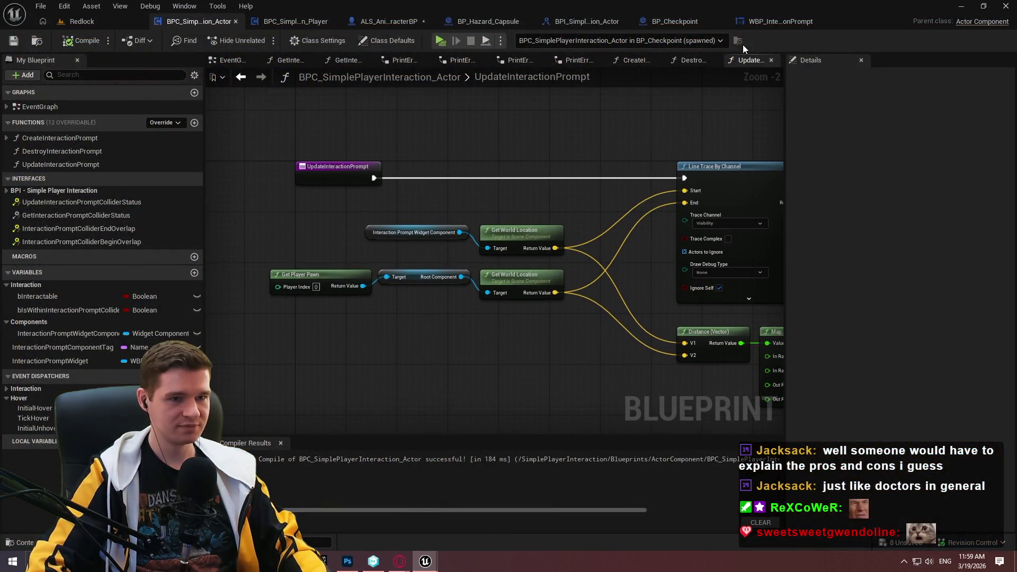
# In the EventGraph, wire Do Once Completed to Call Initial Hover and delete both Set Component Tick Enabled nodes
pyautogui.click(222, 63)
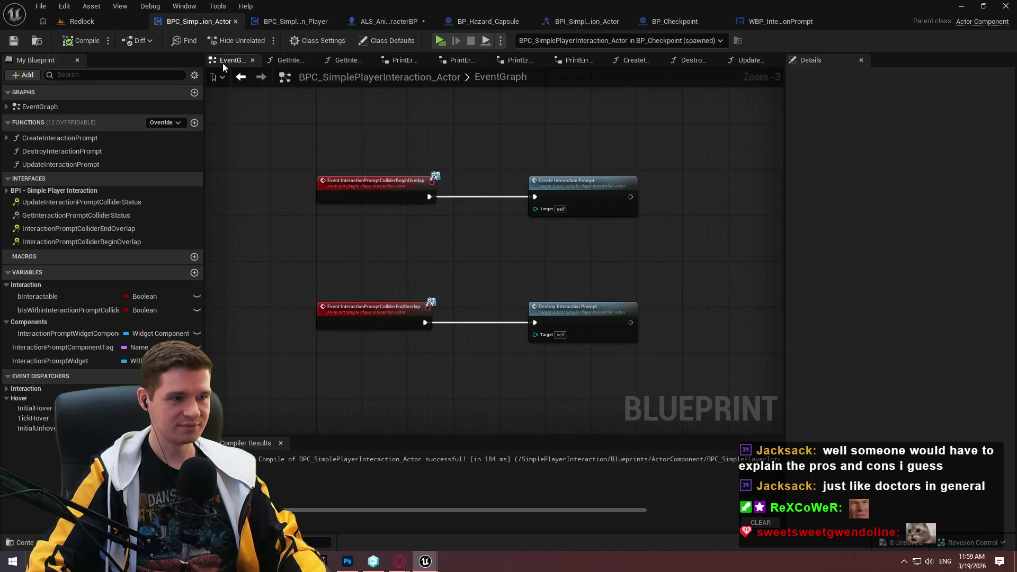
pyautogui.scroll(-3, 574, 161)
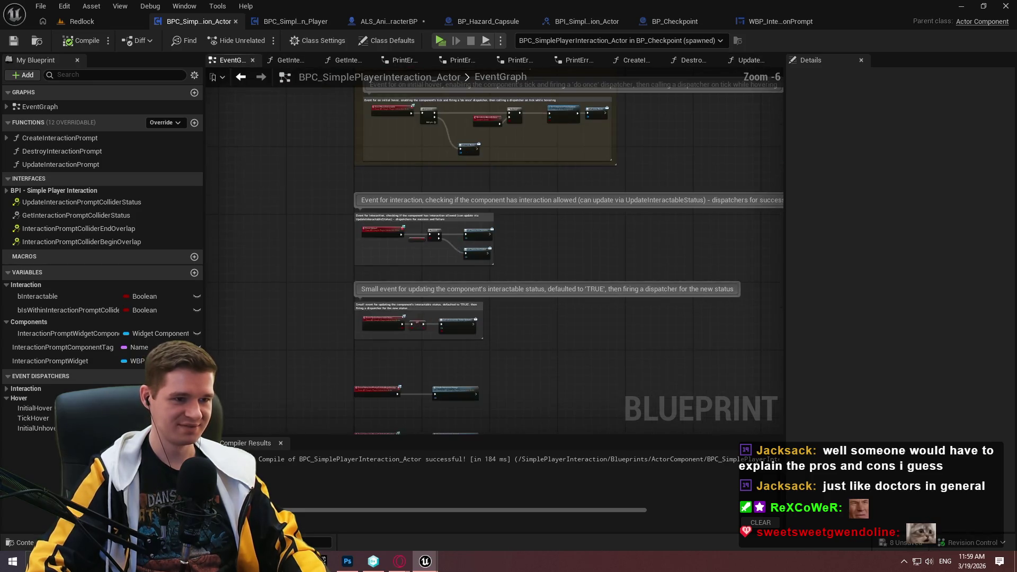
pyautogui.scroll(3, 443, 245)
pyautogui.scroll(-2, 640, 193)
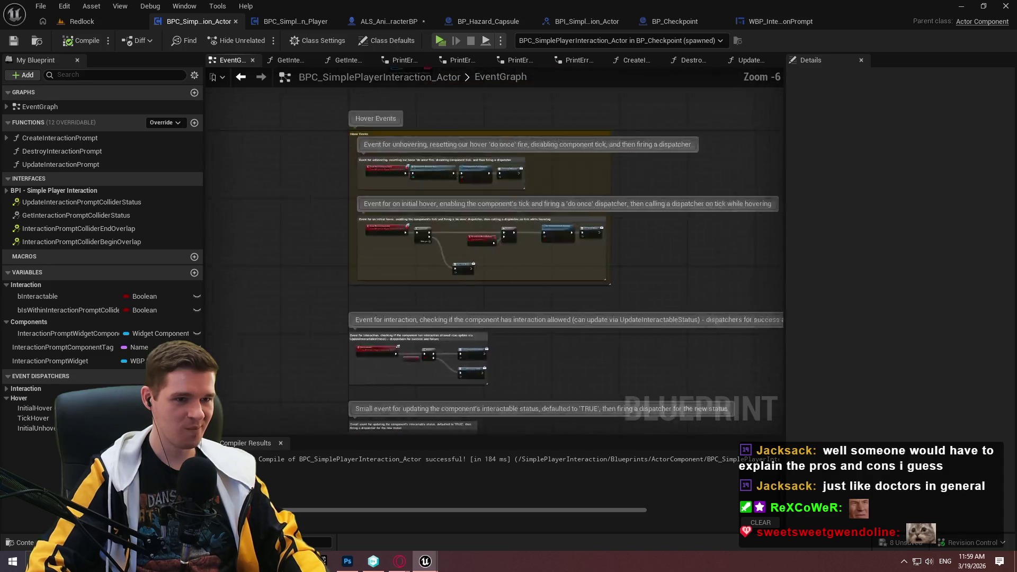
pyautogui.scroll(2, 525, 195)
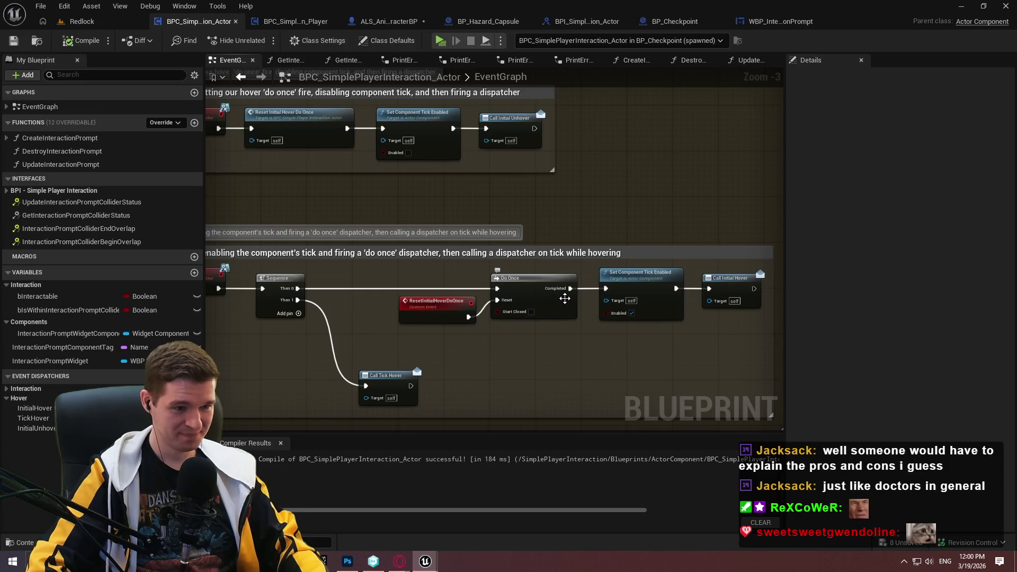
pyautogui.moveTo(571, 288)
pyautogui.mouseDown()
pyautogui.moveTo(733, 283)
pyautogui.moveTo(710, 288)
pyautogui.mouseUp()
pyautogui.moveTo(650, 332); pyautogui.dragTo(614, 287)
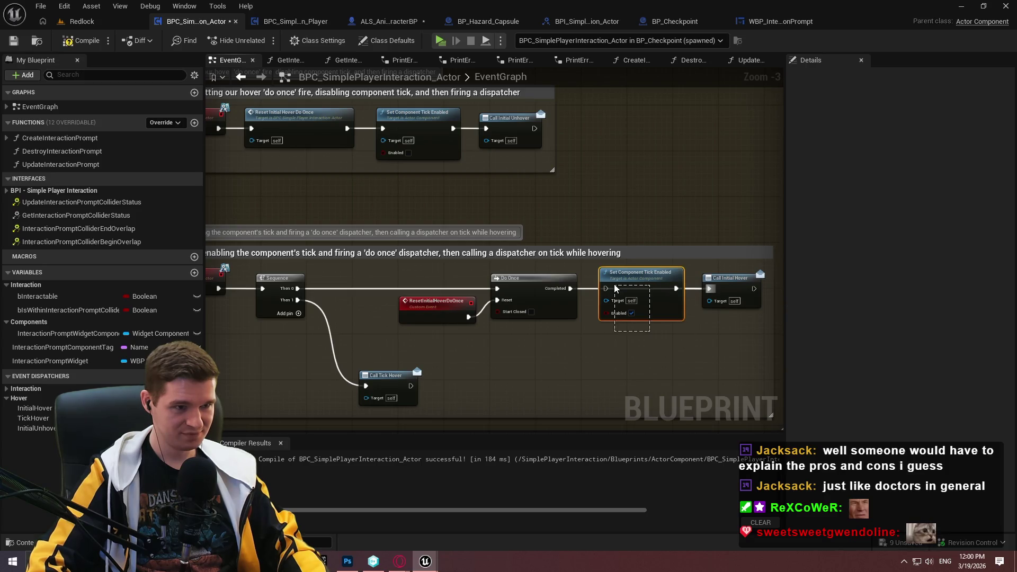
pyautogui.press('Delete')
pyautogui.click(458, 157)
pyautogui.press('Delete')
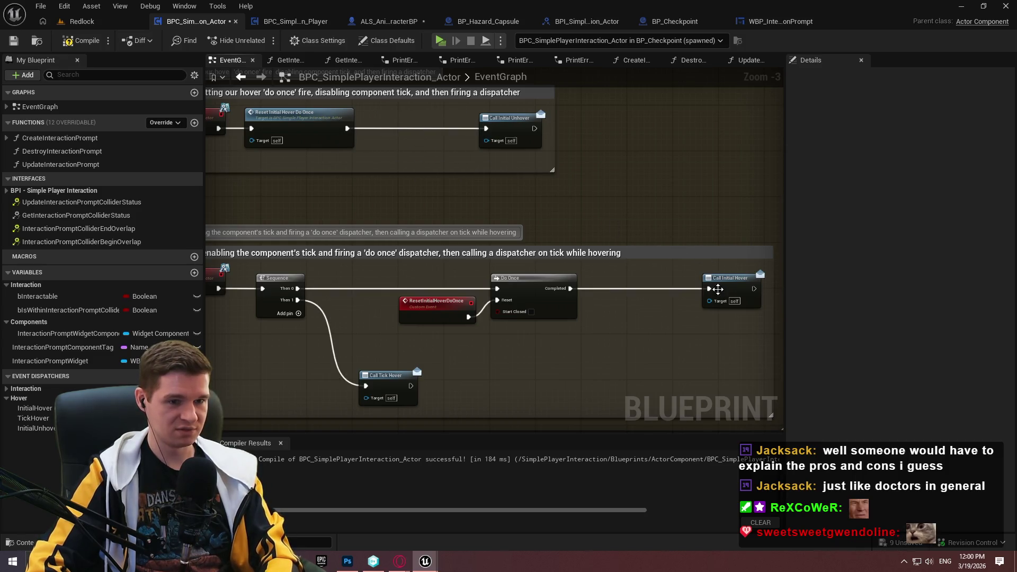
# Move Call Initial Hover beside Do Once and align the initial hover event nodes in one row
pyautogui.moveTo(732, 287)
pyautogui.mouseDown()
pyautogui.moveTo(621, 282)
pyautogui.moveTo(635, 286)
pyautogui.mouseUp()
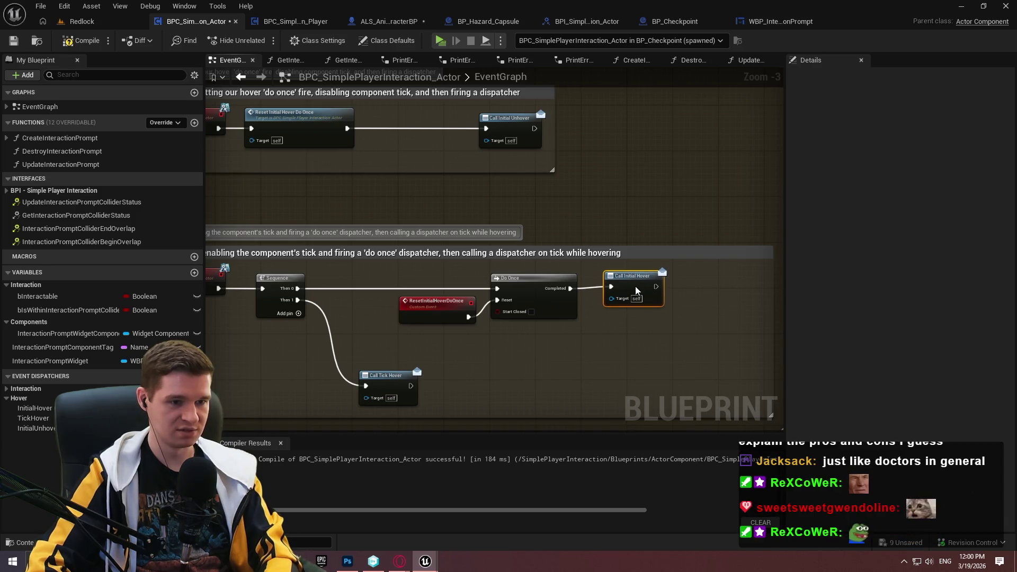
pyautogui.scroll(1, 591, 316)
pyautogui.scroll(2, 592, 316)
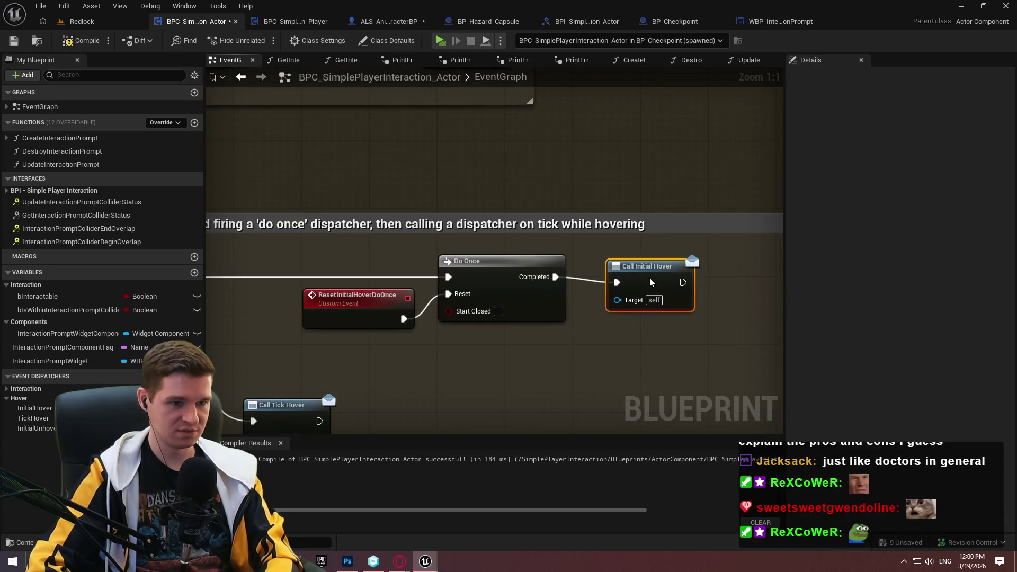
pyautogui.moveTo(651, 276); pyautogui.dragTo(651, 285)
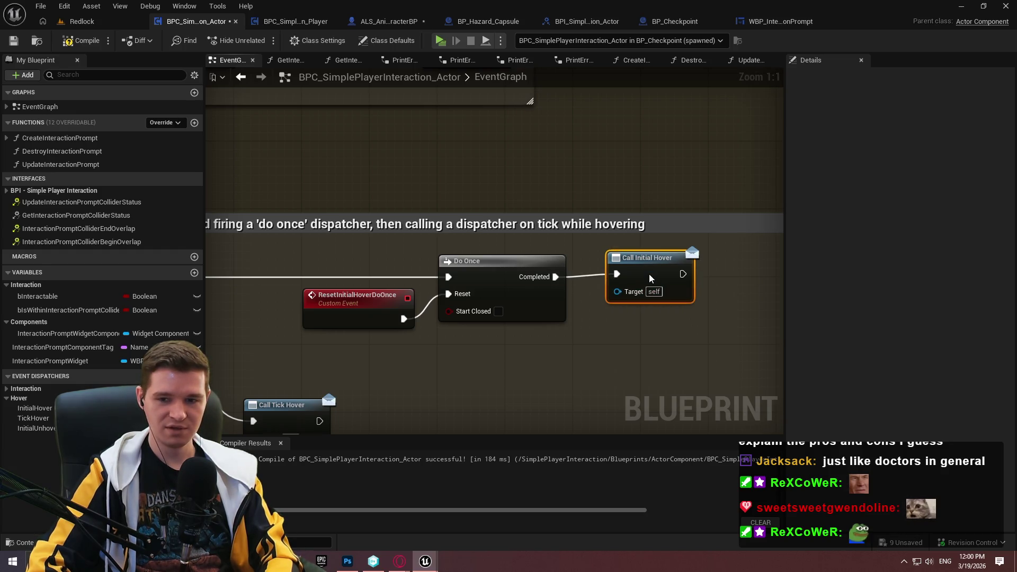
pyautogui.moveTo(651, 278); pyautogui.dragTo(652, 279)
pyautogui.scroll(-1, 664, 295)
pyautogui.scroll(-3, 676, 306)
pyautogui.scroll(2, 611, 277)
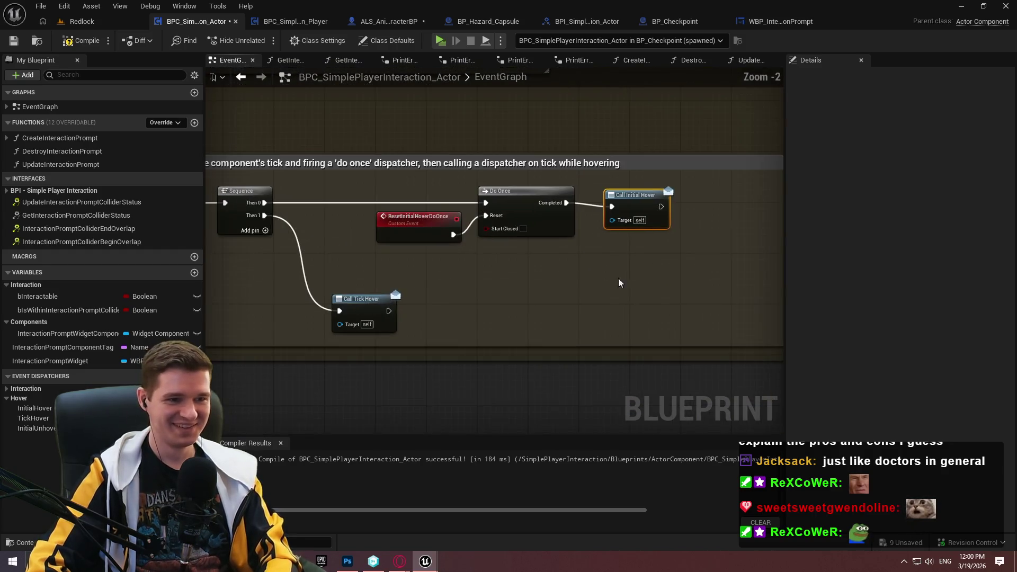
pyautogui.scroll(1, 611, 277)
pyautogui.scroll(-1, 446, 243)
pyautogui.moveTo(734, 297); pyautogui.dragTo(300, 195)
pyautogui.click(669, 284)
# Move Call Initial Unhover next to the reset node and shrink the unhover comment box to fit
pyautogui.moveTo(669, 284); pyautogui.dragTo(676, 320)
pyautogui.scroll(2, 534, 293)
pyautogui.moveTo(691, 214)
pyautogui.mouseDown()
pyautogui.moveTo(562, 212)
pyautogui.moveTo(698, 241)
pyautogui.moveTo(720, 229)
pyautogui.mouseUp()
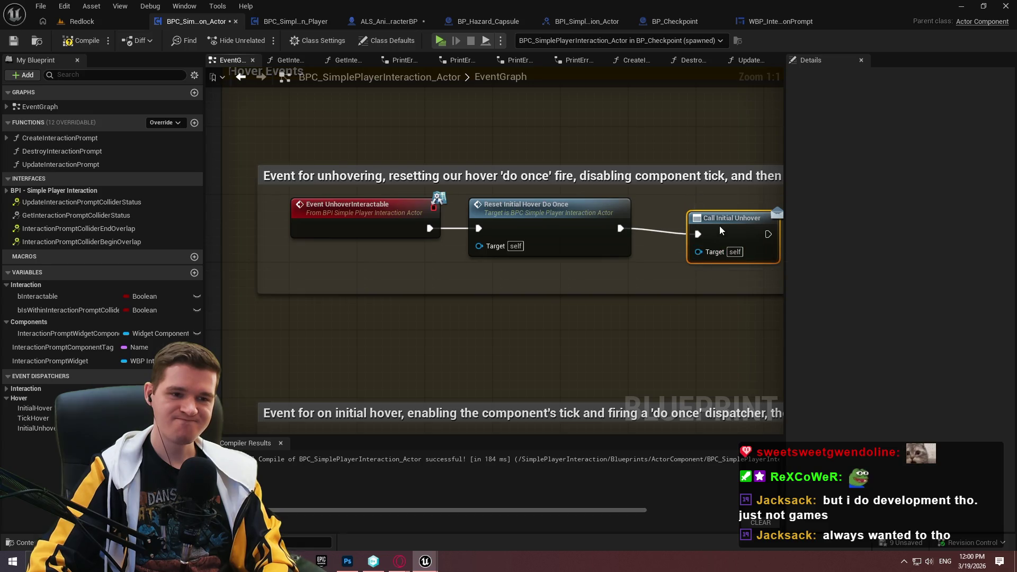
pyautogui.moveTo(638, 283)
pyautogui.mouseDown()
pyautogui.moveTo(630, 292)
pyautogui.moveTo(482, 287)
pyautogui.mouseUp()
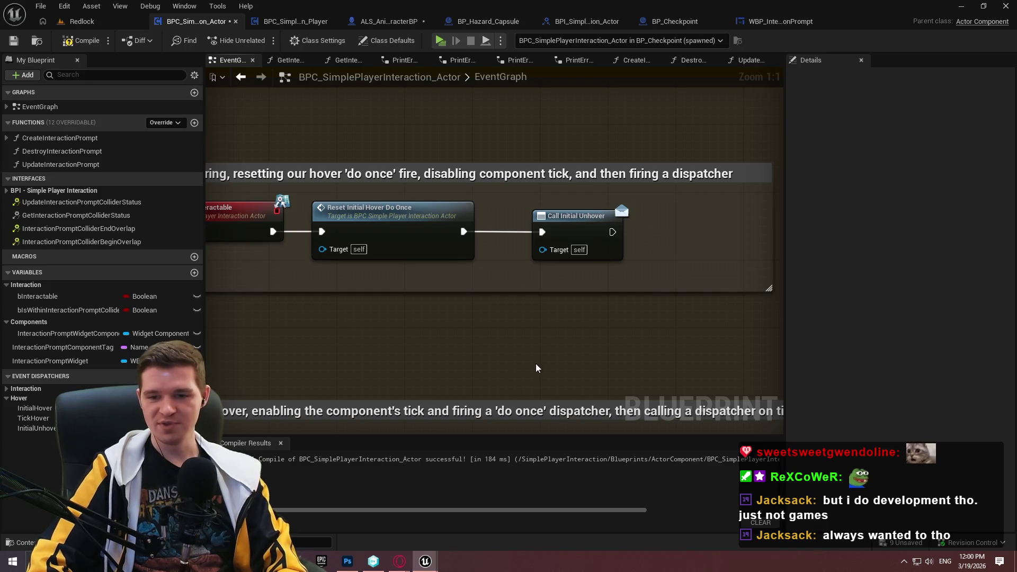
pyautogui.scroll(-1, 607, 281)
pyautogui.click(570, 243)
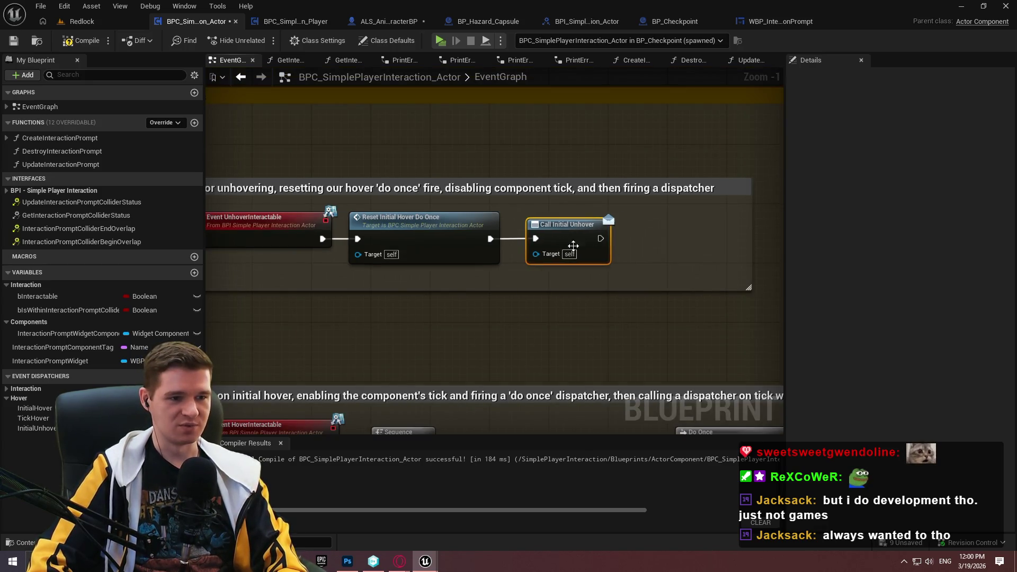
pyautogui.scroll(-2, 723, 287)
pyautogui.scroll(3, 717, 253)
pyautogui.moveTo(718, 253)
pyautogui.mouseDown()
pyautogui.moveTo(608, 257)
pyautogui.moveTo(704, 259)
pyautogui.mouseUp()
pyautogui.scroll(-3, 602, 222)
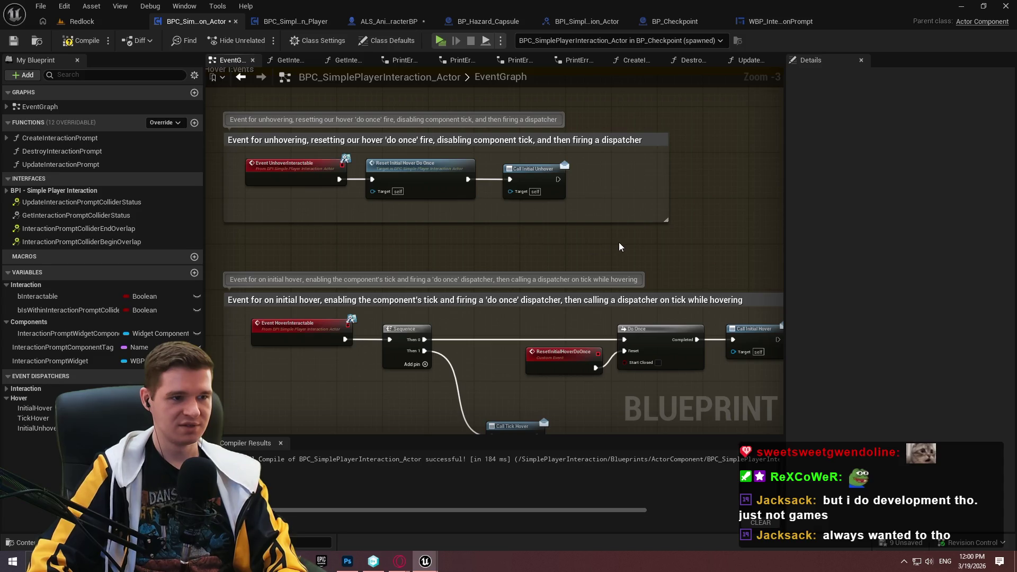
pyautogui.moveTo(657, 290); pyautogui.dragTo(646, 290)
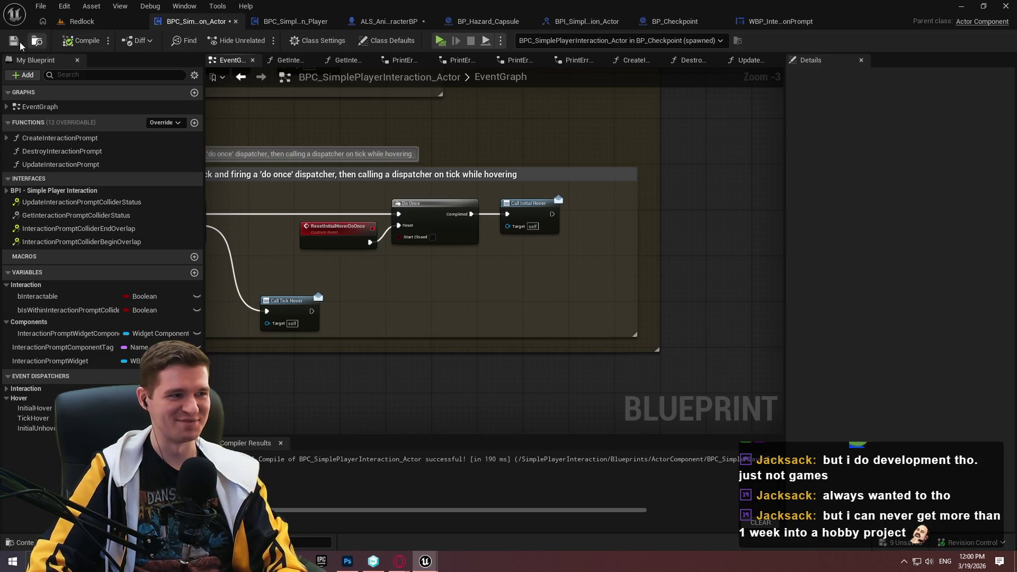
# Pan and zoom to the BeginOverlap and EndOverlap chains calling Create and Destroy Interaction Prompt
pyautogui.scroll(-3, 530, 295)
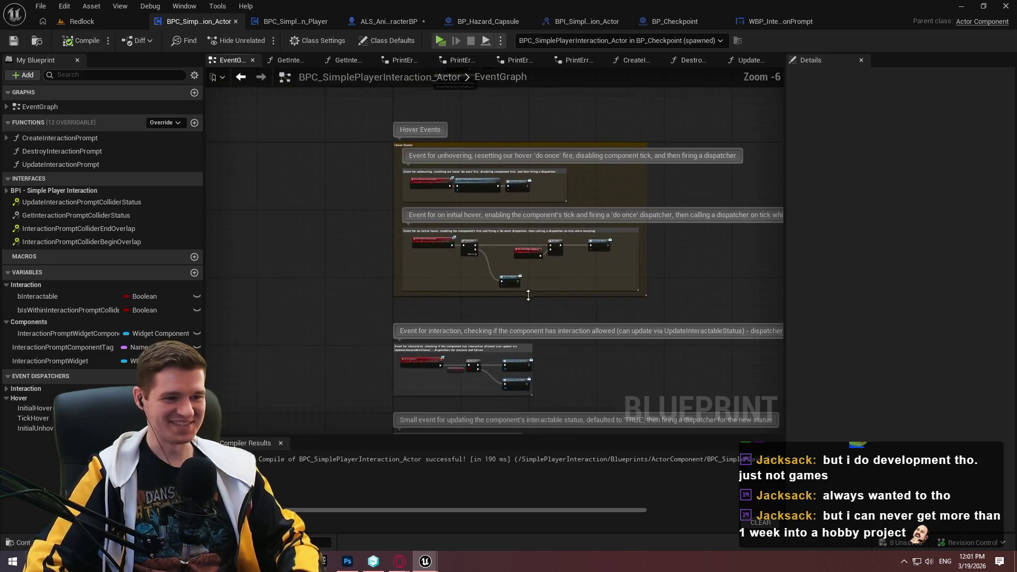
pyautogui.scroll(3, 529, 294)
pyautogui.moveTo(628, 262)
pyautogui.mouseDown()
pyautogui.moveTo(628, 168)
pyautogui.moveTo(628, 195)
pyautogui.mouseUp()
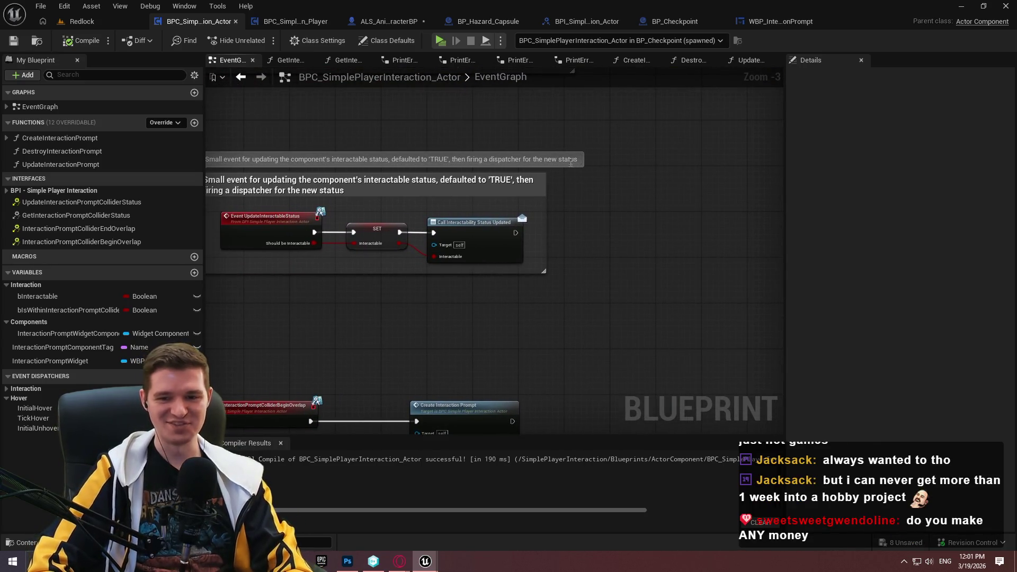
pyautogui.moveTo(549, 262); pyautogui.dragTo(608, 174)
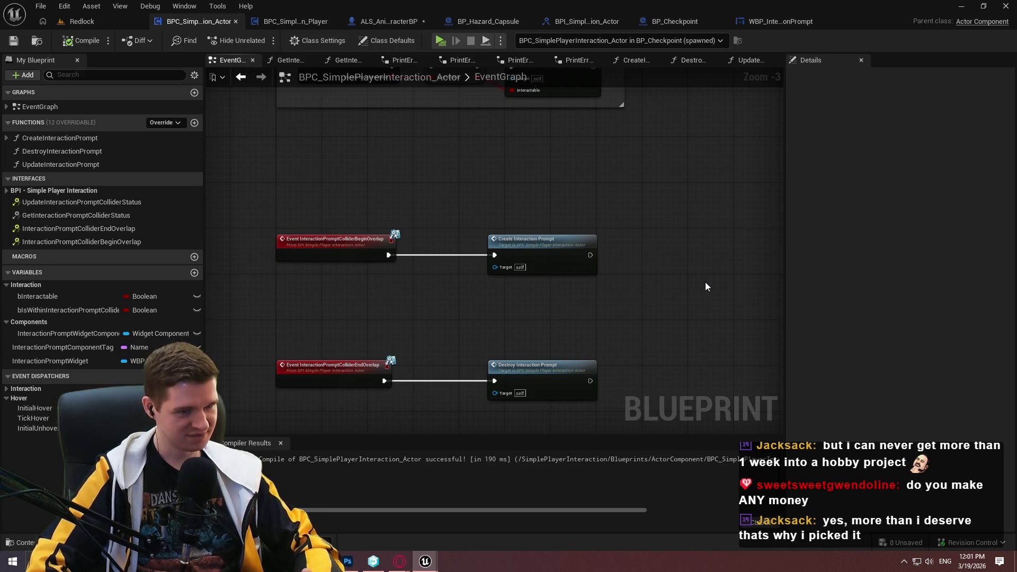
pyautogui.moveTo(704, 284)
pyautogui.mouseDown()
pyautogui.moveTo(653, 290)
pyautogui.moveTo(600, 322)
pyautogui.mouseUp()
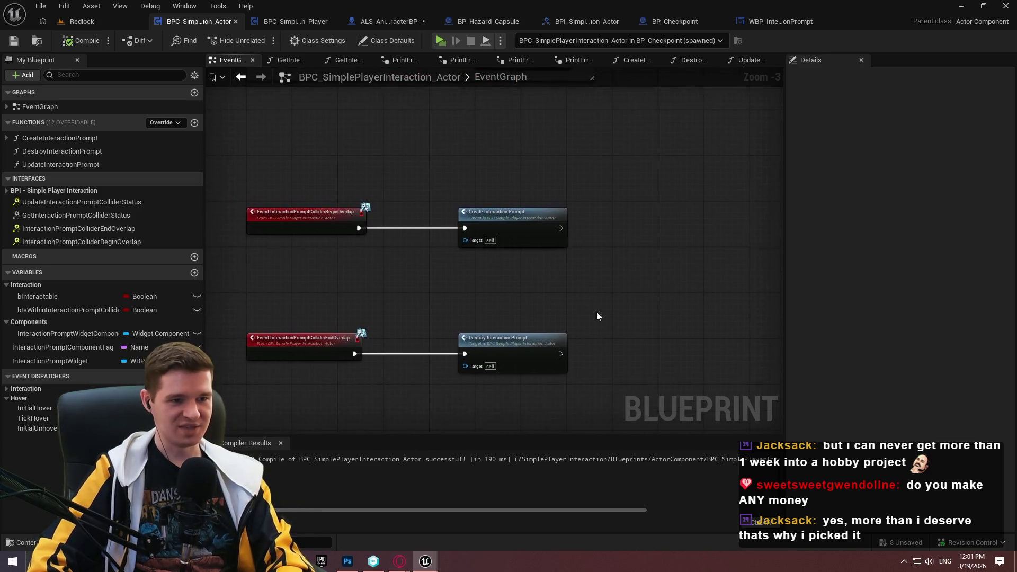
pyautogui.scroll(3, 572, 292)
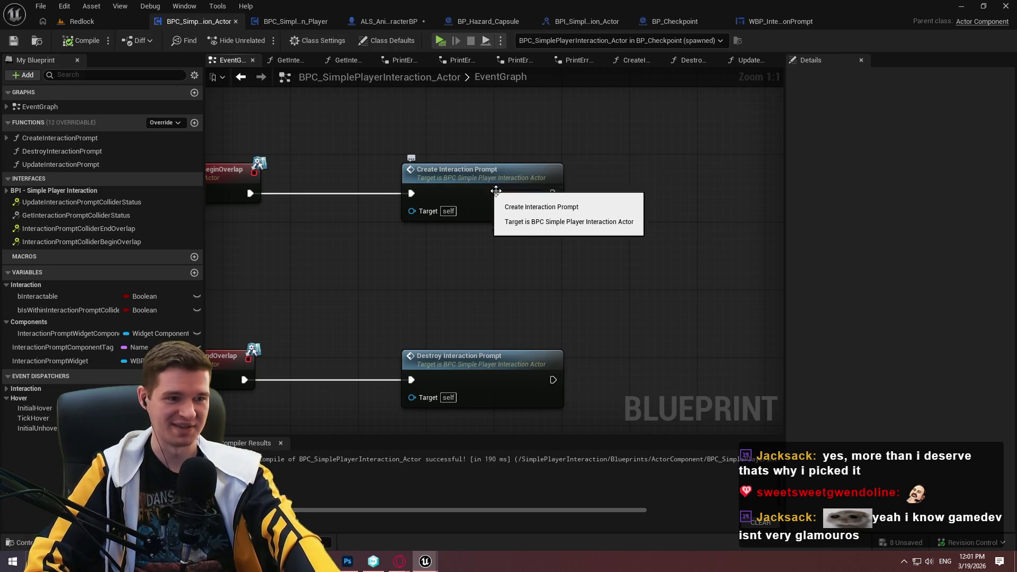
# Add Set Component Tick Enabled with Enabled checked after Create Interaction Prompt
pyautogui.moveTo(553, 192); pyautogui.dragTo(616, 192)
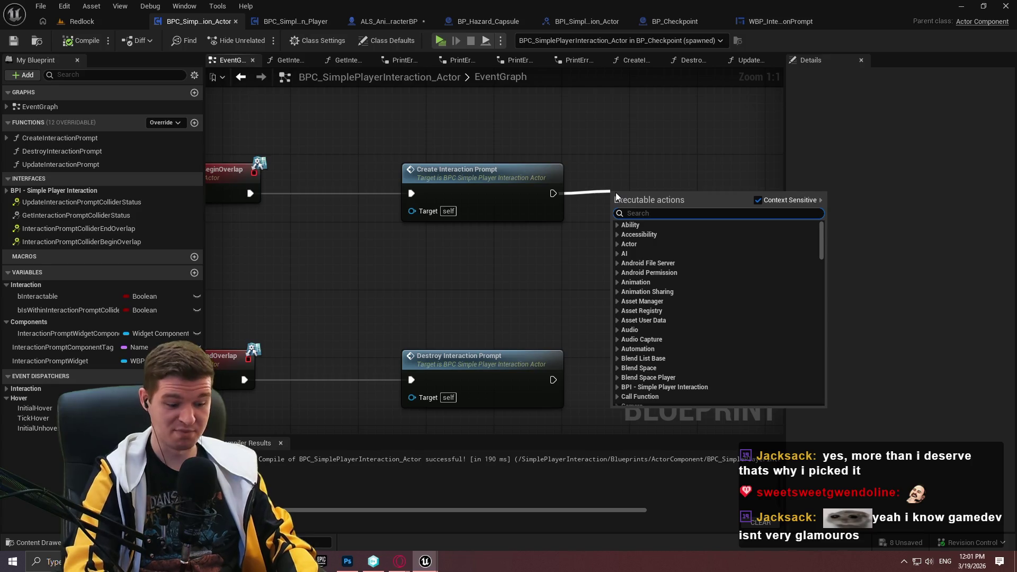
pyautogui.write('set')
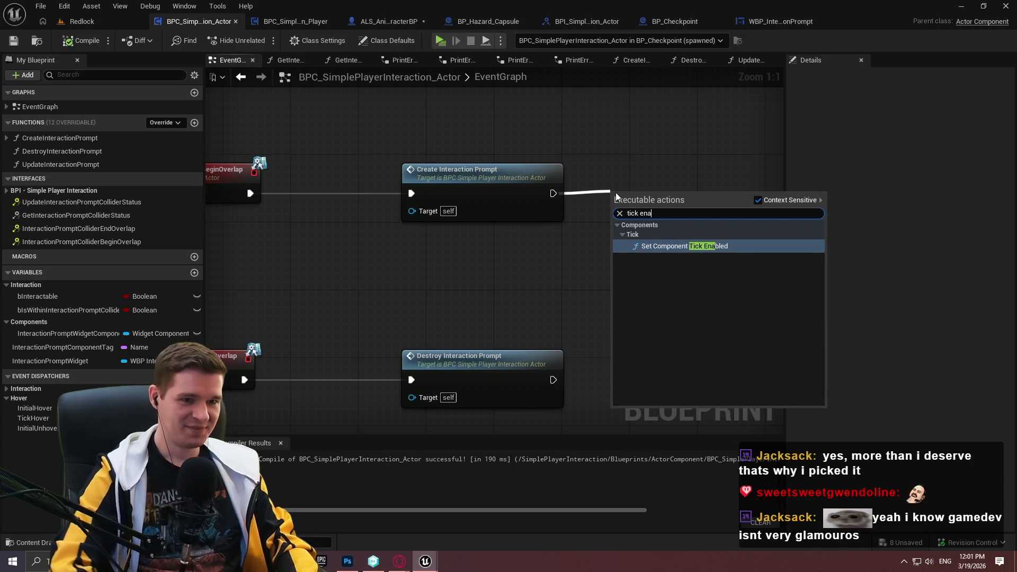
pyautogui.press('Escape')
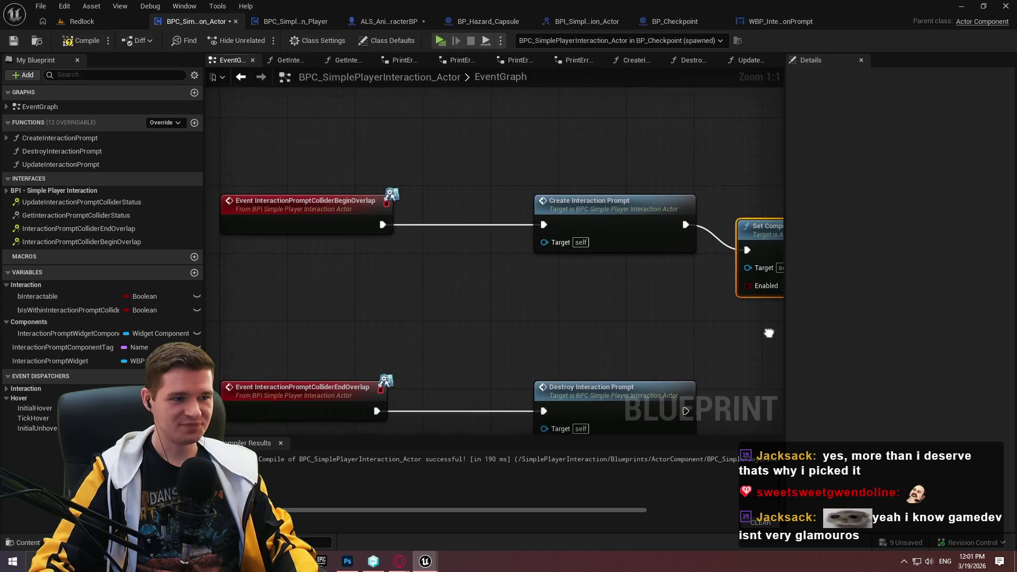
pyautogui.click(725, 289)
pyautogui.moveTo(735, 274); pyautogui.dragTo(729, 249)
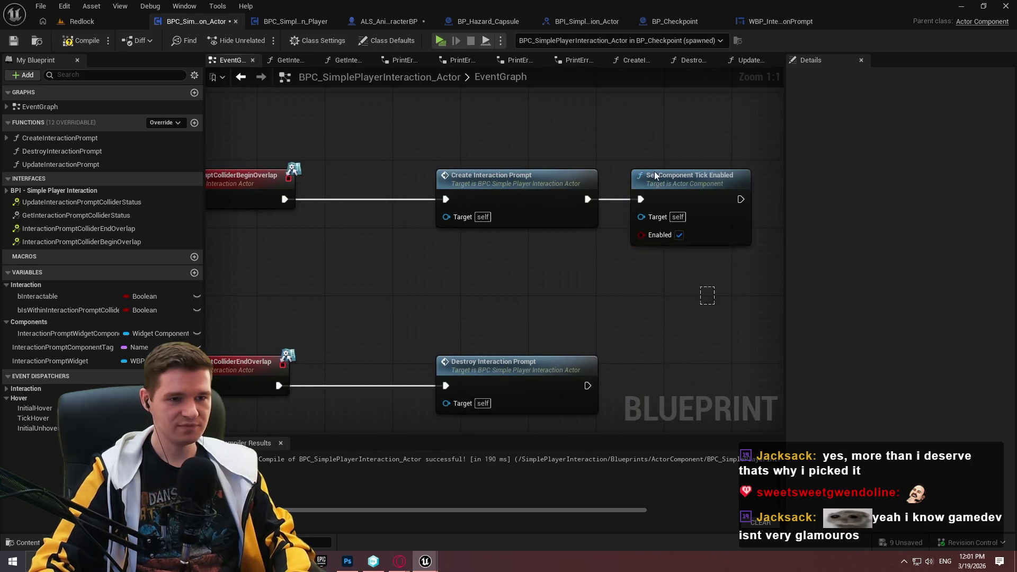
# Place a second Set Component Tick Enabled, Enabled off, in line after Destroy Interaction Prompt
pyautogui.moveTo(672, 217); pyautogui.dragTo(656, 240)
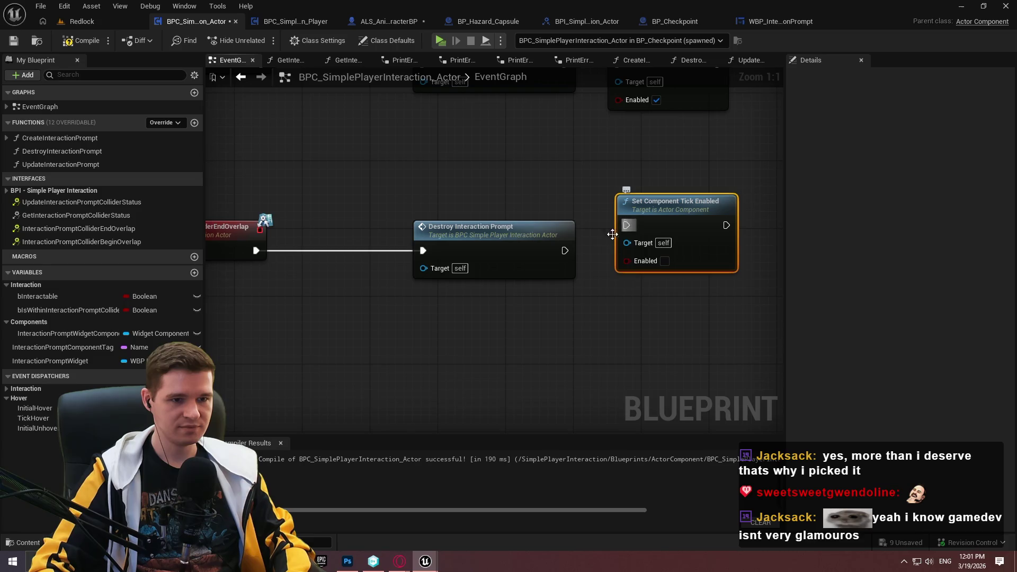
pyautogui.press('q')
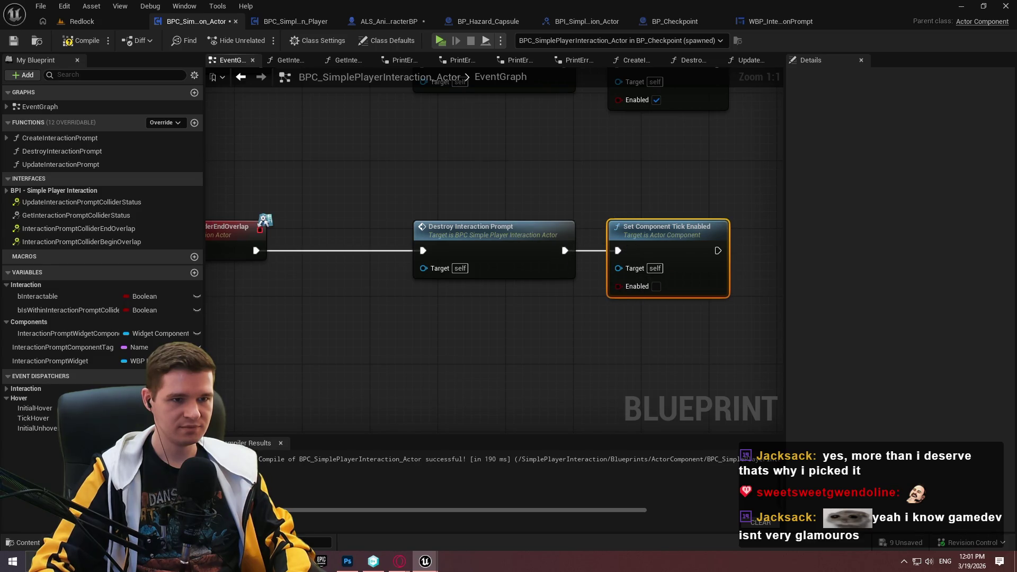
pyautogui.scroll(-3, 605, 282)
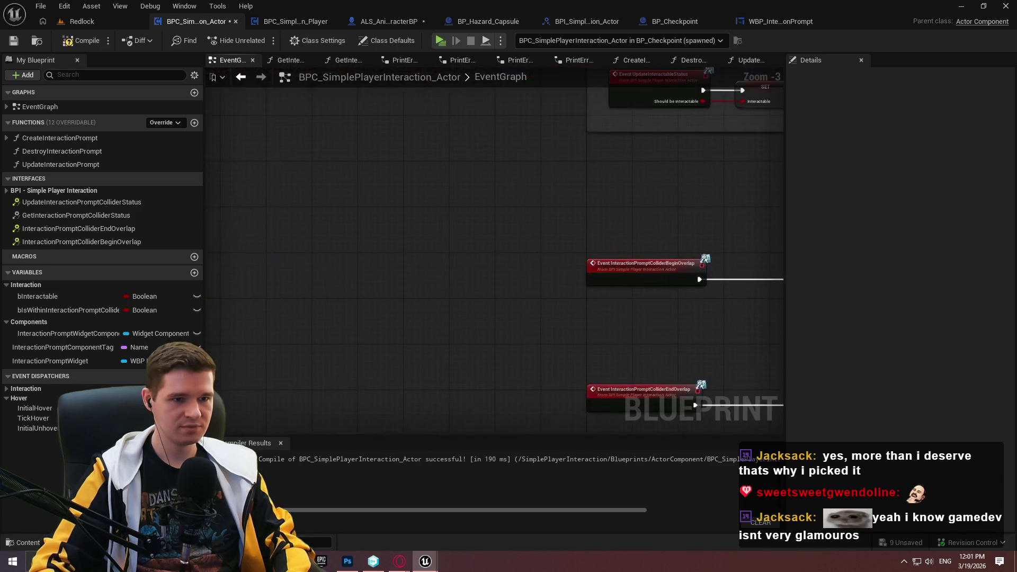
# Add an Event Tick node to the EventGraph
pyautogui.moveTo(742, 215); pyautogui.dragTo(377, 175)
pyautogui.rightClick(377, 176)
pyautogui.write('tick')
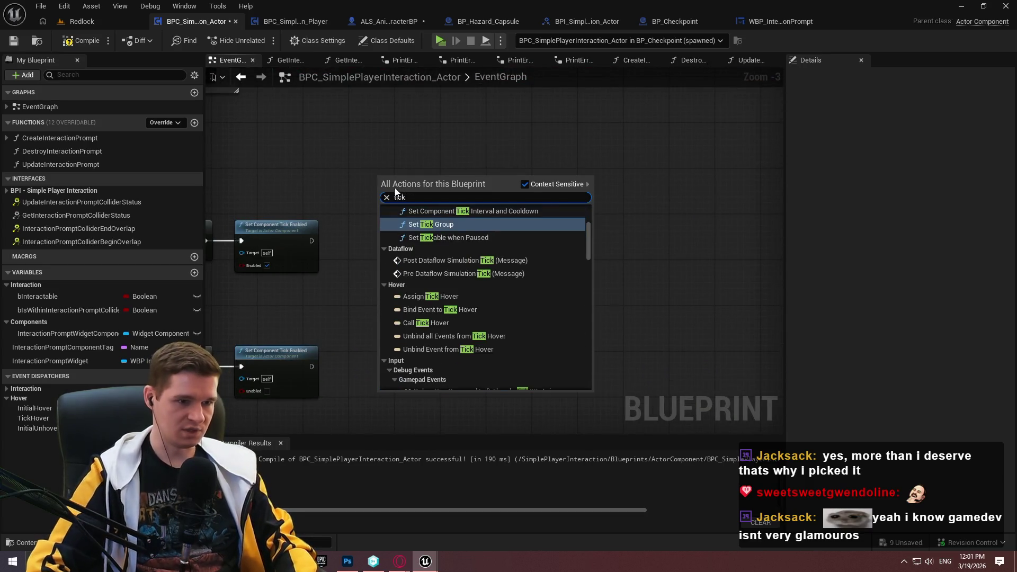
pyautogui.scroll(5, 500, 240)
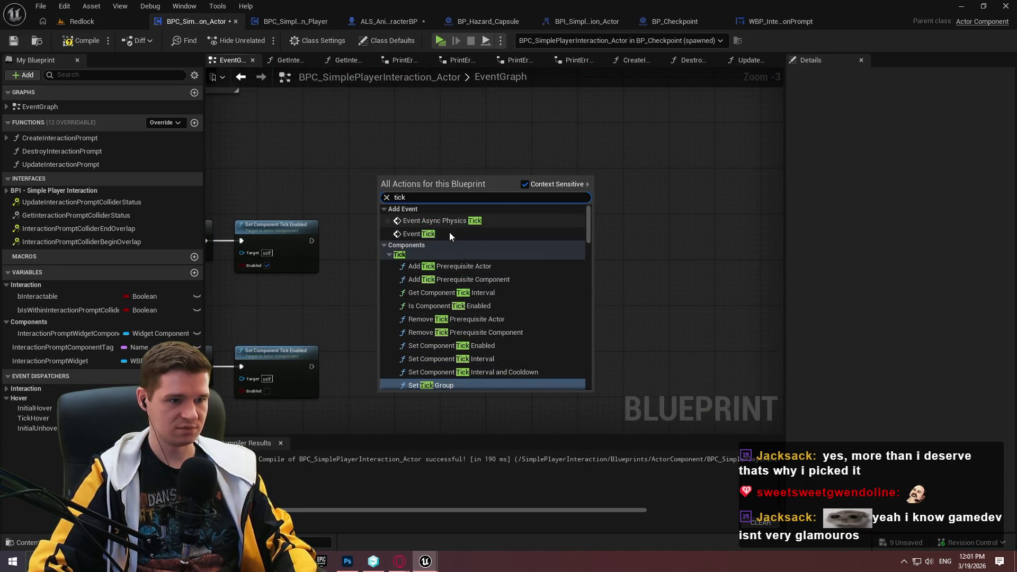
pyautogui.click(452, 234)
# Add an Update Interaction Prompt call driven by Event Tick and save the component
pyautogui.scroll(3, 474, 238)
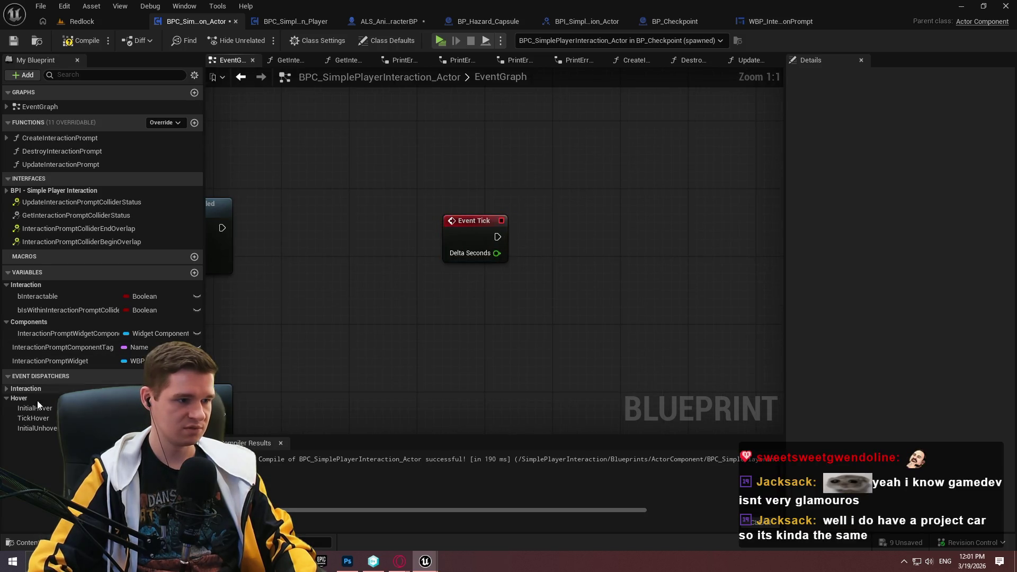
pyautogui.moveTo(91, 163)
pyautogui.mouseDown()
pyautogui.moveTo(580, 183)
pyautogui.moveTo(498, 237)
pyautogui.mouseUp()
pyautogui.moveTo(615, 205); pyautogui.dragTo(573, 230)
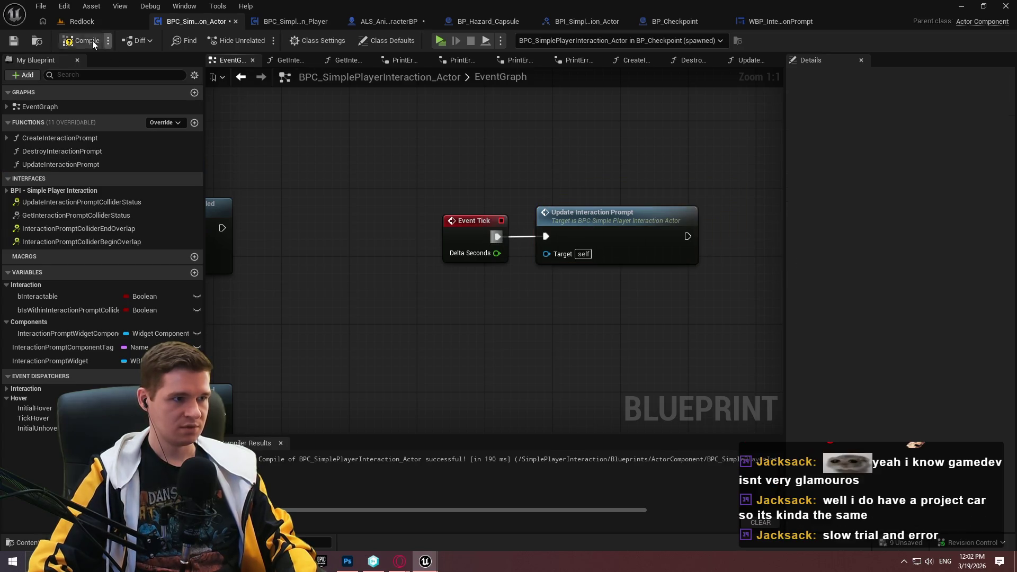
pyautogui.click(8, 42)
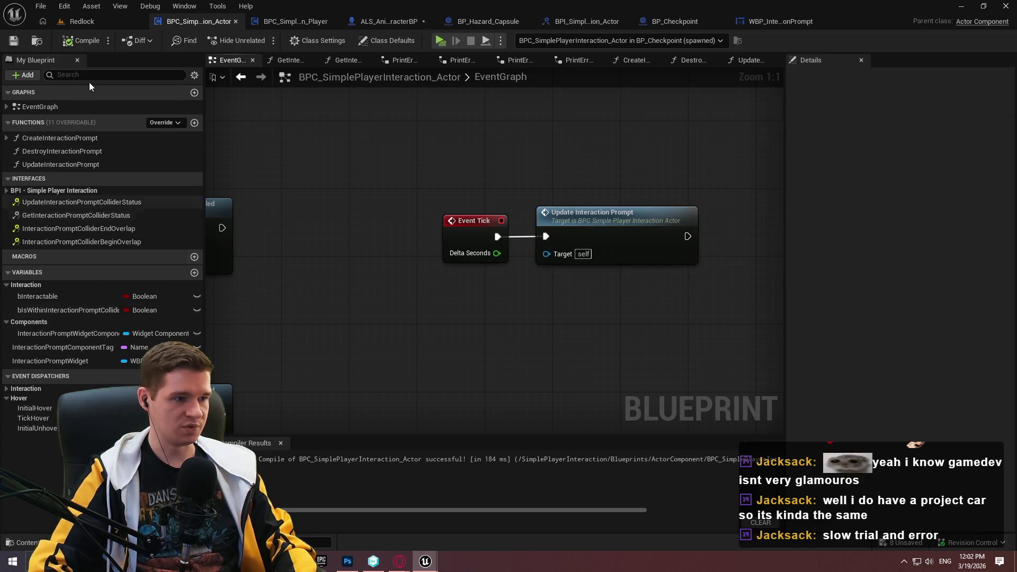
# Check the prompt collider radius of 400.0 in BPC_SimplePlayerInteraction_Player
pyautogui.click(294, 21)
pyautogui.scroll(6, 293, 321)
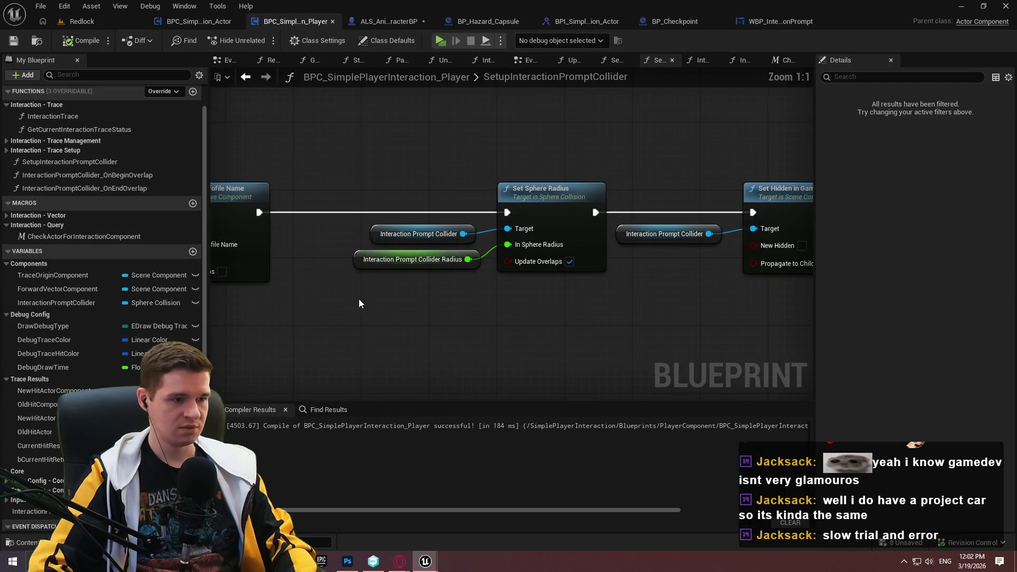
pyautogui.click(53, 513)
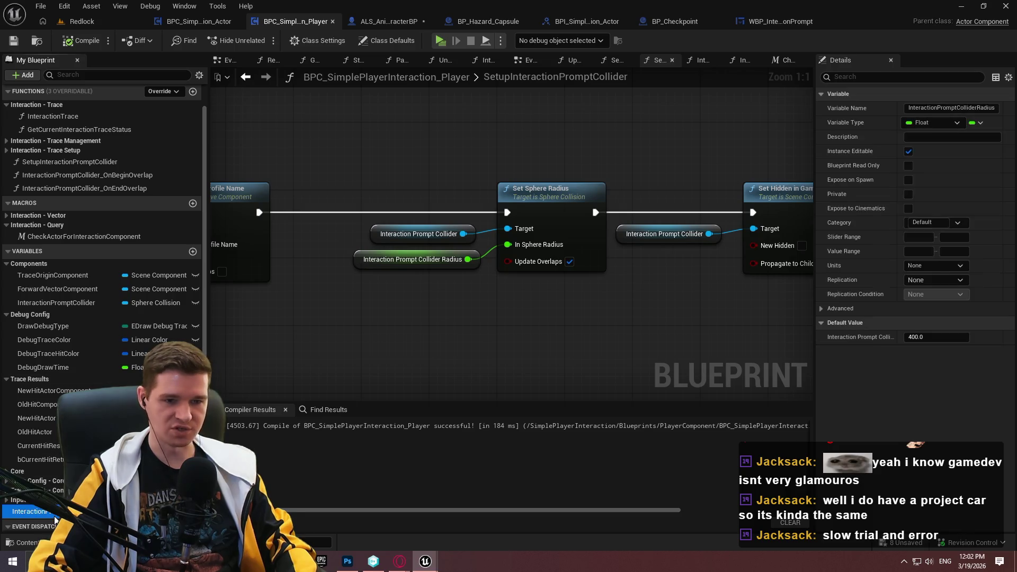
# Compare the related Blueprints, then open the actor component's UpdateInteractionPrompt function graph
pyautogui.click(196, 21)
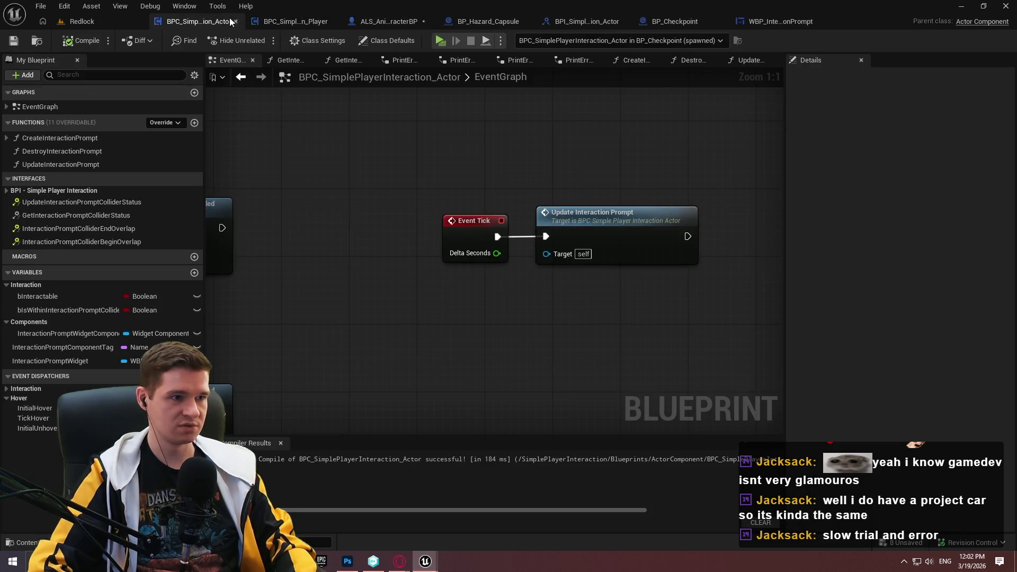
pyautogui.click(402, 24)
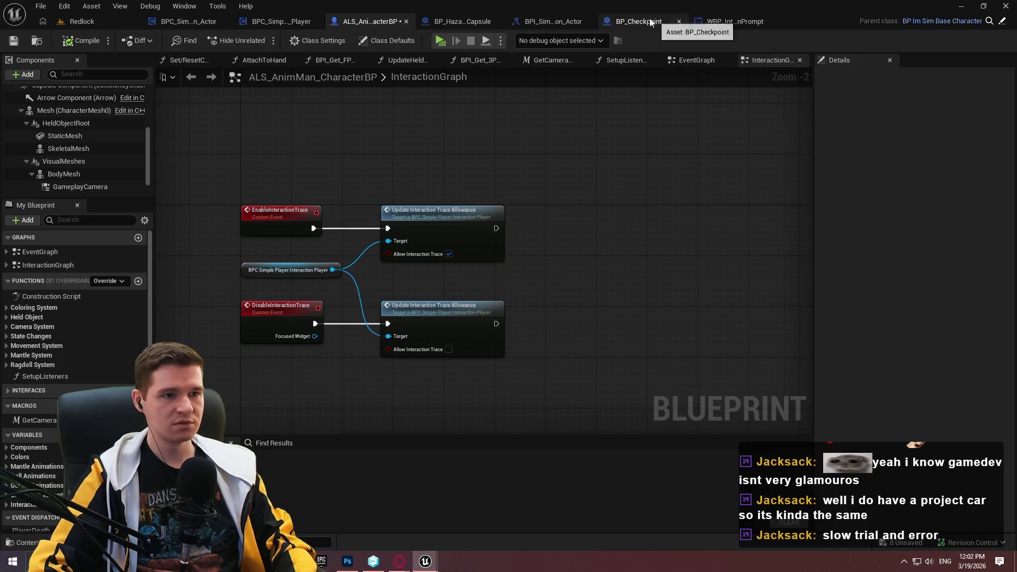
pyautogui.click(735, 21)
pyautogui.click(279, 26)
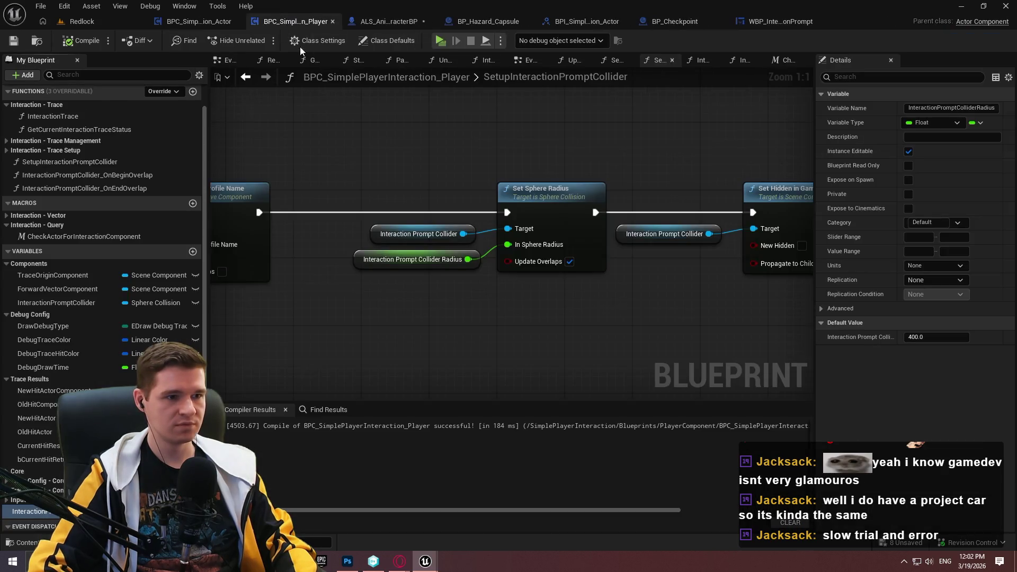
pyautogui.click(195, 24)
pyautogui.doubleClick(577, 211)
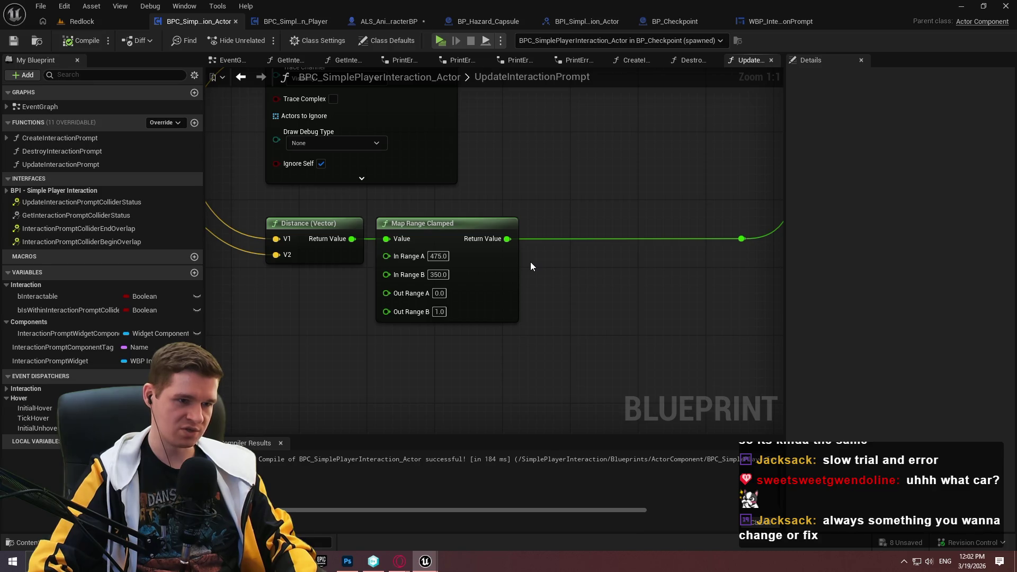
# Set Map Range Clamped's In Range A to 400 and In Range B to 300
pyautogui.click(439, 257)
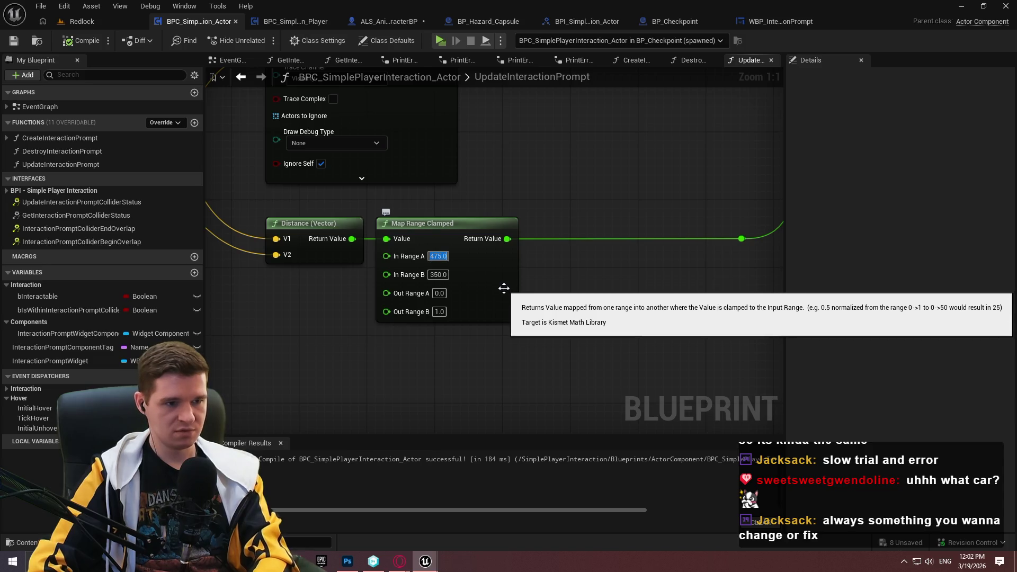
pyautogui.write('400')
pyautogui.click(439, 274)
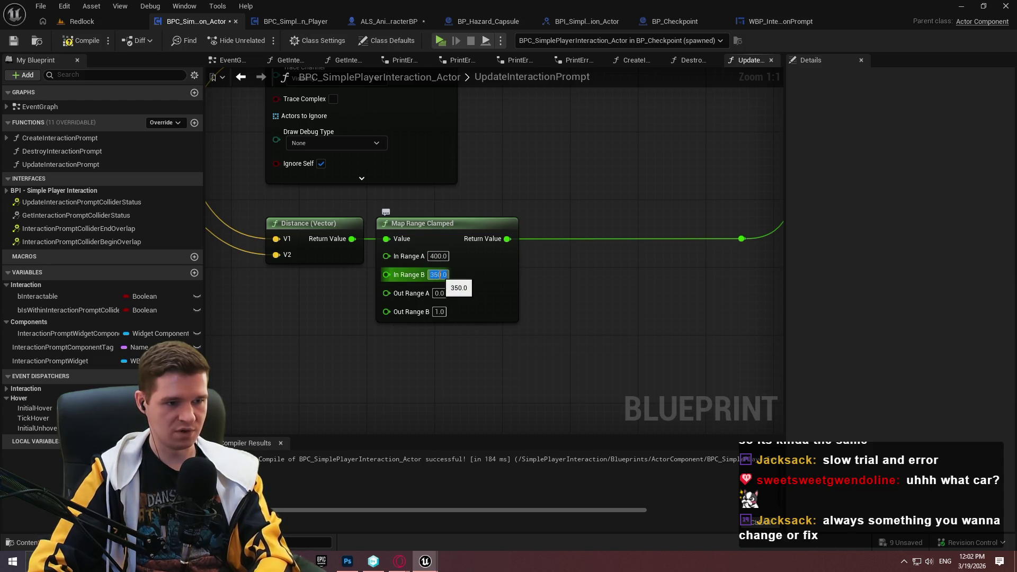
pyautogui.write('300')
pyautogui.click(523, 357)
# Compile the component and start playing the level past its welcome dialog
pyautogui.click(73, 44)
pyautogui.click(442, 46)
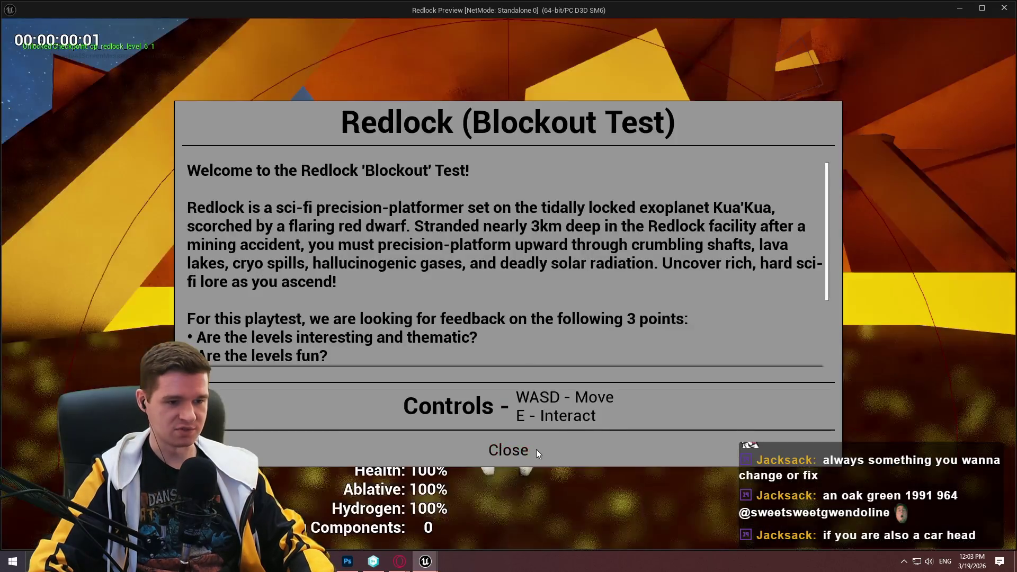
pyautogui.click(536, 449)
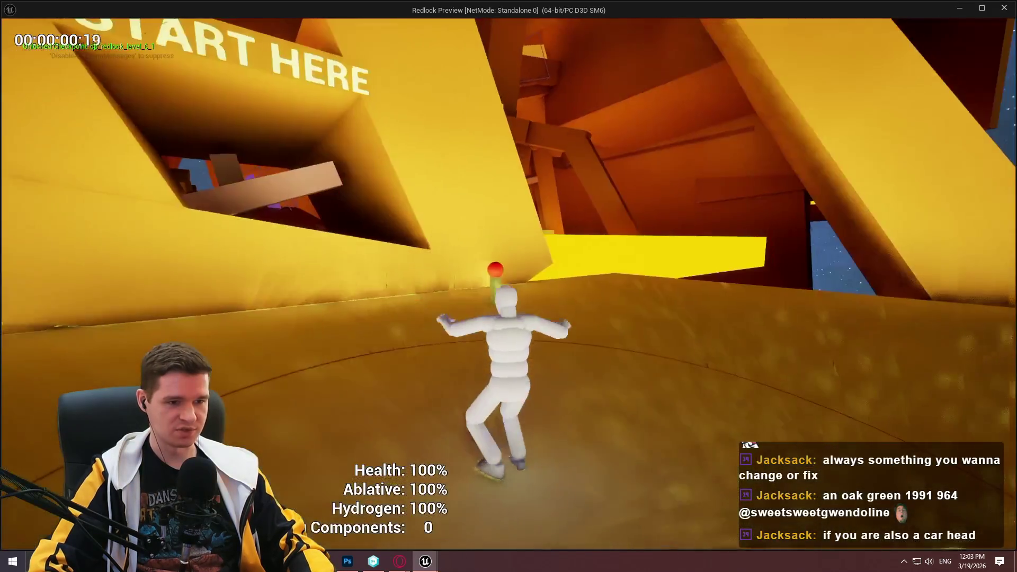
# Walk the character up to and away from the checkpoint post, watching the 'Interact to Teleport' prompt
pyautogui.press('w')
pyautogui.press('w')
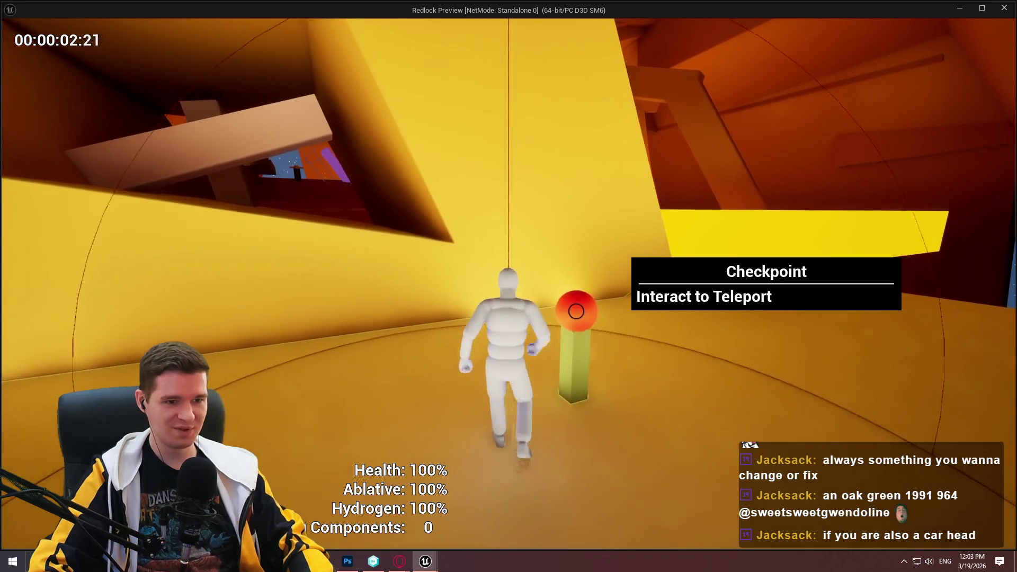
pyautogui.press('w')
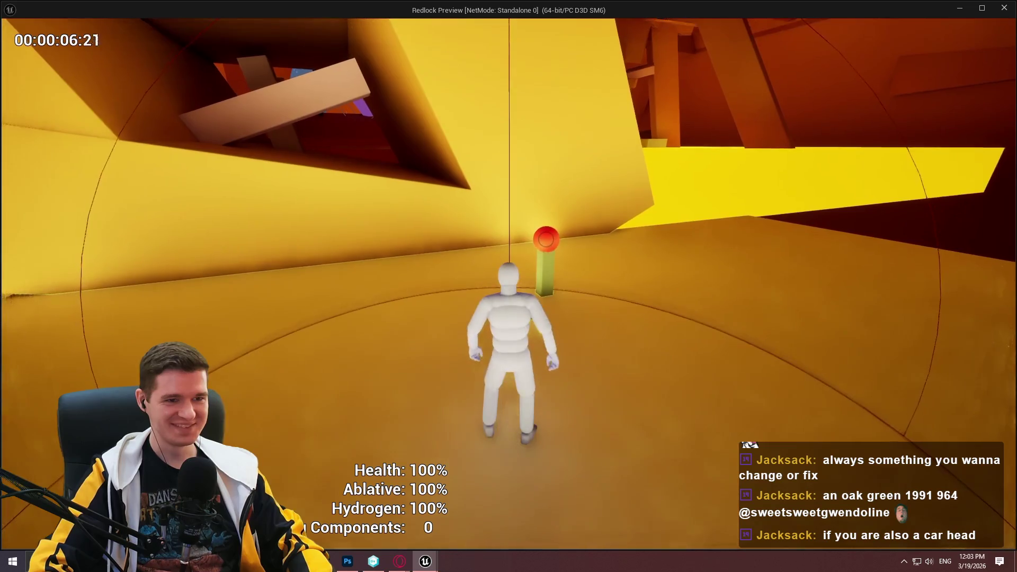
pyautogui.press('w')
pyautogui.press('w')
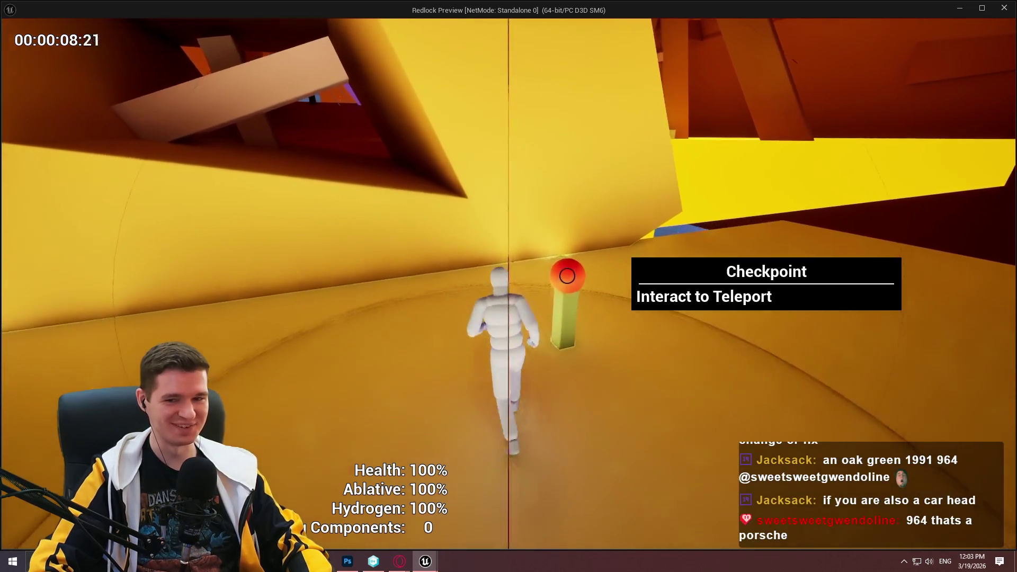
pyautogui.press('e')
pyautogui.press('w')
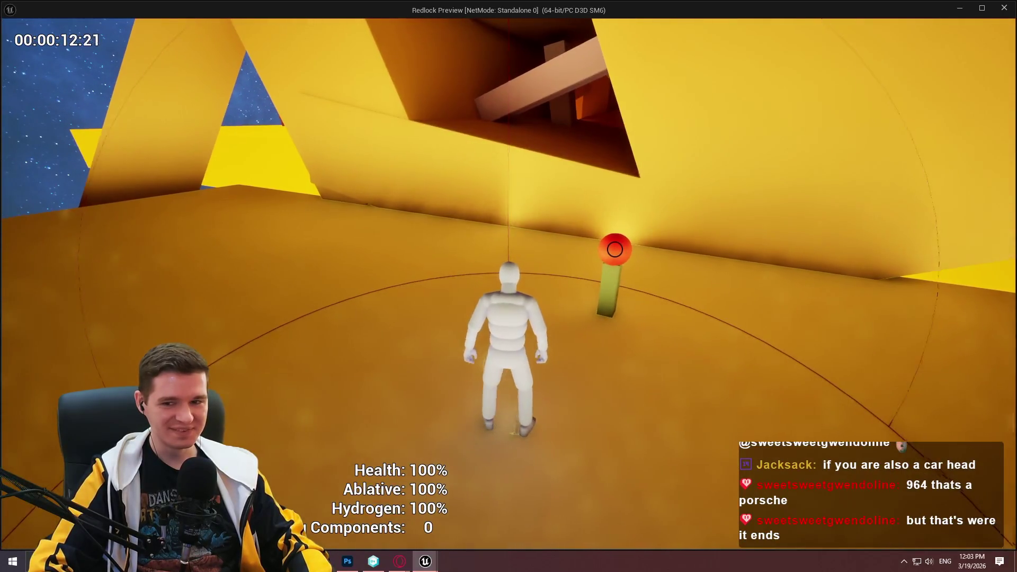
pyautogui.press('w')
pyautogui.press('w')
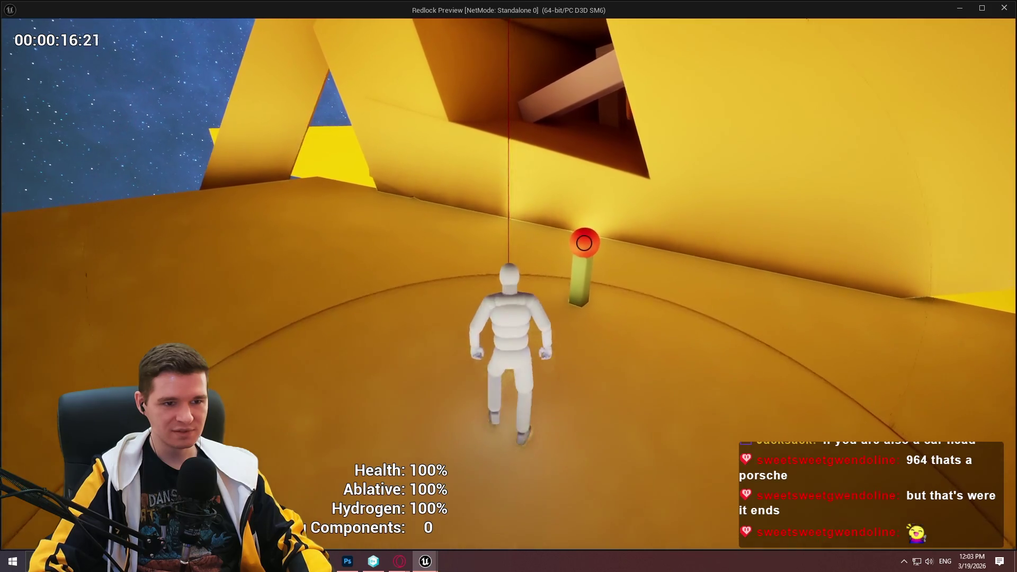
pyautogui.press('w')
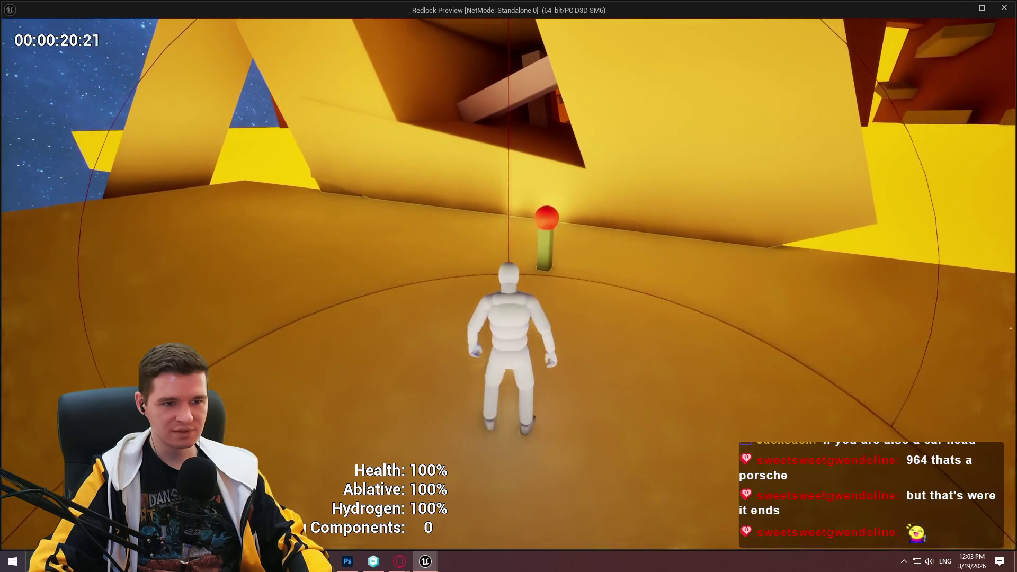
pyautogui.press('w')
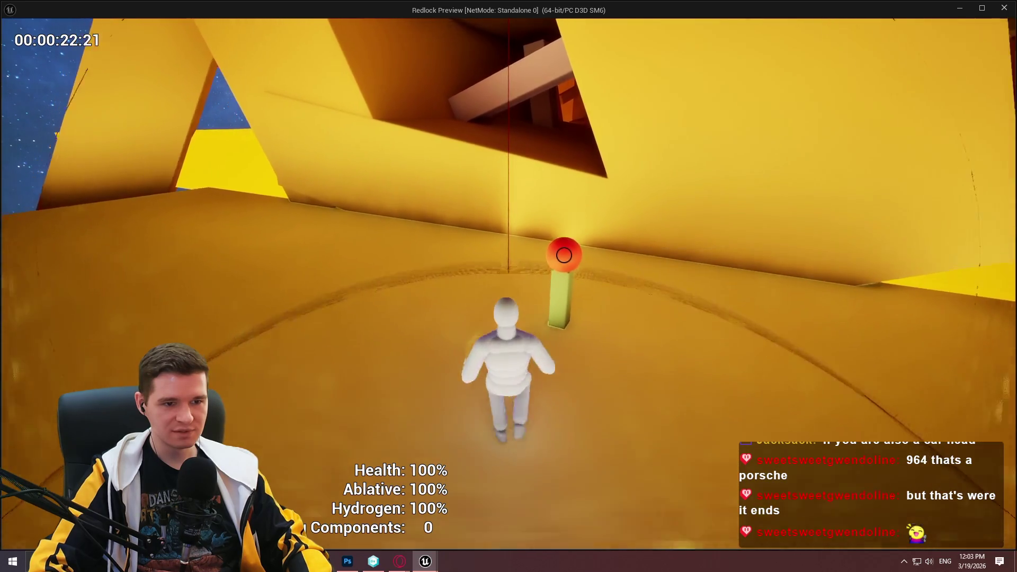
pyautogui.press('w')
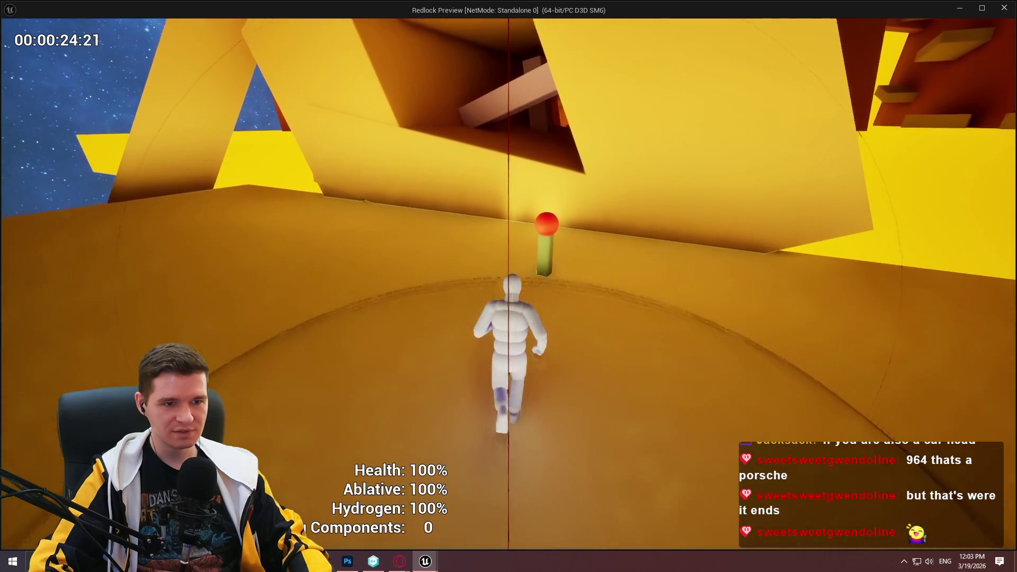
pyautogui.press('s')
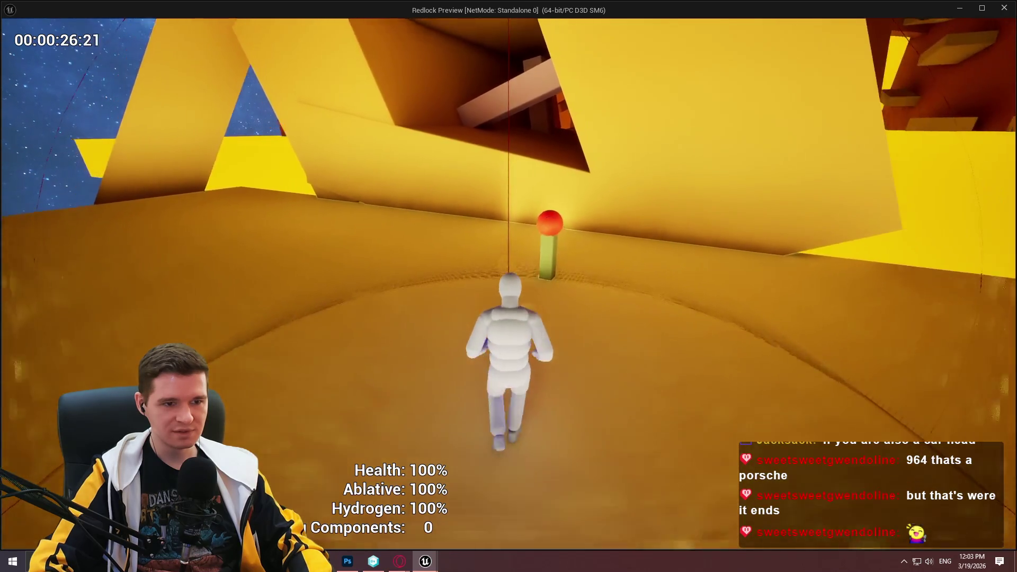
pyautogui.press('s')
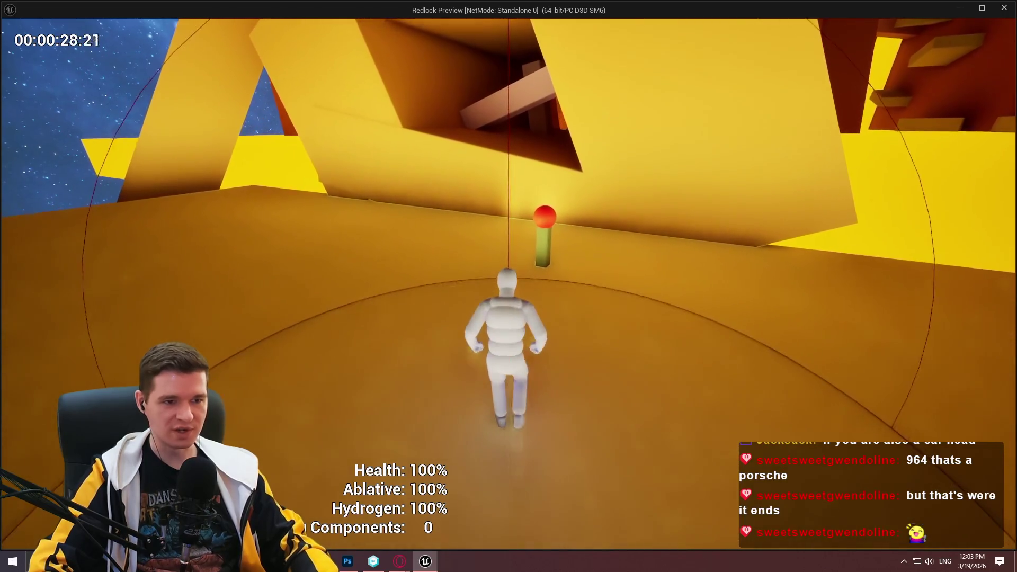
pyautogui.press('w')
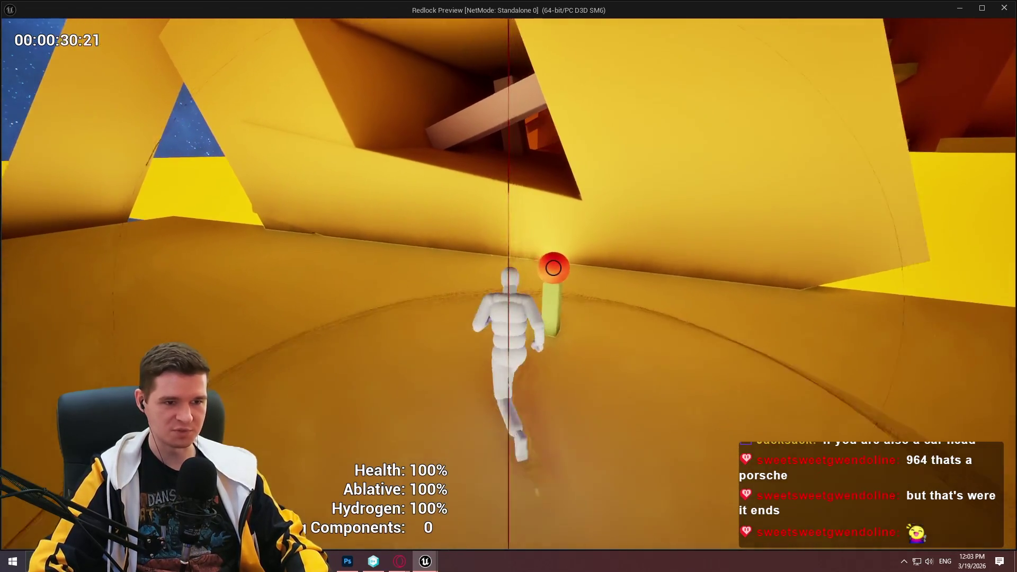
pyautogui.press('s')
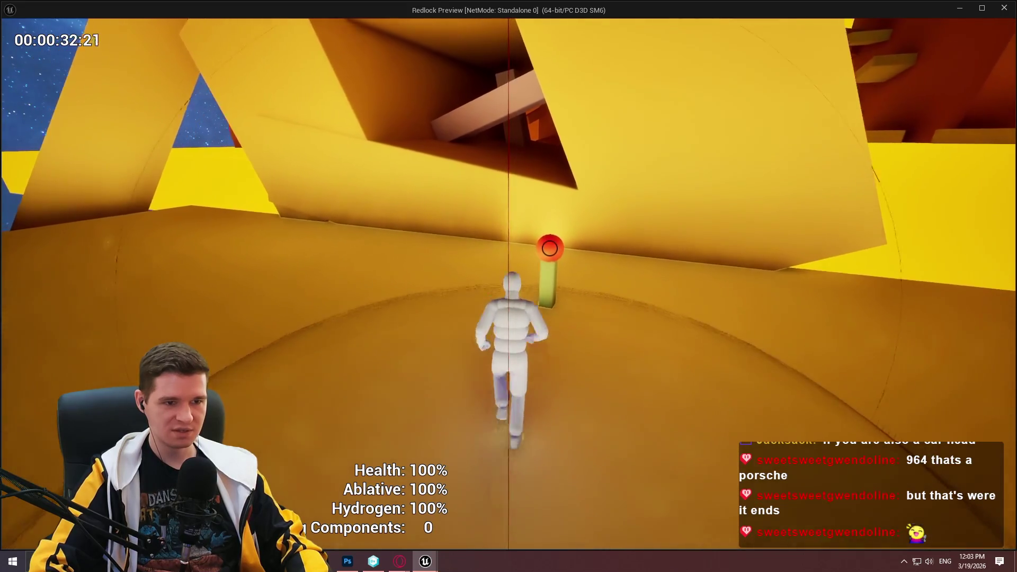
# Repeatedly step in and out of the checkpoint's range to confirm the prompt toggles
pyautogui.press('s')
pyautogui.press('w')
pyautogui.press('s')
pyautogui.press('w')
pyautogui.press('a')
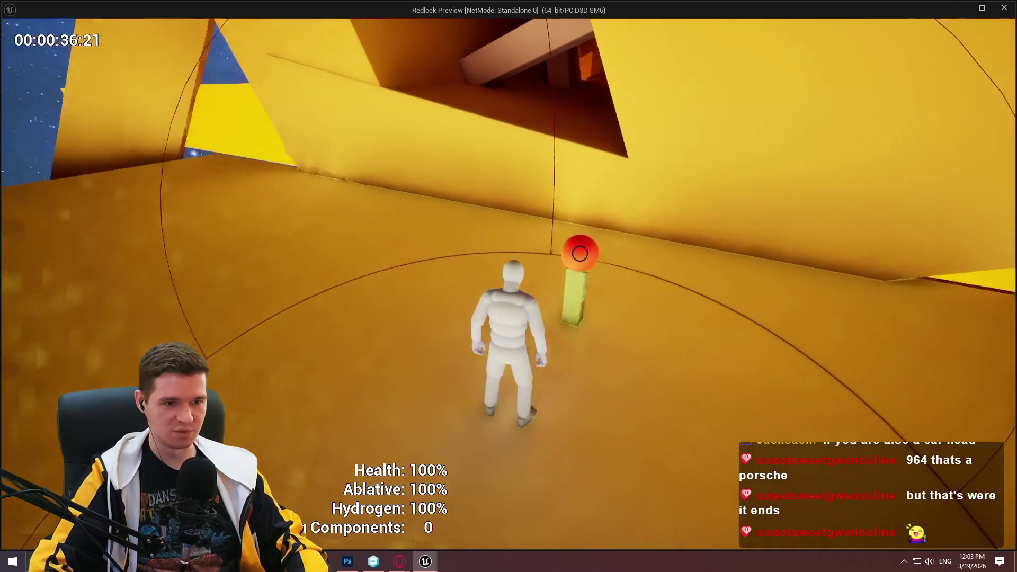
pyautogui.press('w')
pyautogui.press('s')
pyautogui.press('w')
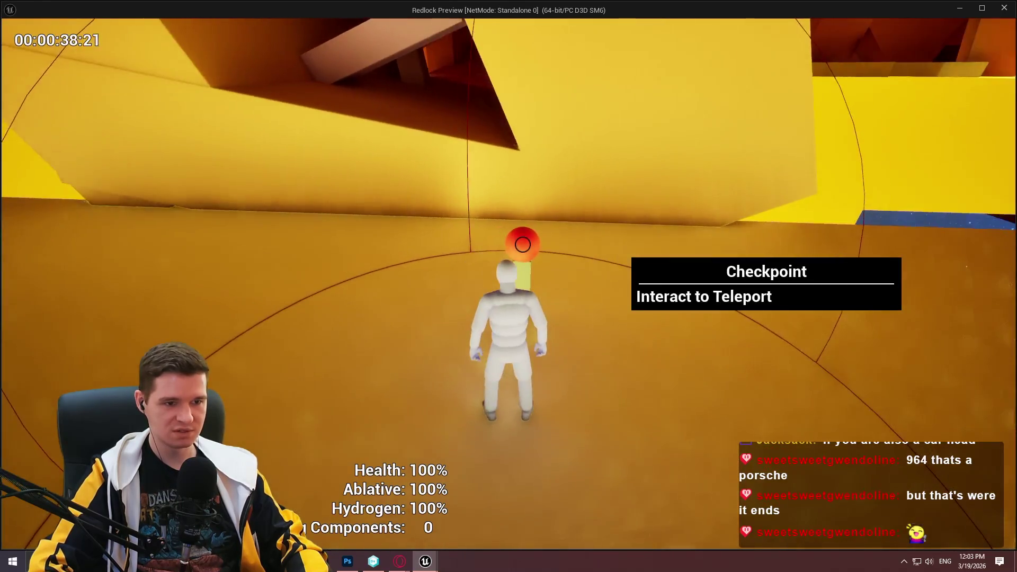
pyautogui.press('s')
pyautogui.press('w')
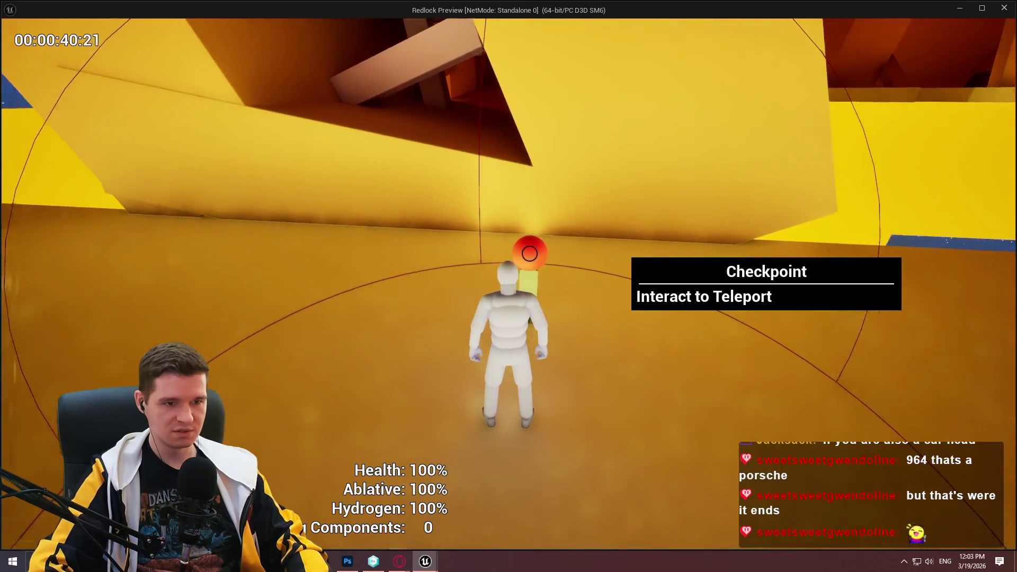
pyautogui.press('s')
pyautogui.press('w')
pyautogui.press('d')
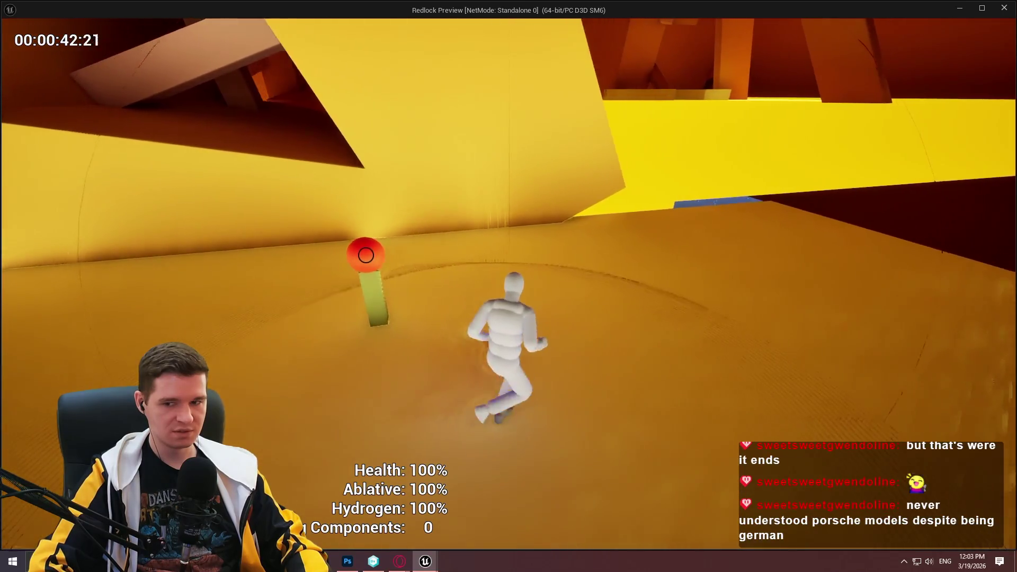
pyautogui.press('w')
pyautogui.press('s')
# Stop the play session and switch to the browser's '1991 porsche 964' image results
pyautogui.hotkey('alt', 'Tab')
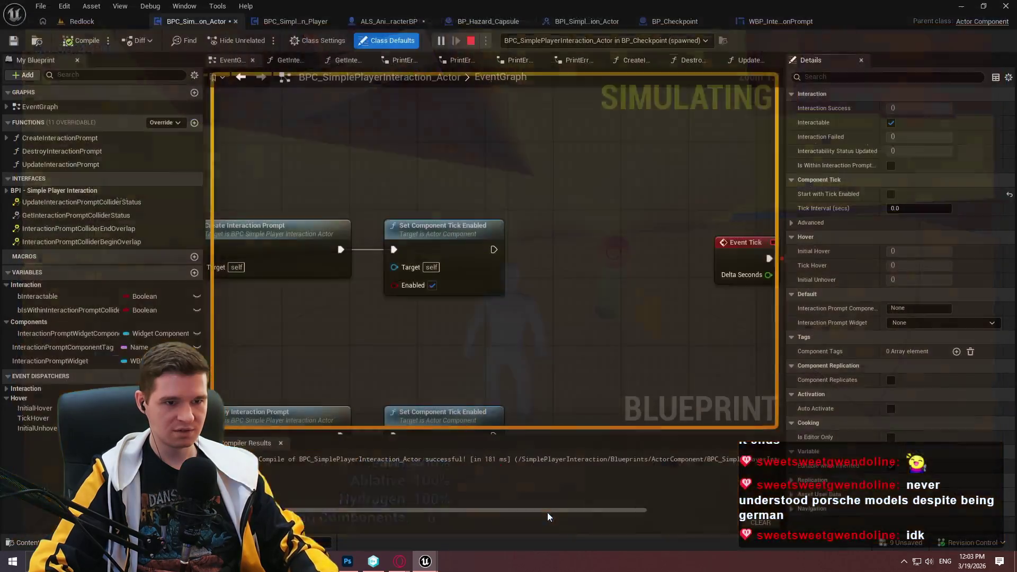
pyautogui.press('Escape')
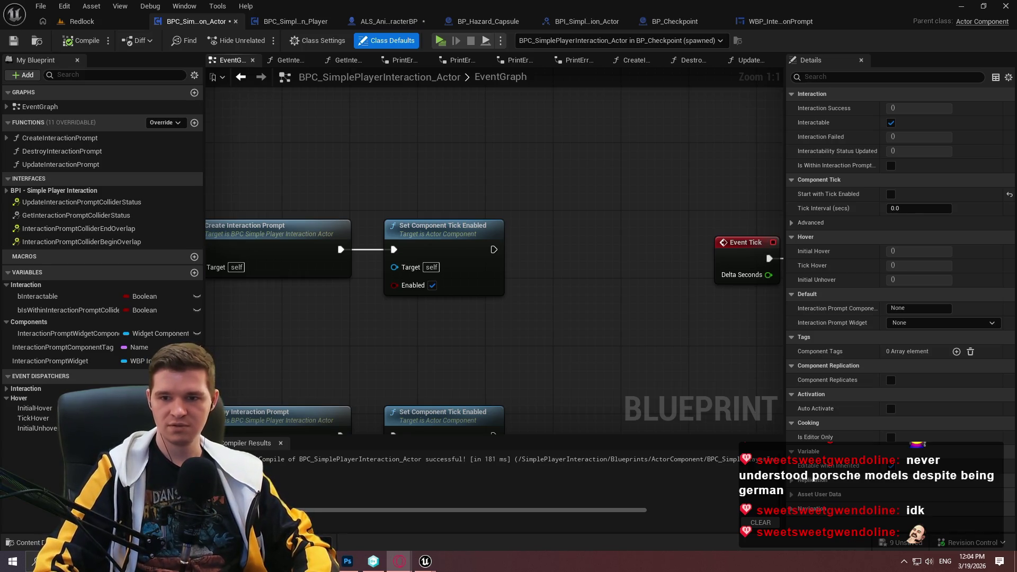
pyautogui.click(399, 561)
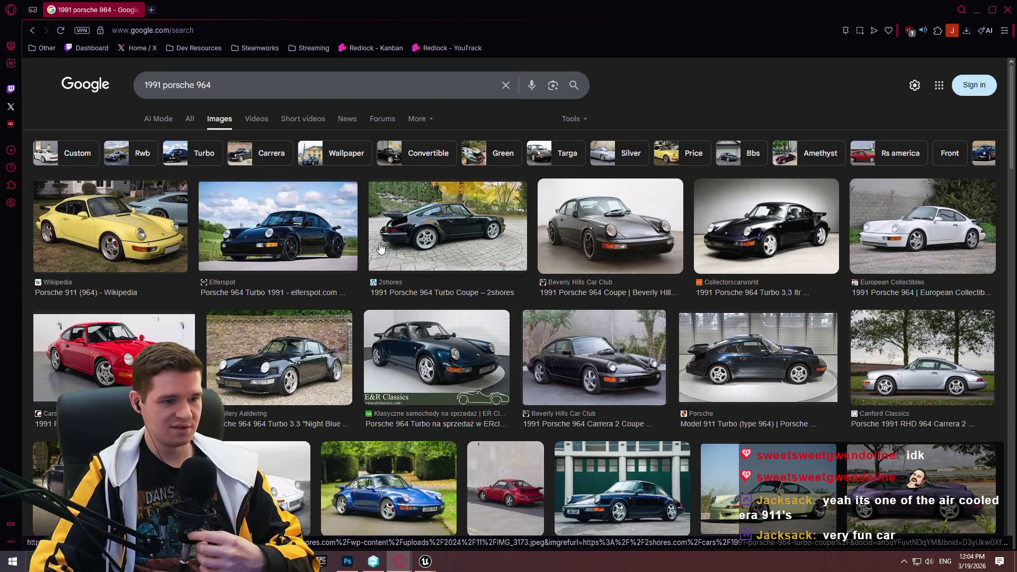
# Preview the yellow Porsche 964 image and the white 964 from European Collectibles
pyautogui.scroll(-5, 391, 242)
pyautogui.scroll(5, 345, 210)
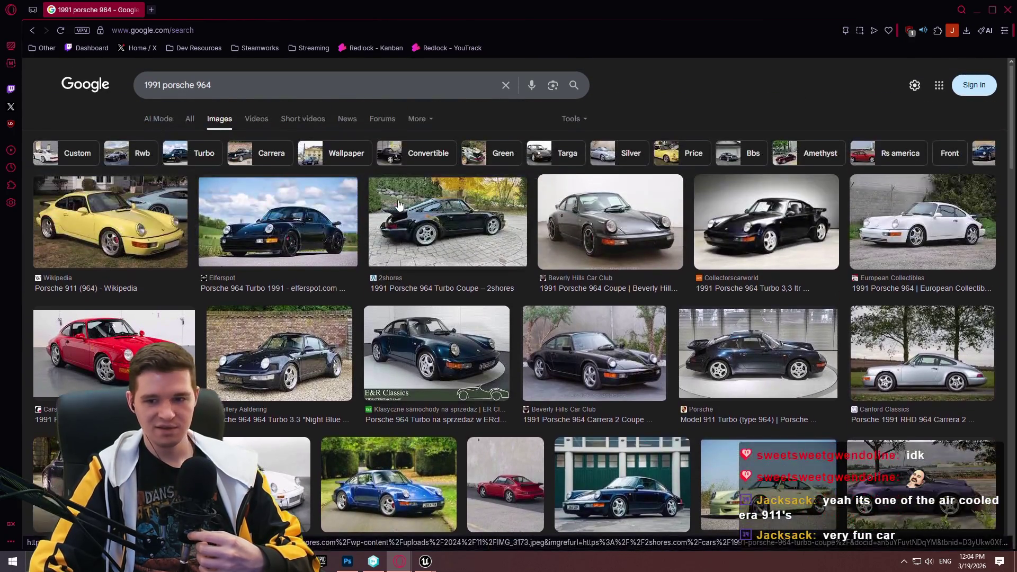
pyautogui.click(165, 215)
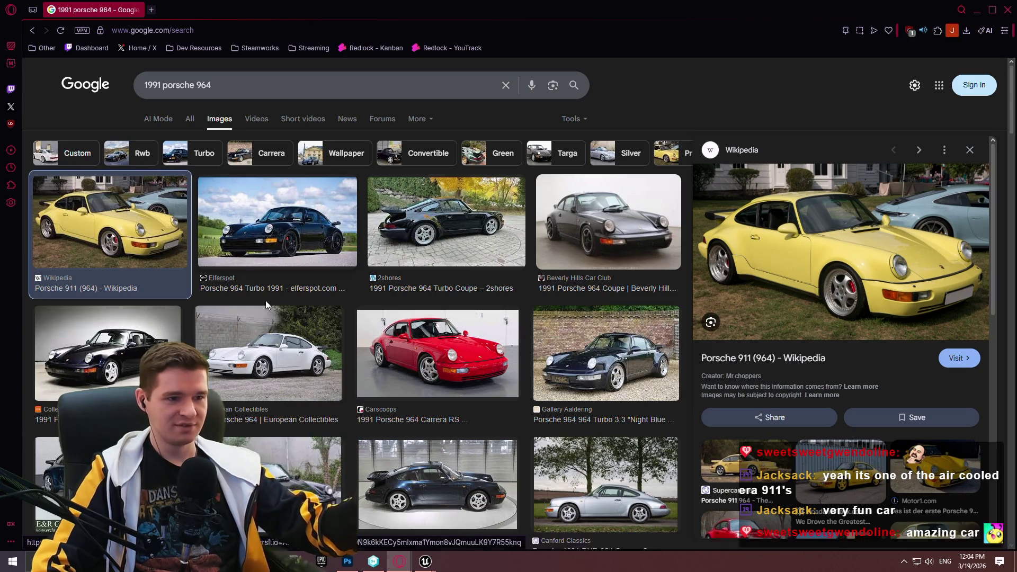
pyautogui.click(296, 365)
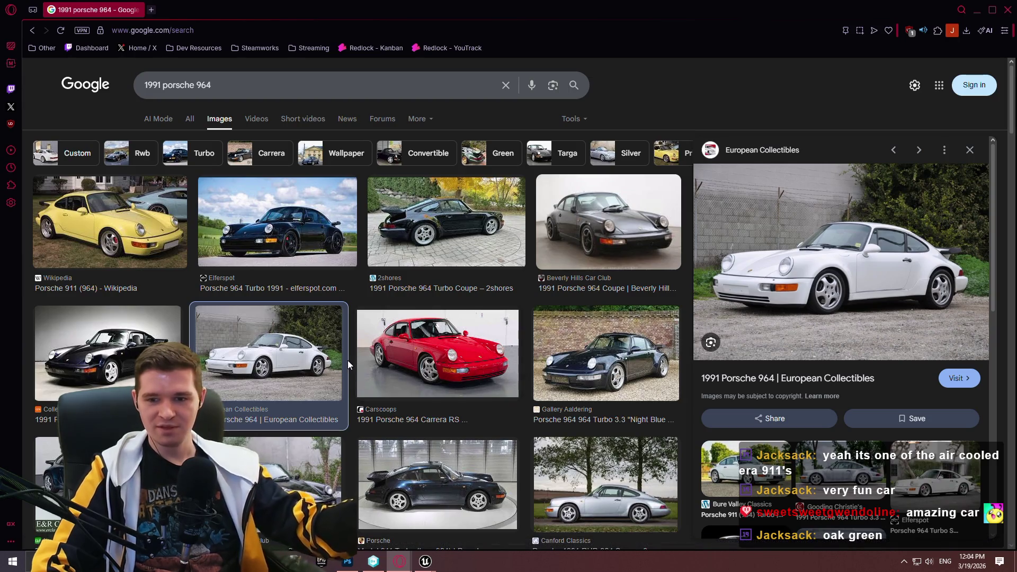
pyautogui.scroll(-5, 376, 328)
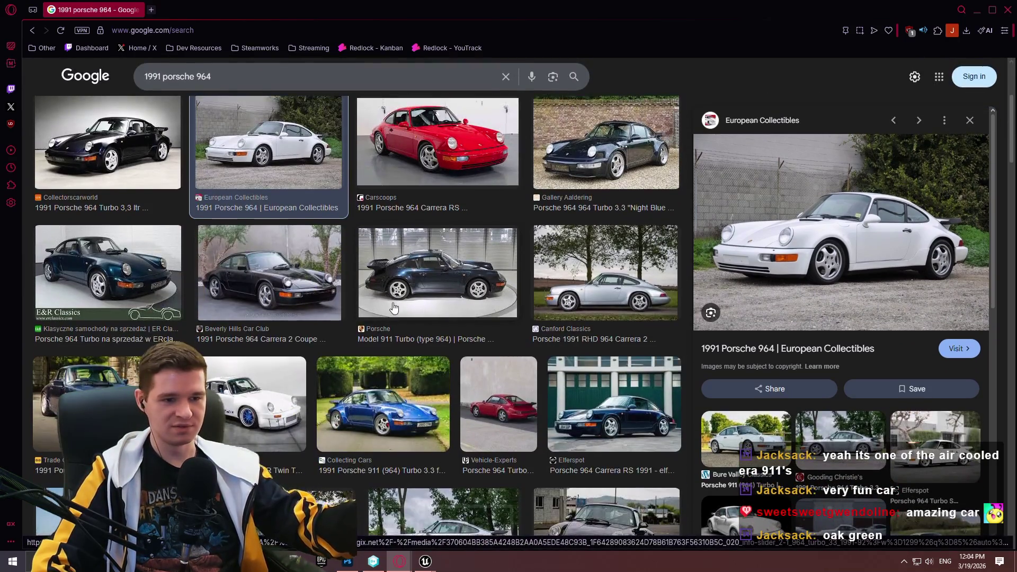
pyautogui.scroll(-5, 405, 299)
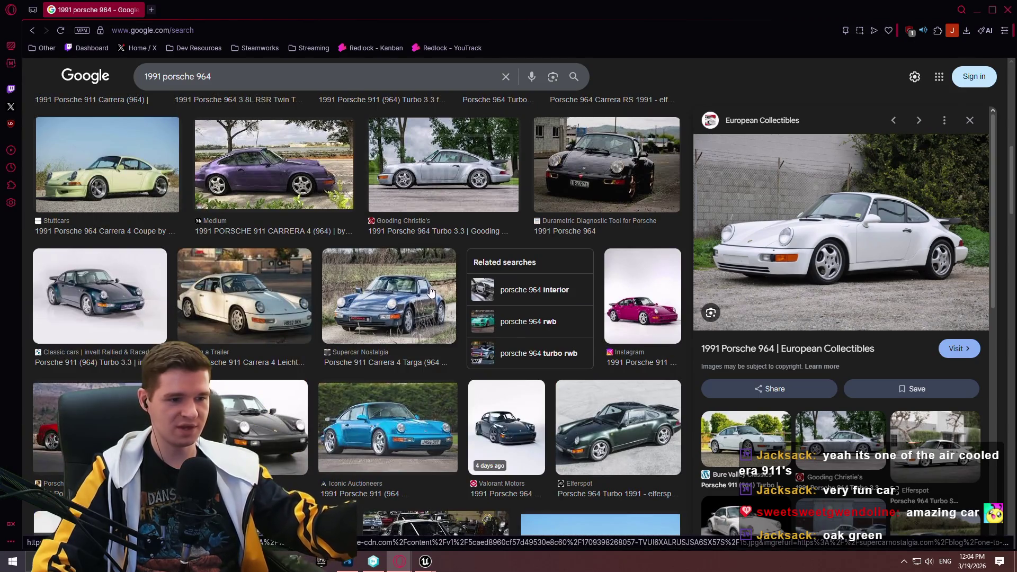
# Search for 'oak green 1991 porsche 964' and preview the Elferspot 964 Turbo image
pyautogui.click(147, 78)
pyautogui.write('oak gr')
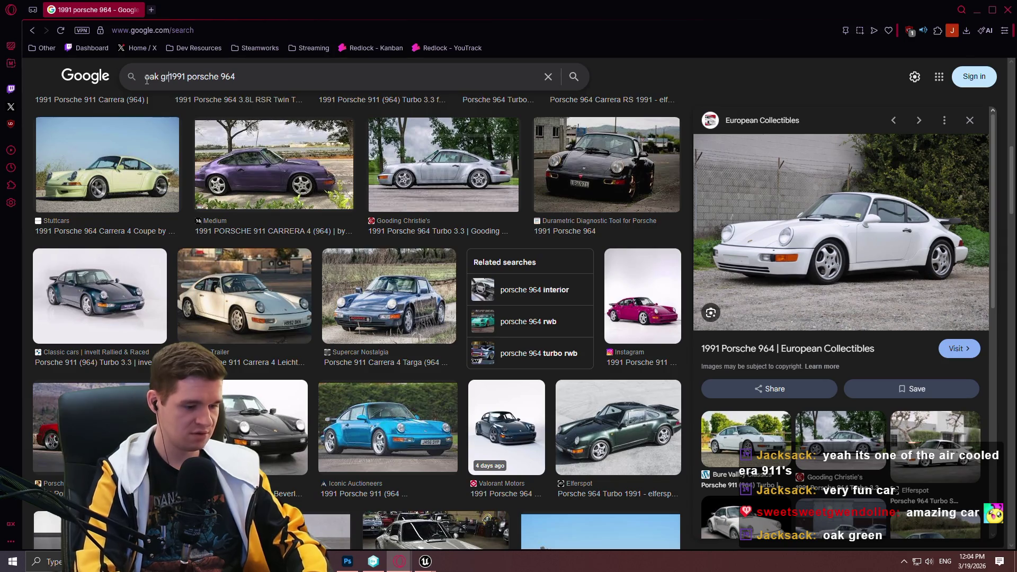
pyautogui.write('een')
pyautogui.press('Return')
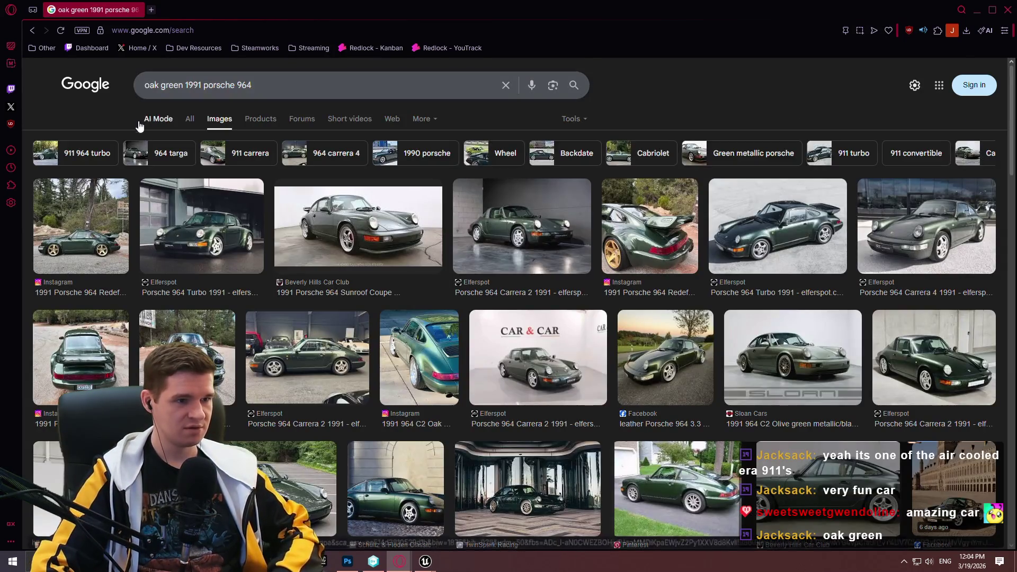
pyautogui.click(127, 237)
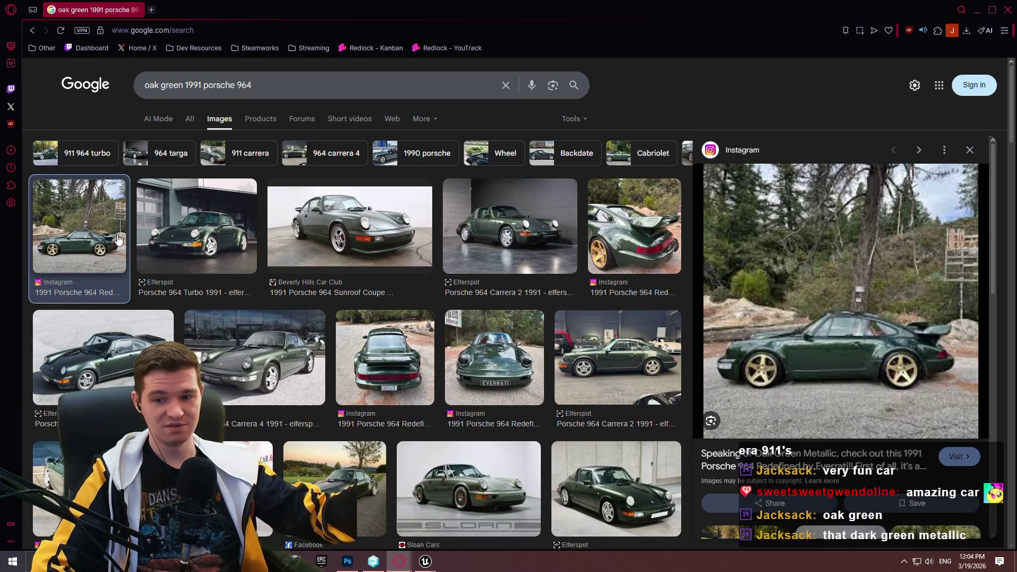
pyautogui.click(189, 236)
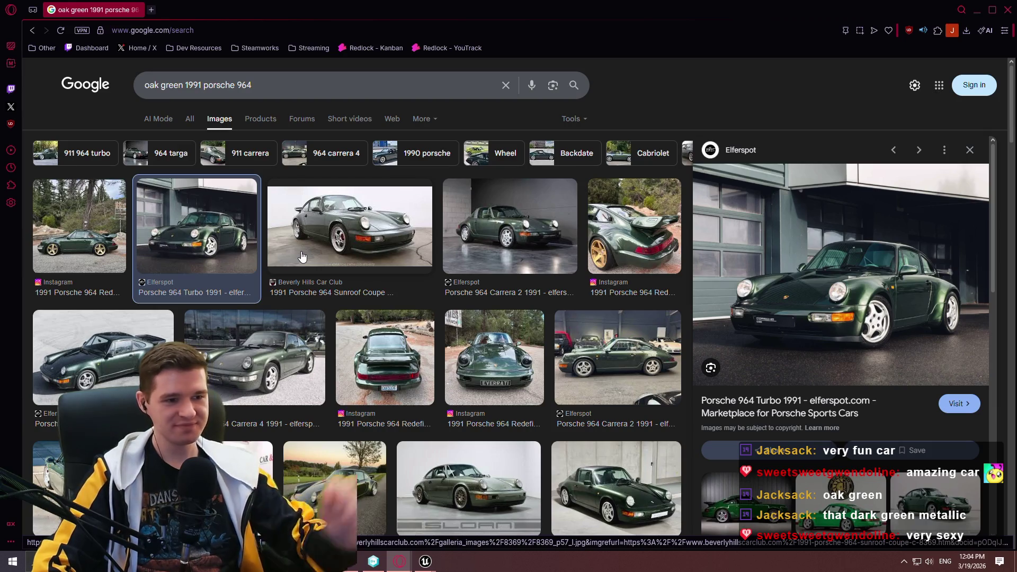
pyautogui.tripleClick(290, 88)
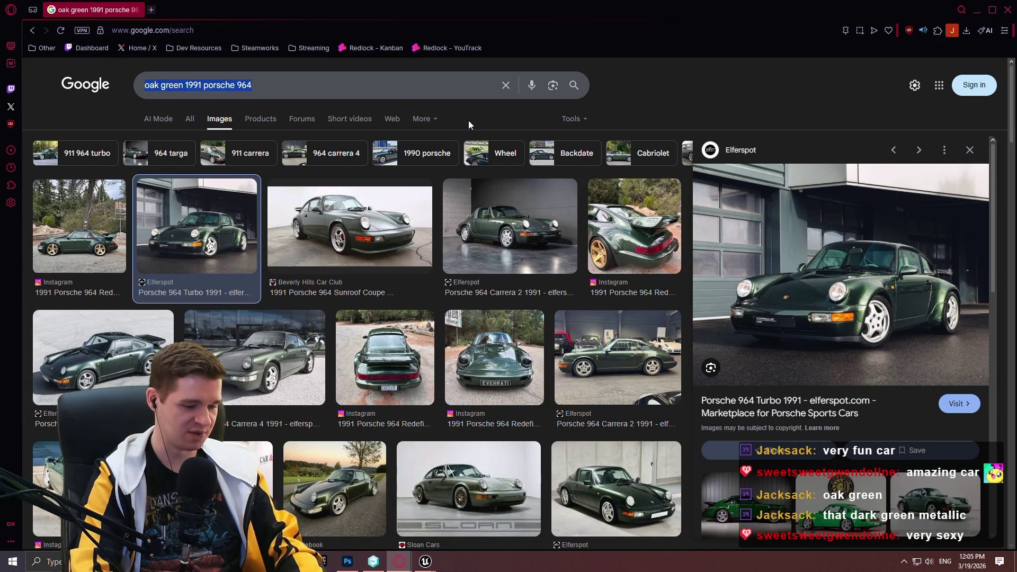
# Search images for '1964 impala' and preview the black Impala photo
pyautogui.write('1964 impa')
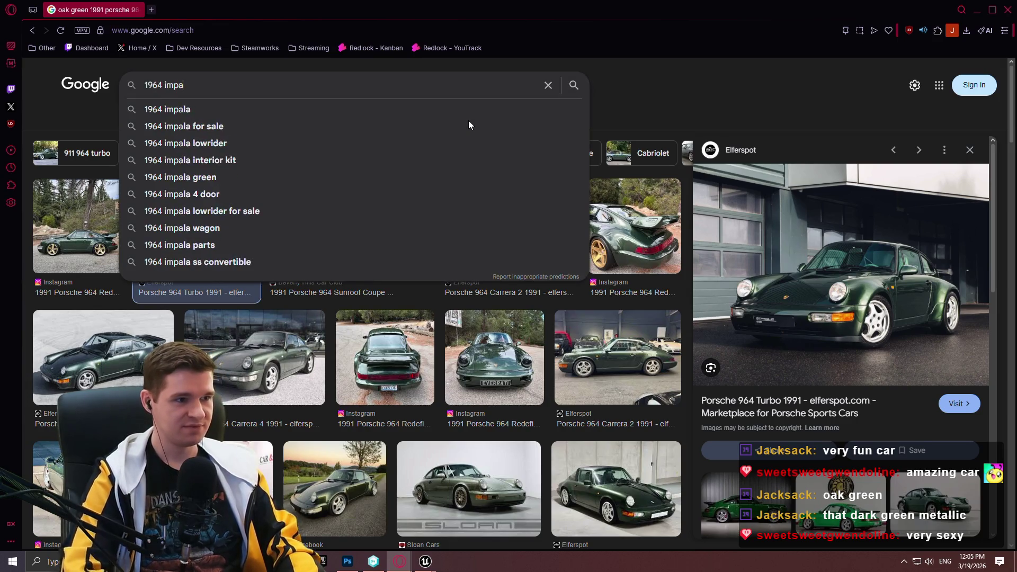
pyautogui.write('la')
pyautogui.press('Return')
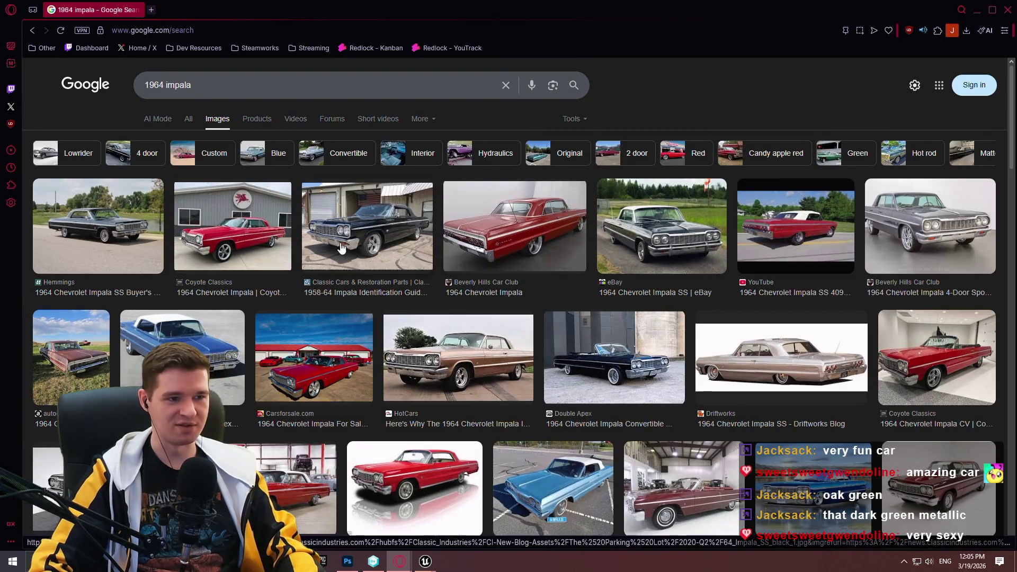
pyautogui.click(342, 249)
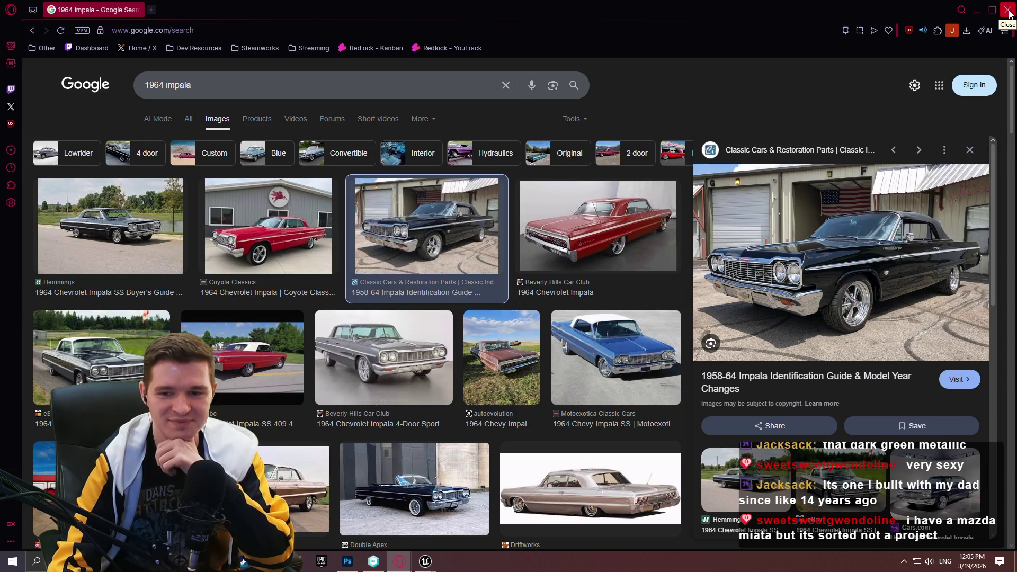
# Replace the query with 'mazda miata' and scroll through the results
pyautogui.moveTo(201, 86); pyautogui.dragTo(41, 87)
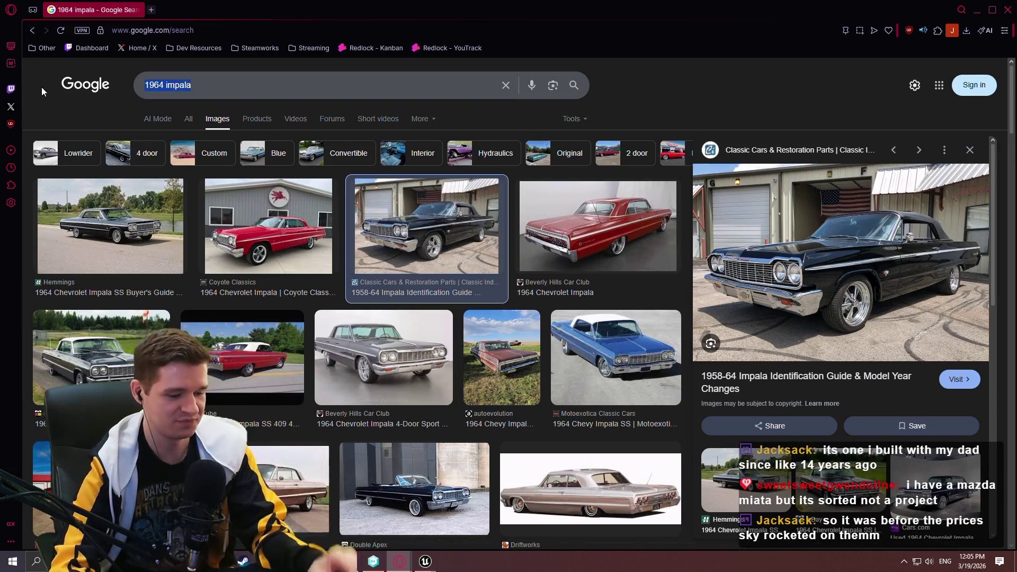
pyautogui.write('mazda mia')
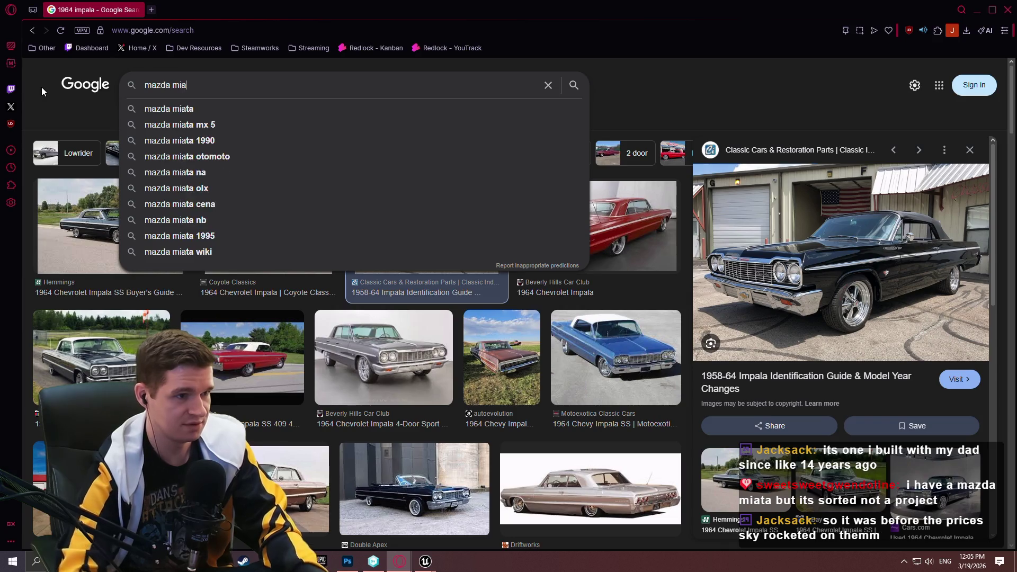
pyautogui.write('ta')
pyautogui.press('Return')
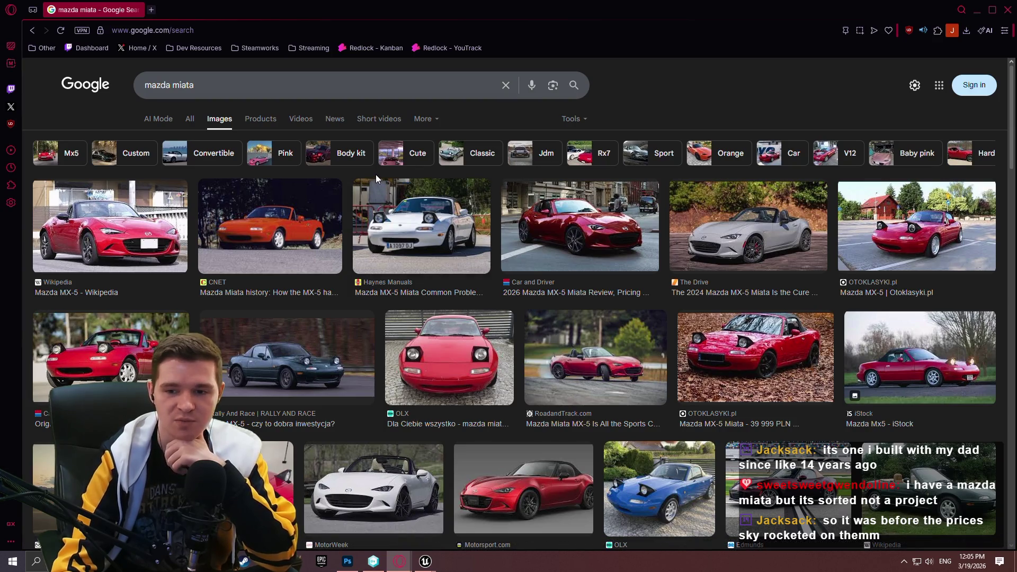
pyautogui.scroll(-3, 559, 191)
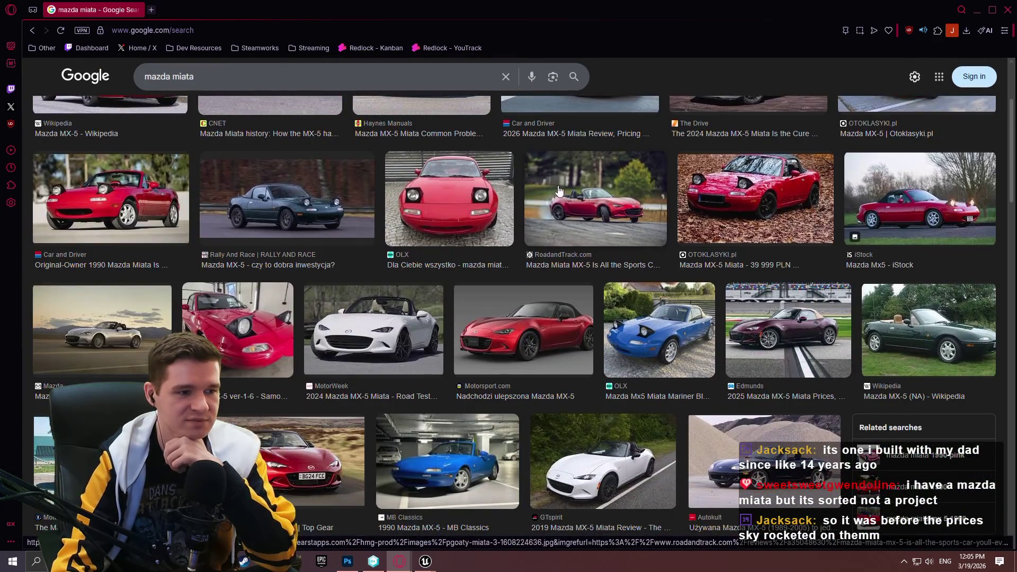
pyautogui.scroll(3, 551, 167)
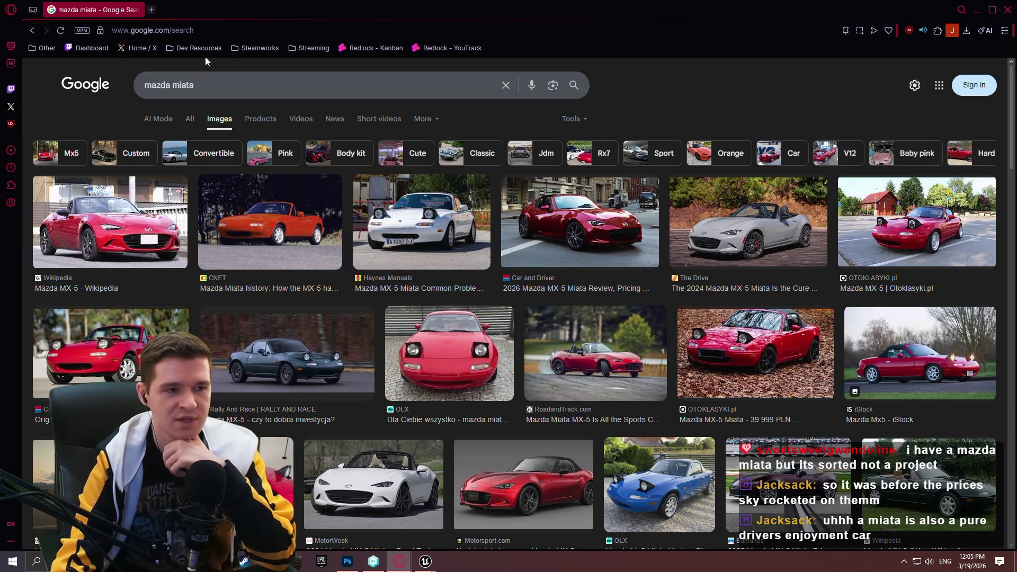
pyautogui.press('/')
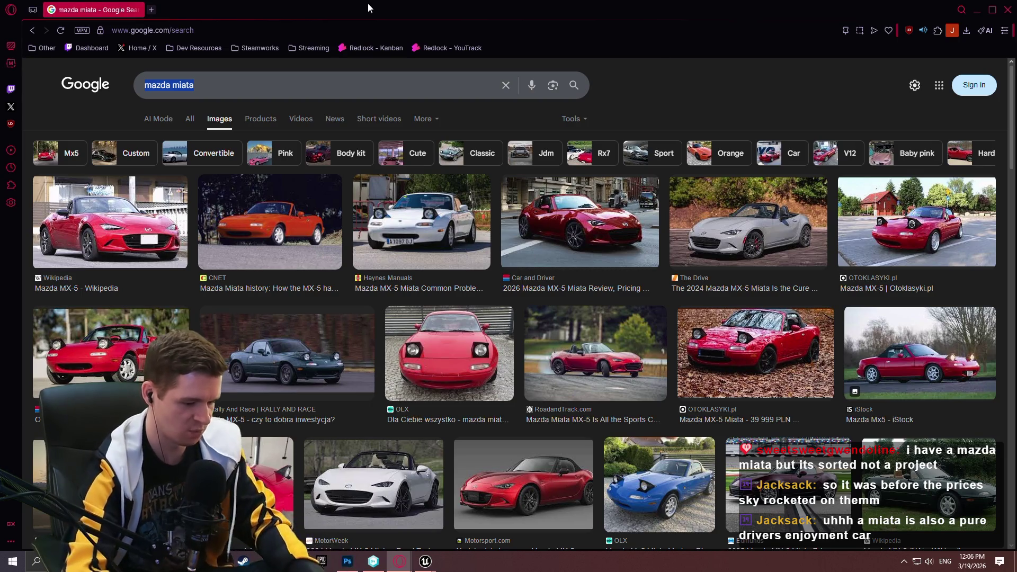
# Search images for 'thunderbird car' and scroll through the results
pyautogui.write('thunderbird car')
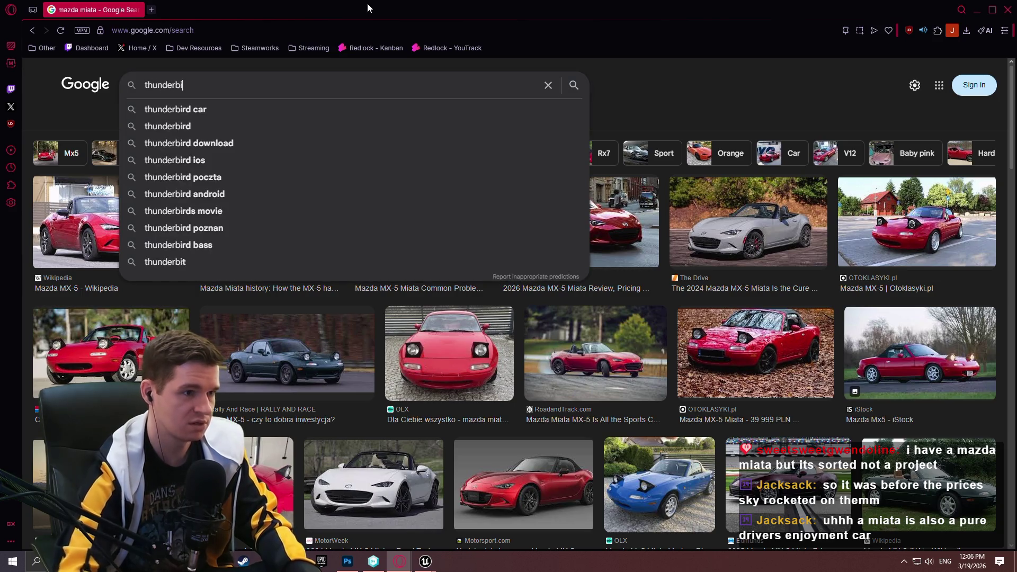
pyautogui.press('Return')
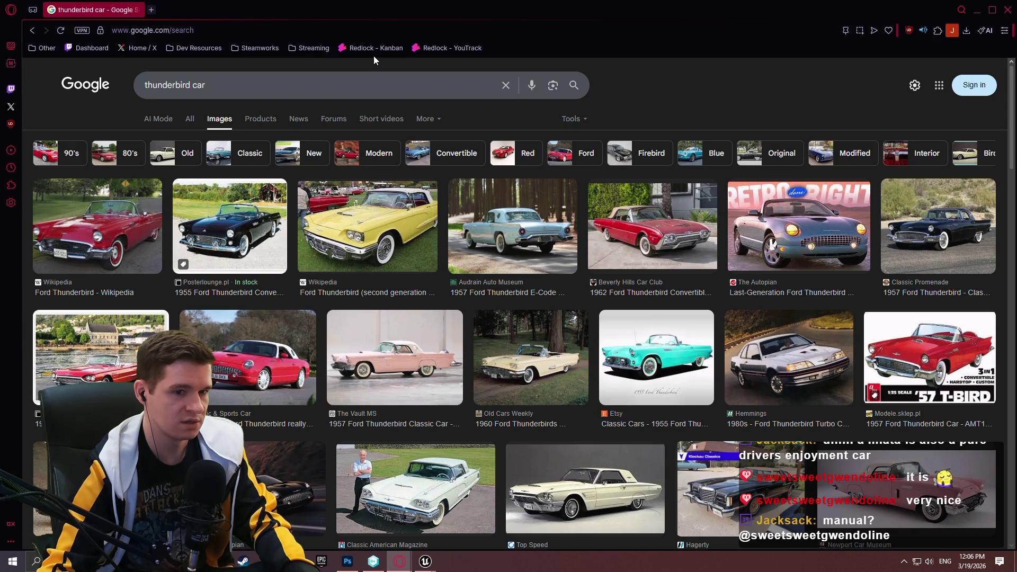
pyautogui.scroll(-1, 540, 301)
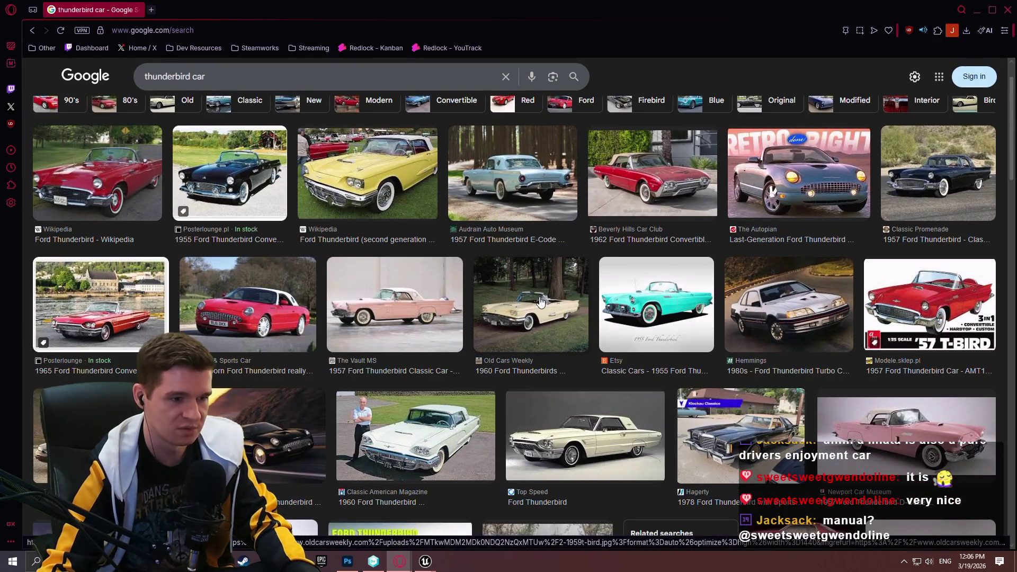
pyautogui.scroll(-2, 537, 301)
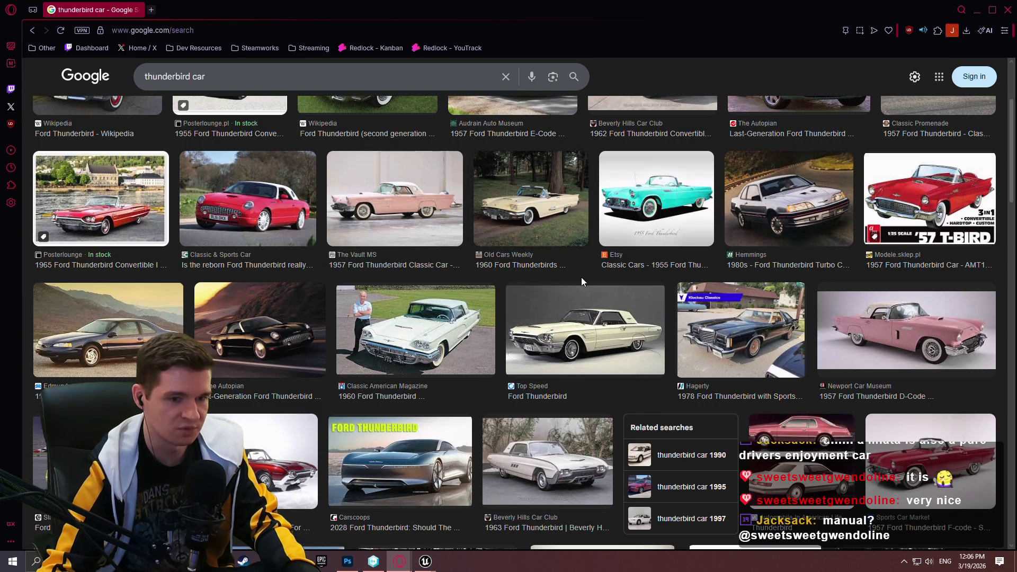
pyautogui.scroll(1, 571, 285)
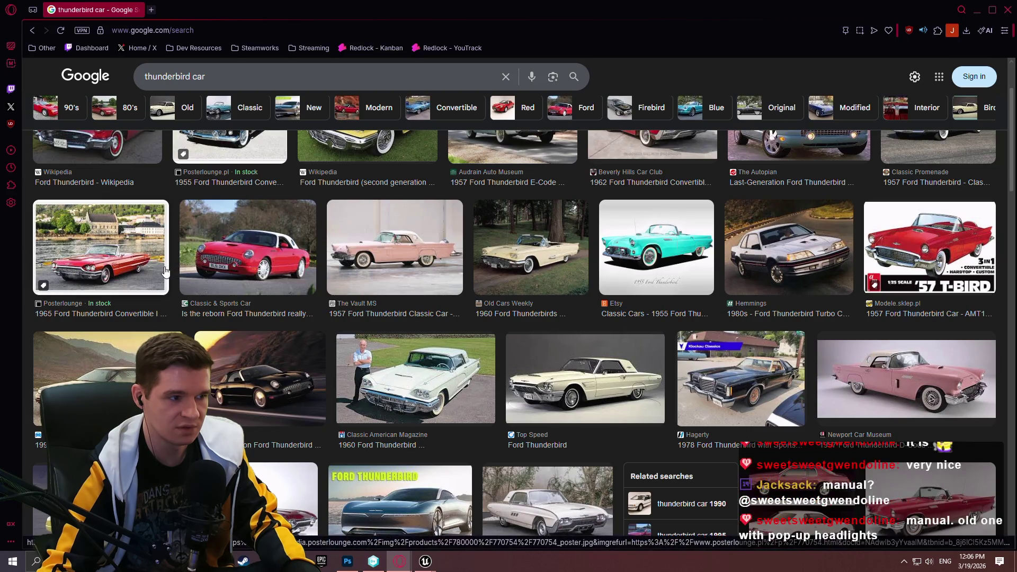
pyautogui.scroll(1, 164, 271)
pyautogui.scroll(1, 164, 272)
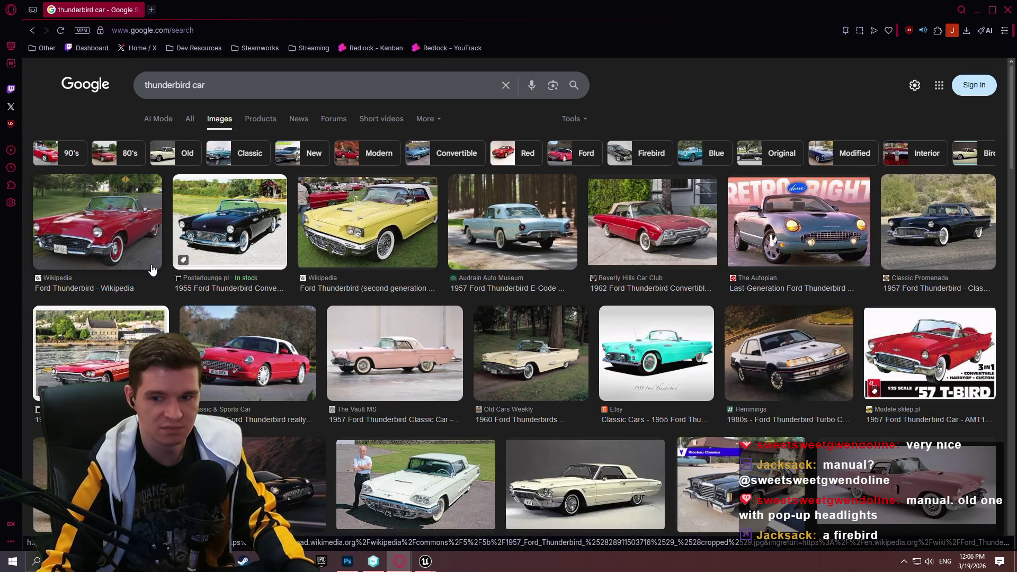
# Search for 'pontiac firebird' and preview the Autoshippers black Trans Am photo
pyautogui.tripleClick(190, 85)
pyautogui.write('f')
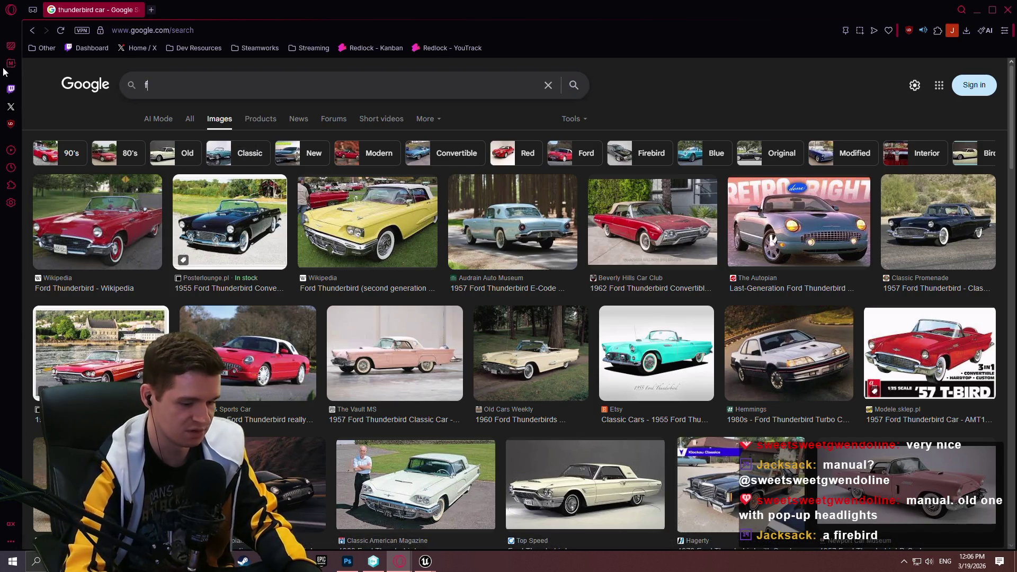
pyautogui.write('irebird ca')
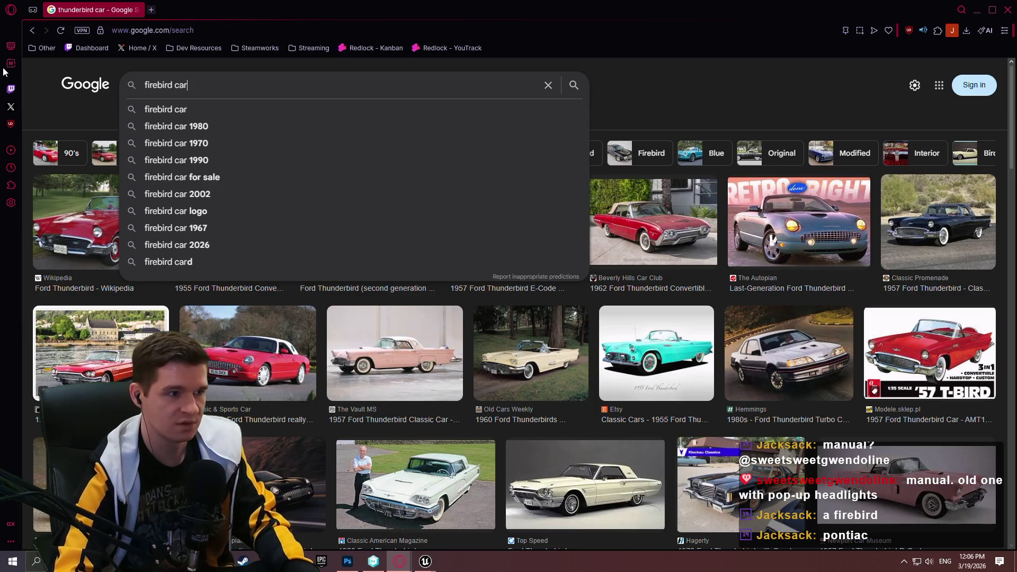
pyautogui.hotkey('ctrl', 'a')
pyautogui.write('pntia')
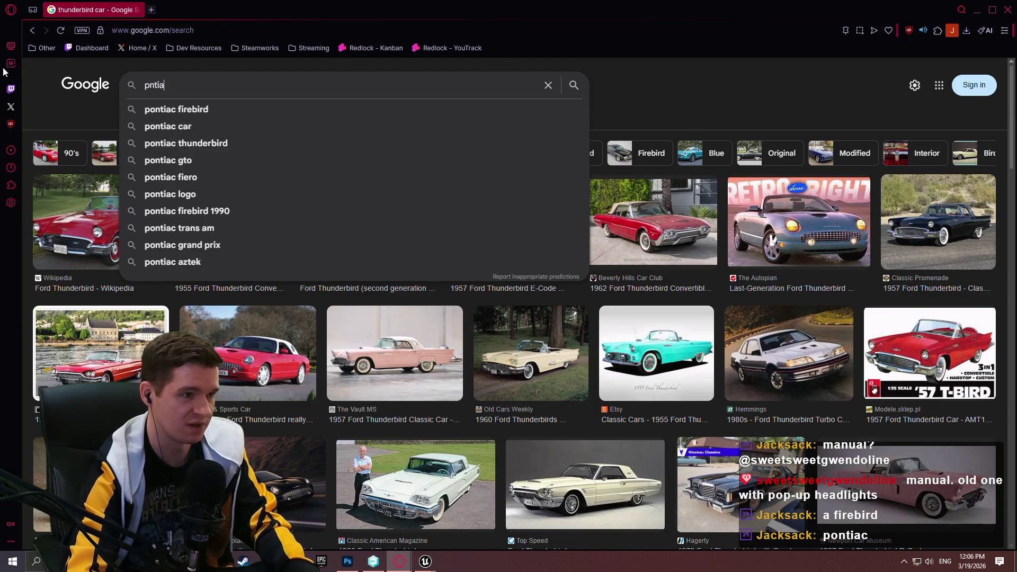
pyautogui.press('Down')
pyautogui.press('Return')
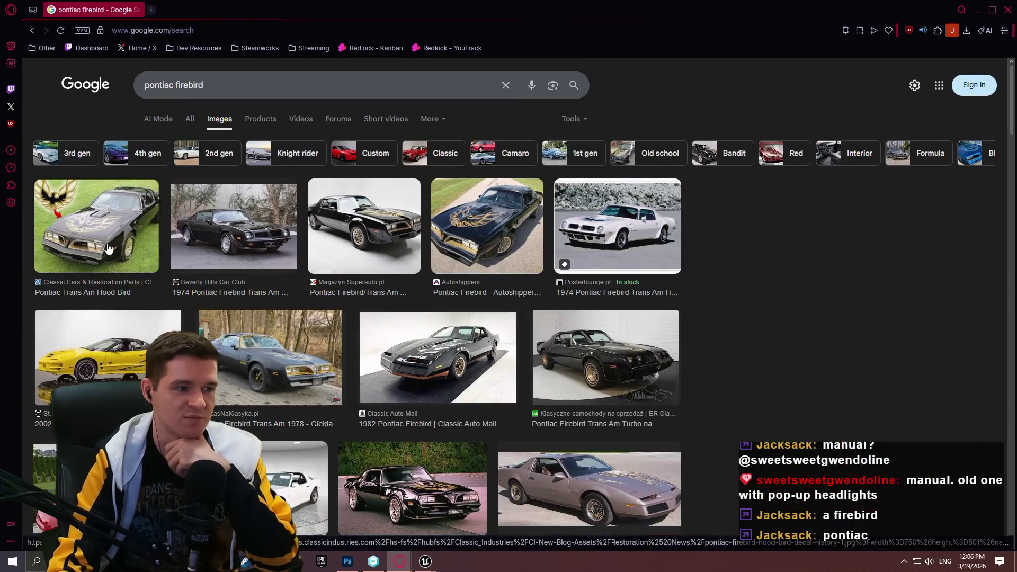
pyautogui.click(109, 248)
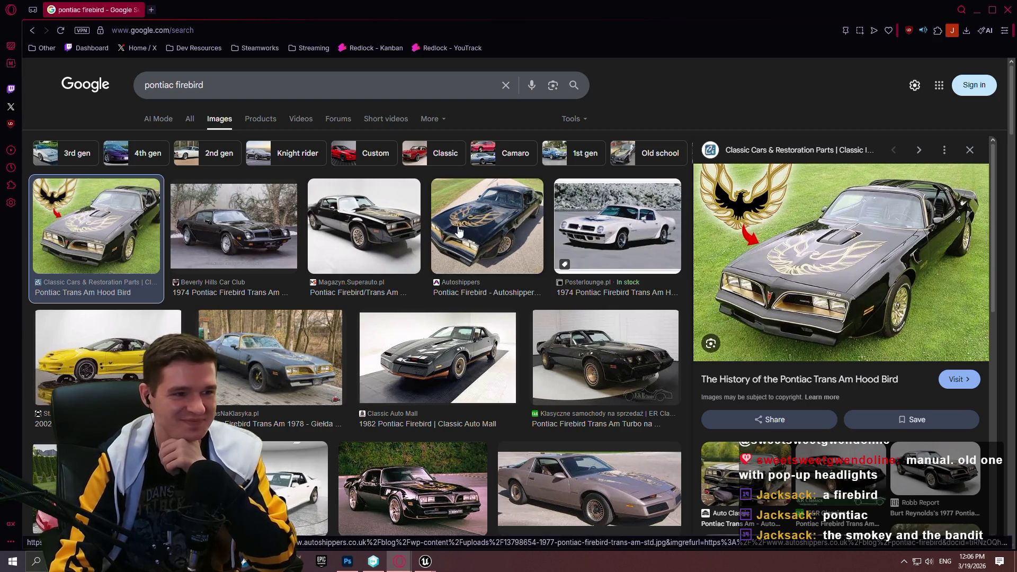
pyautogui.click(496, 238)
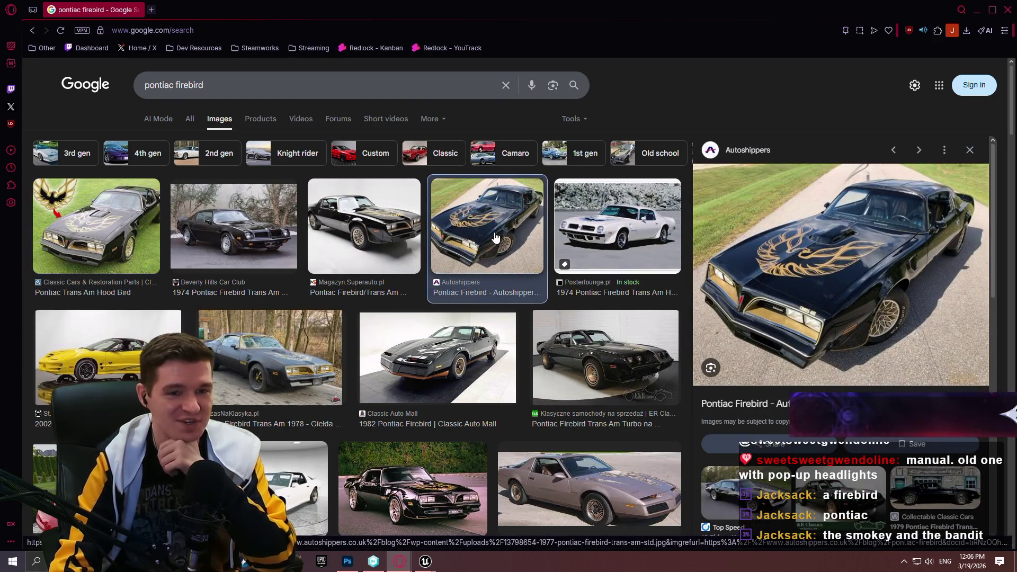
# Open the Autoshippers Trans Am photo full-size in a new tab, then return to results
pyautogui.rightClick(910, 258)
pyautogui.click(803, 306)
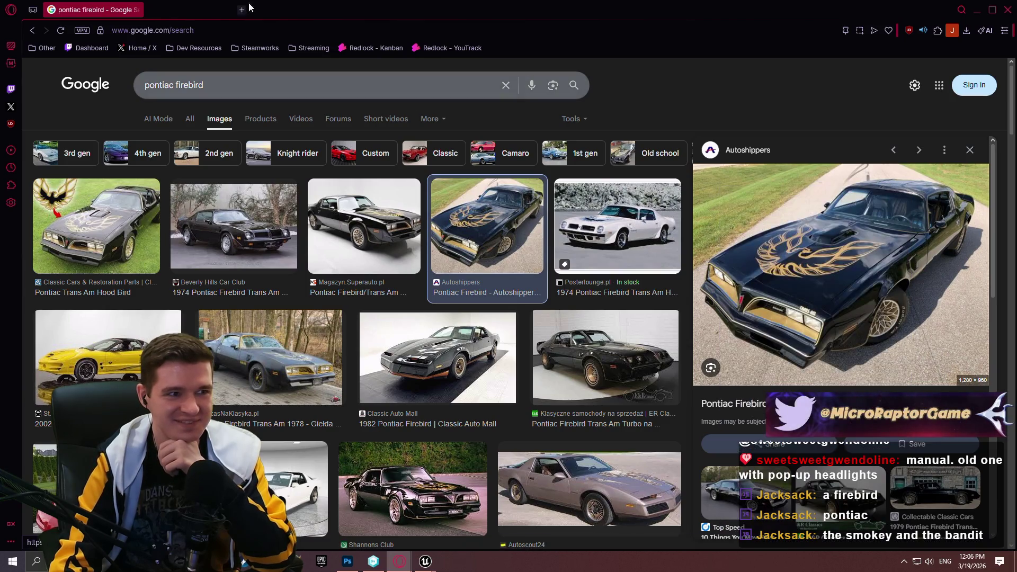
pyautogui.click(218, 8)
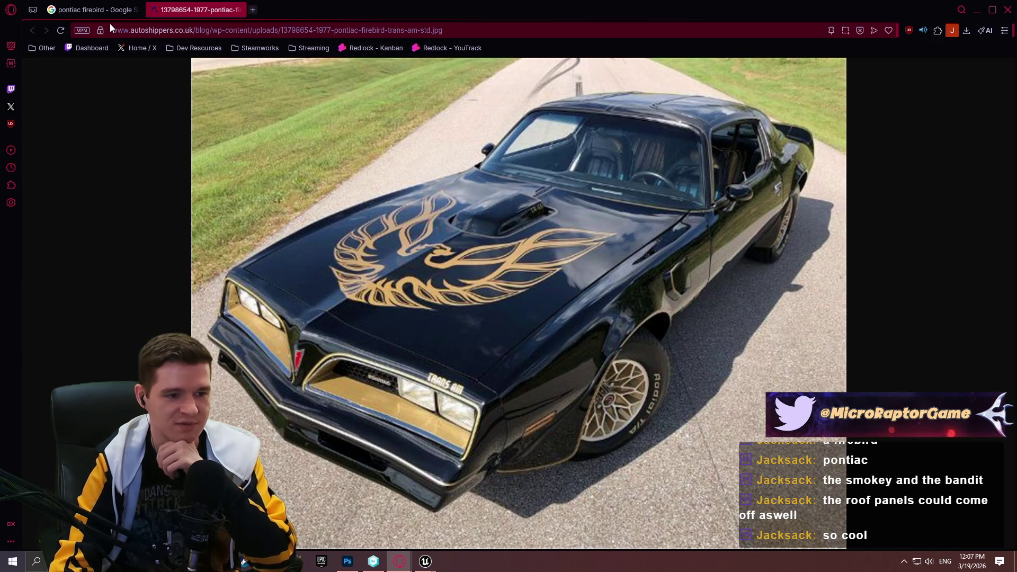
pyautogui.click(101, 10)
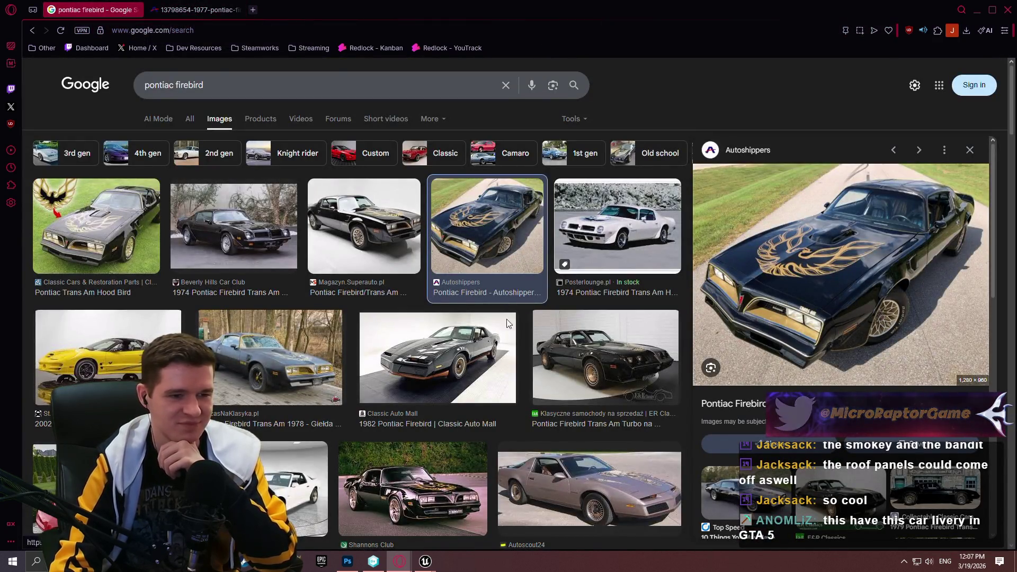
# Scroll further through the pontiac firebird results and close the browser
pyautogui.scroll(-1, 471, 358)
pyautogui.scroll(-3, 471, 358)
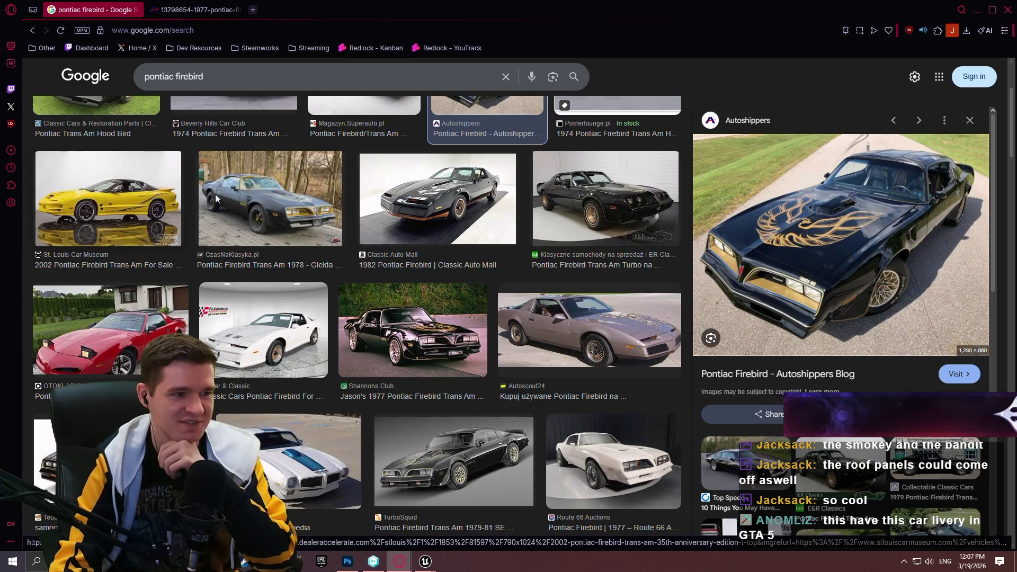
pyautogui.scroll(-1, 599, 140)
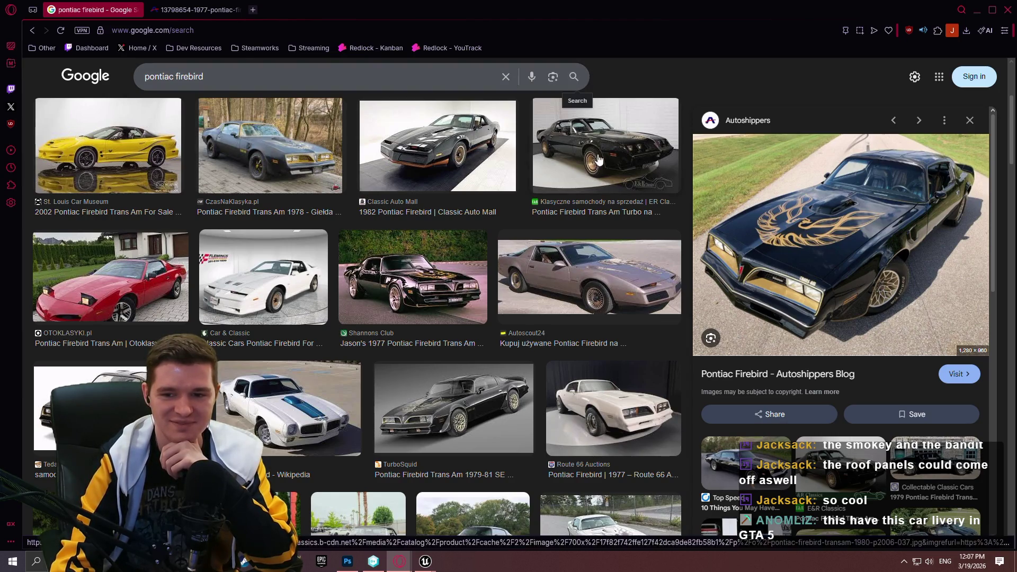
pyautogui.scroll(-2, 591, 257)
pyautogui.click(1008, 9)
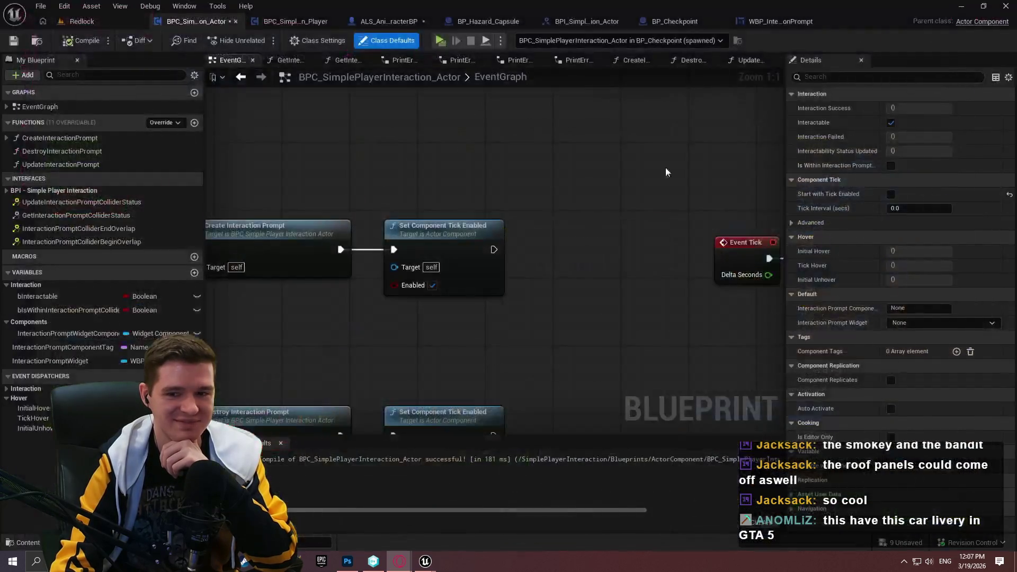
# Add a Boolean variable named bIsBeingHovered and place it in the Interaction category
pyautogui.scroll(-1, 570, 307)
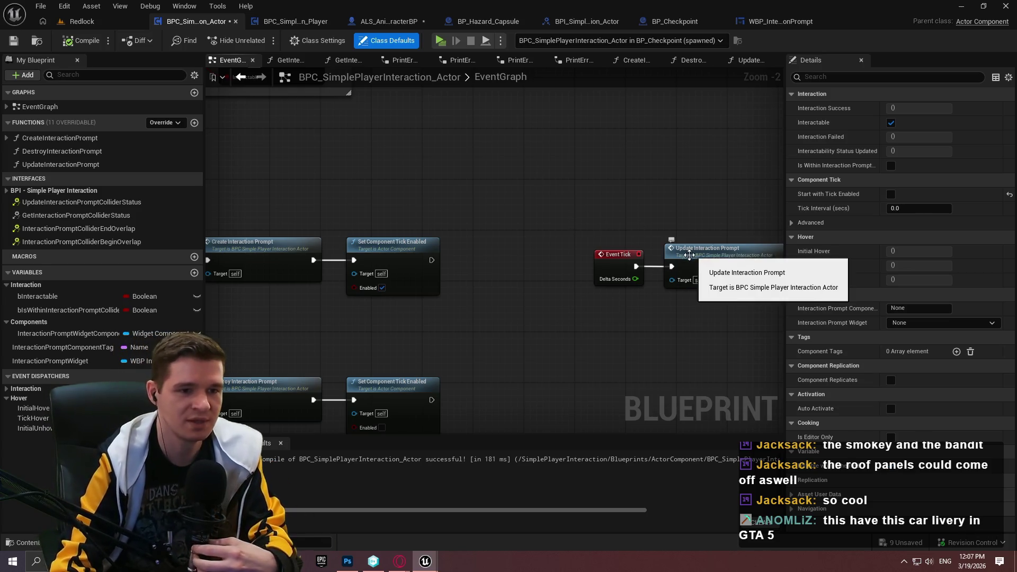
pyautogui.moveTo(644, 234)
pyautogui.mouseDown()
pyautogui.moveTo(357, 215)
pyautogui.moveTo(474, 199)
pyautogui.mouseUp()
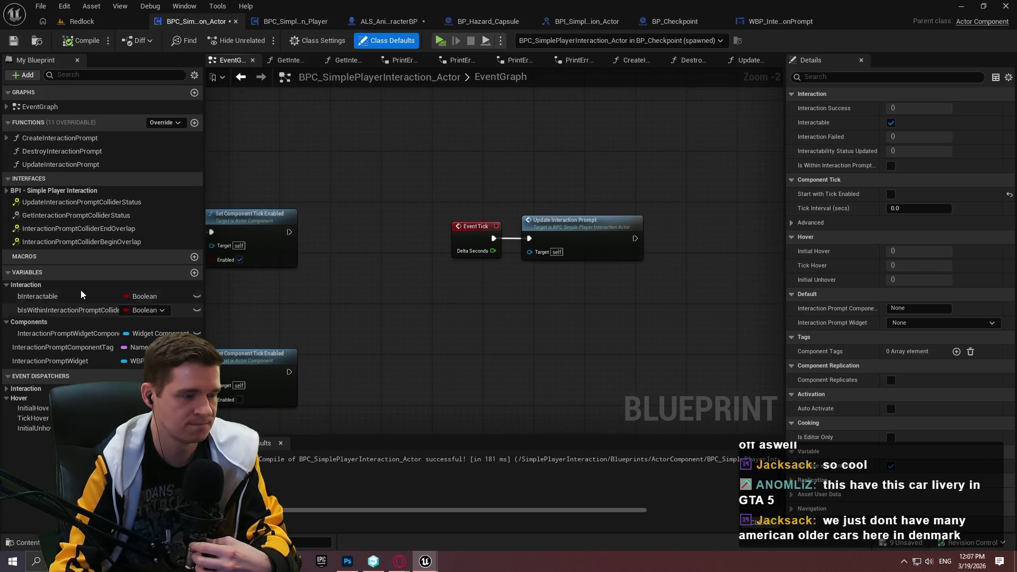
pyautogui.moveTo(361, 296)
pyautogui.mouseDown()
pyautogui.moveTo(525, 298)
pyautogui.moveTo(318, 302)
pyautogui.moveTo(524, 313)
pyautogui.mouseUp()
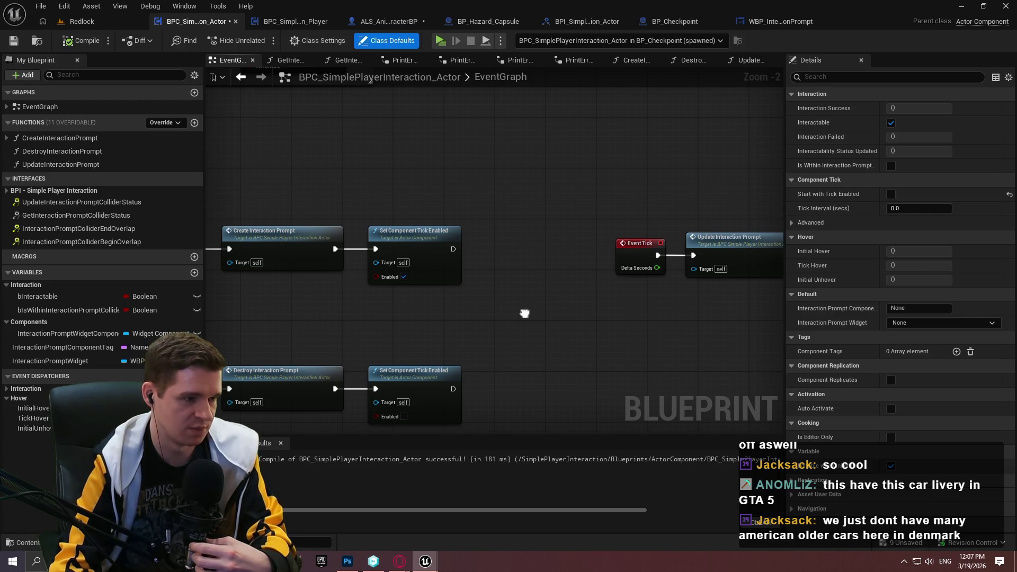
pyautogui.click(8, 389)
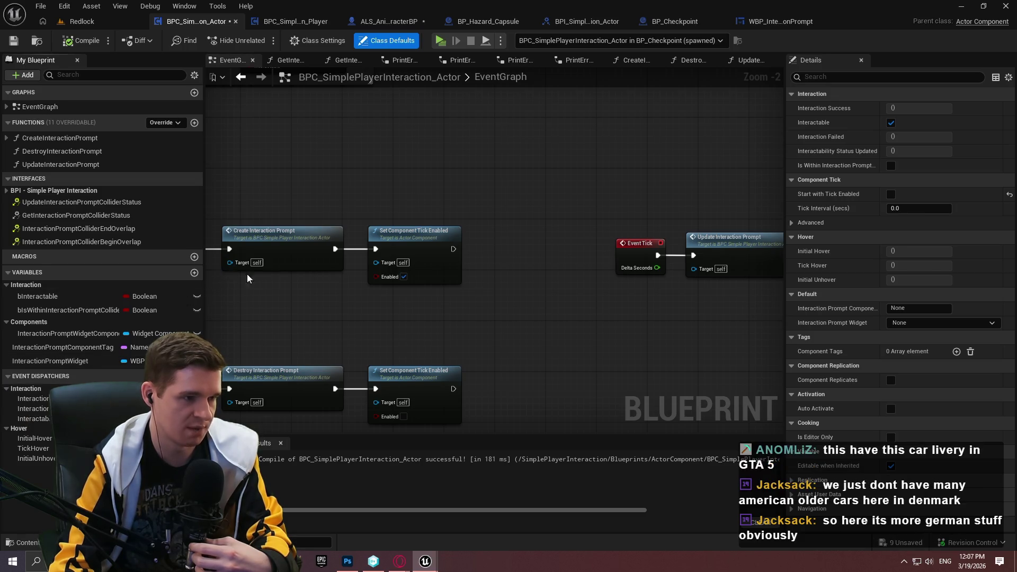
pyautogui.moveTo(579, 304); pyautogui.dragTo(334, 302)
pyautogui.click(194, 272)
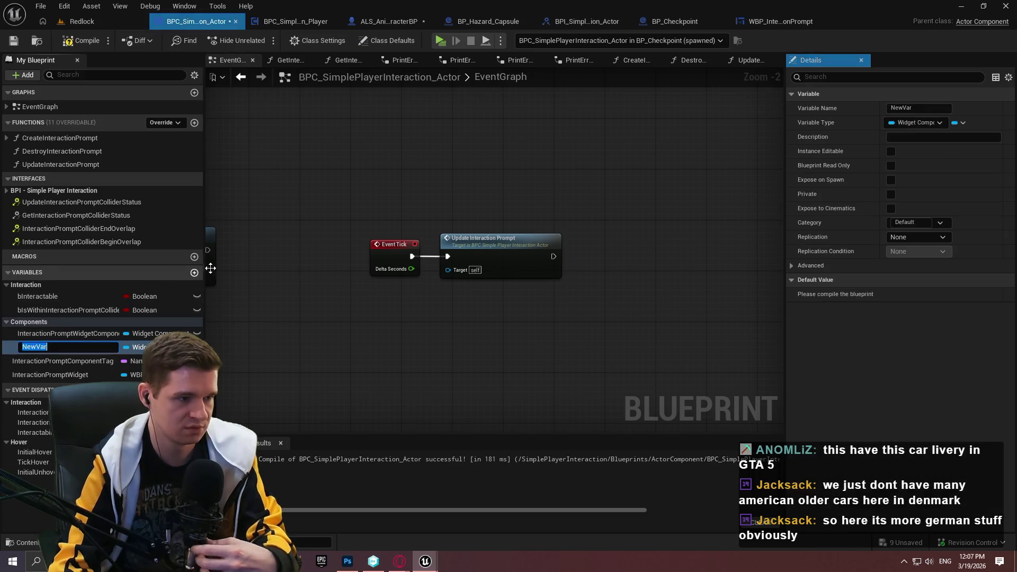
pyautogui.write('bIs')
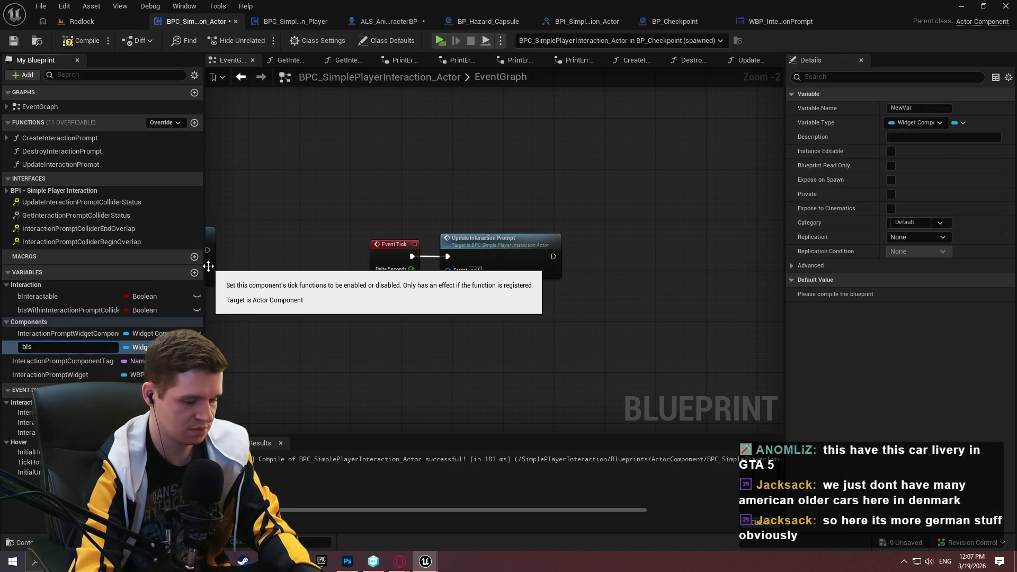
pyautogui.write('BeingHovered')
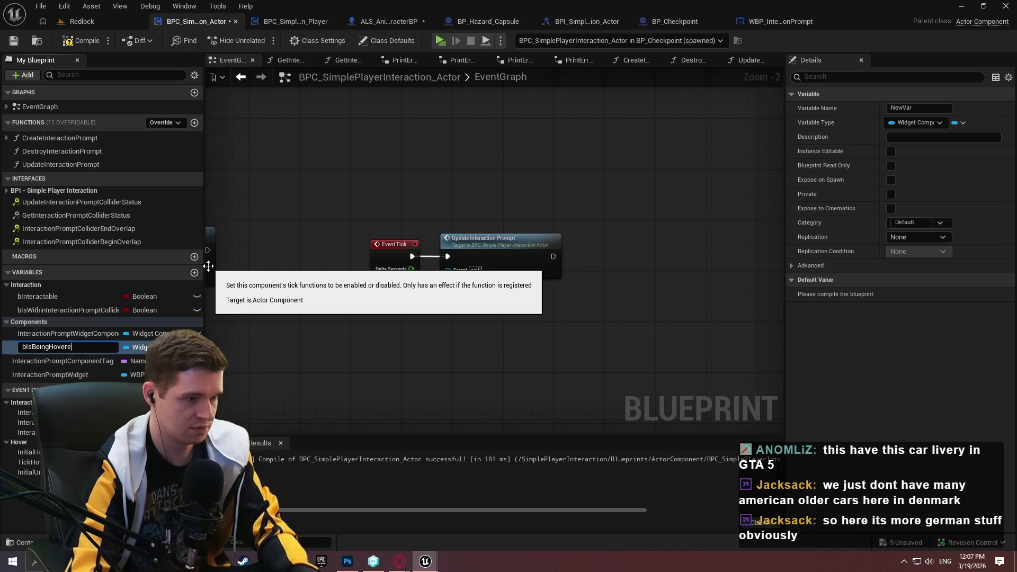
pyautogui.press('Return')
pyautogui.click(142, 347)
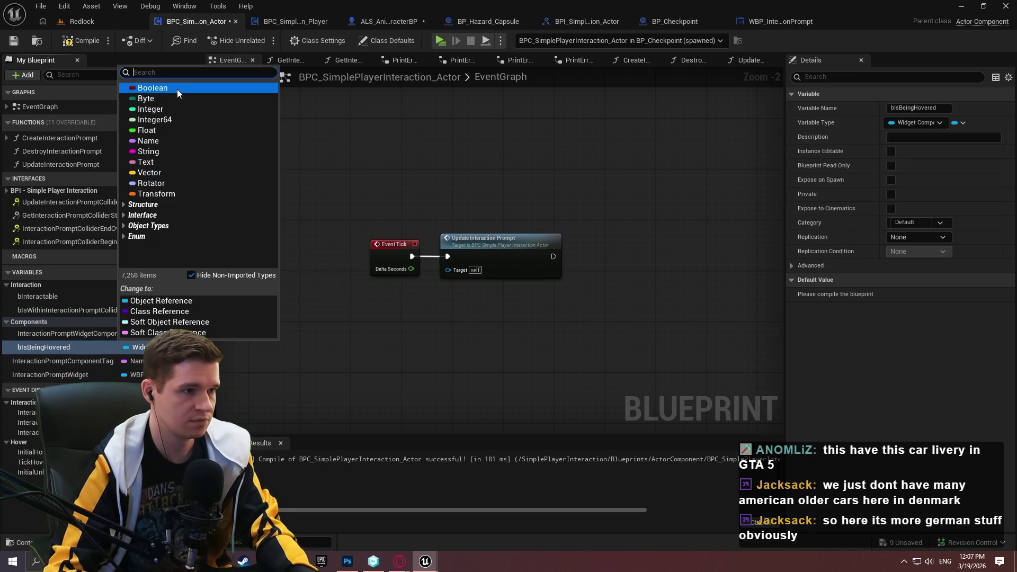
pyautogui.click(177, 88)
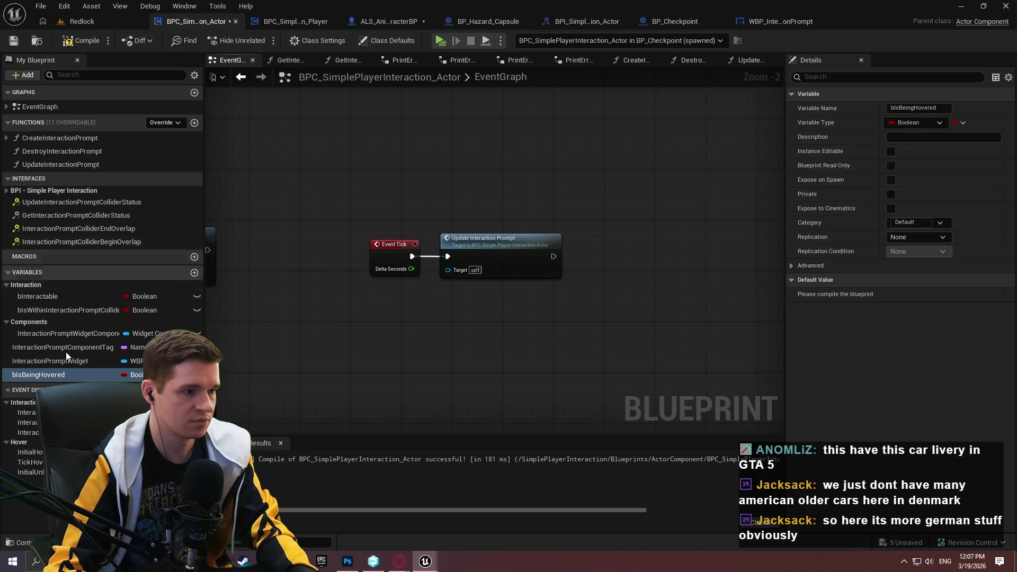
pyautogui.moveTo(37, 379); pyautogui.dragTo(24, 287)
# Compile and save the blueprint, then open the UpdateInteractionPrompt function graph
pyautogui.click(79, 40)
pyautogui.click(13, 40)
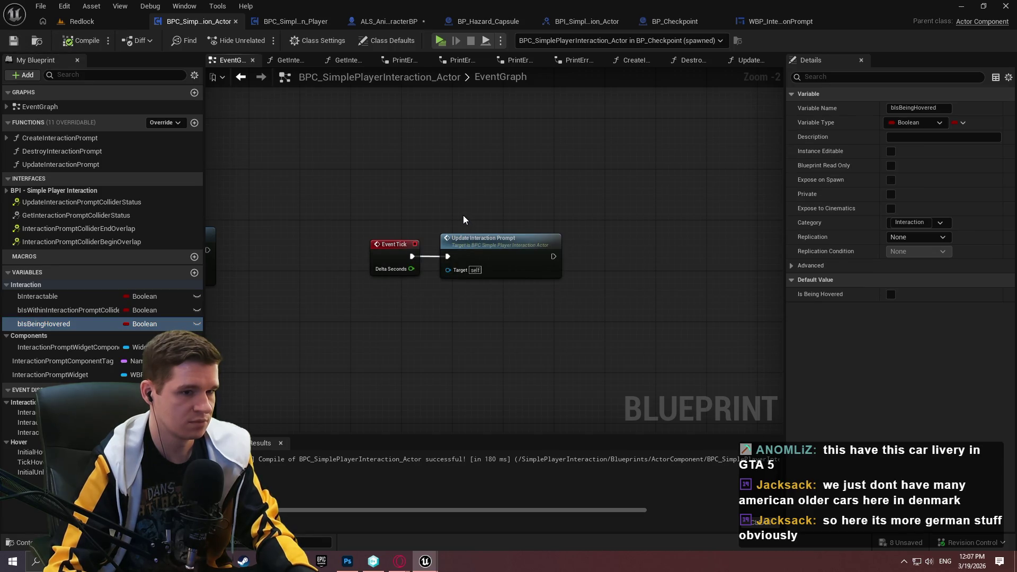
pyautogui.doubleClick(483, 252)
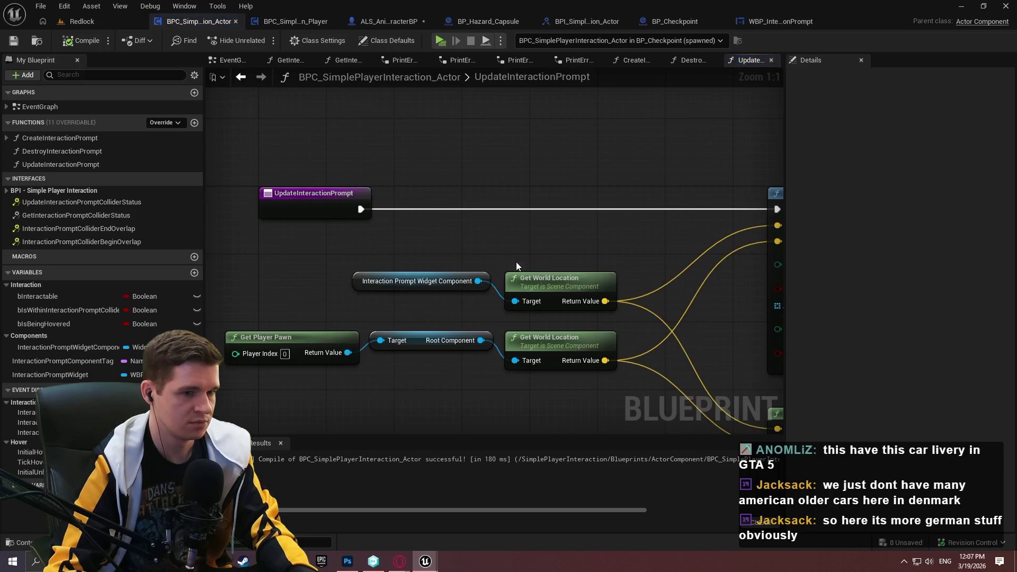
# Pan the UpdateInteractionPrompt graph to its entry nodes, cancelling a dropped bIsBeingHovered node
pyautogui.scroll(-2, 281, 243)
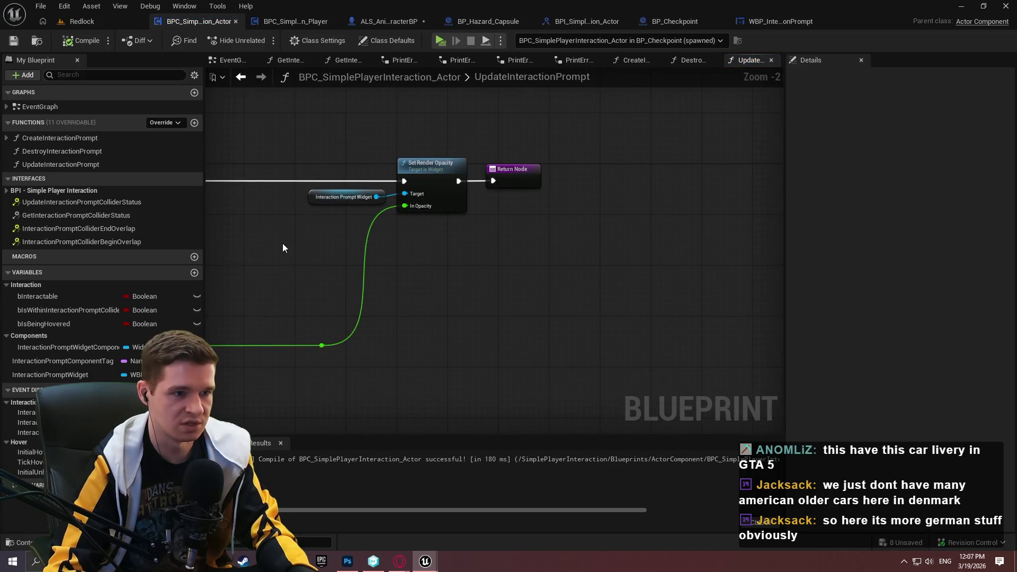
pyautogui.moveTo(36, 323)
pyautogui.mouseDown()
pyautogui.moveTo(445, 271)
pyautogui.moveTo(412, 279)
pyautogui.moveTo(634, 277)
pyautogui.mouseUp()
pyautogui.click(376, 260)
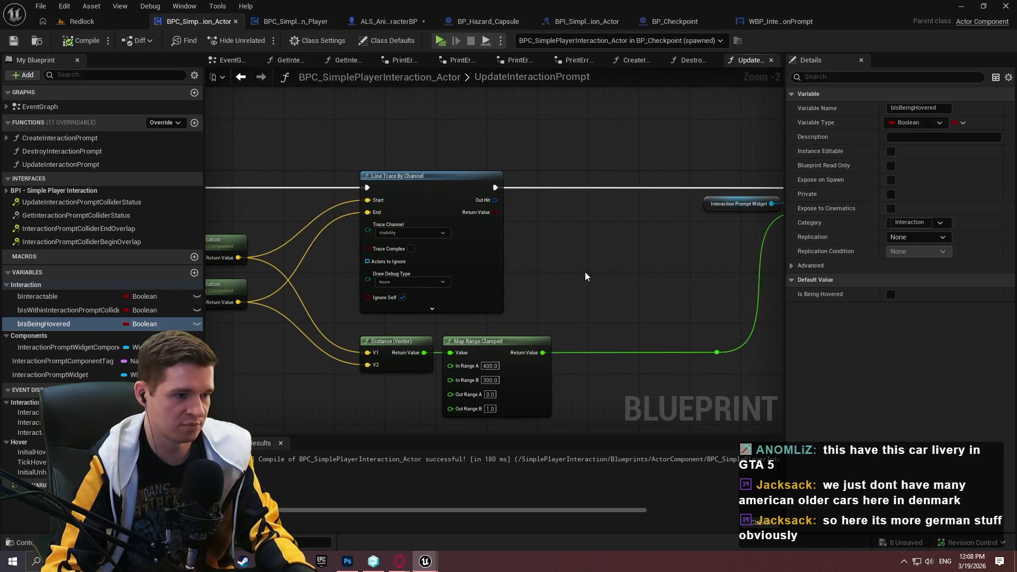
pyautogui.moveTo(308, 184); pyautogui.dragTo(562, 210)
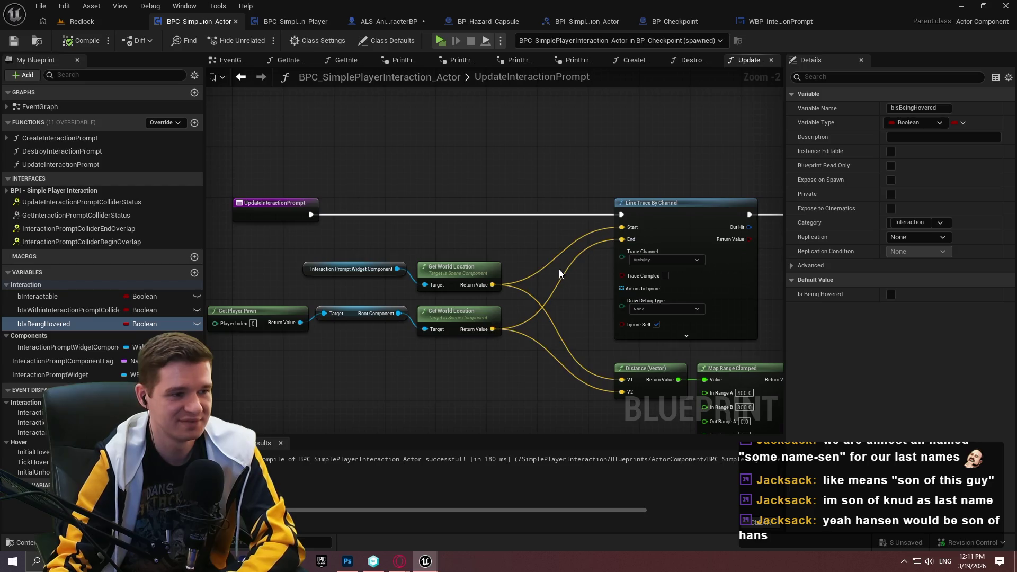
# Move the UpdateInteractionPrompt entry node left of the Line Trace, then compile and save
pyautogui.moveTo(497, 388); pyautogui.dragTo(354, 343)
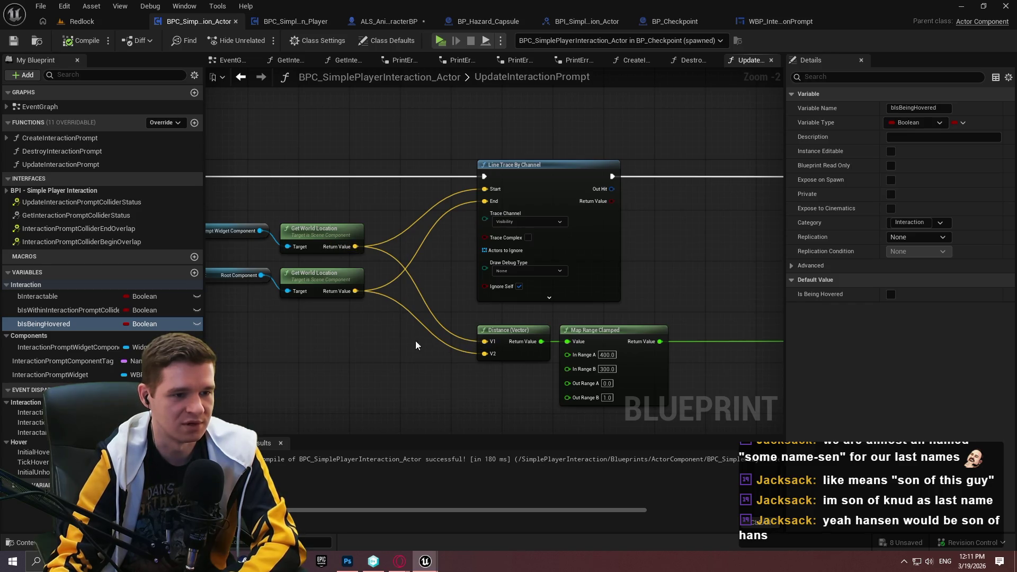
pyautogui.moveTo(404, 338); pyautogui.dragTo(465, 238)
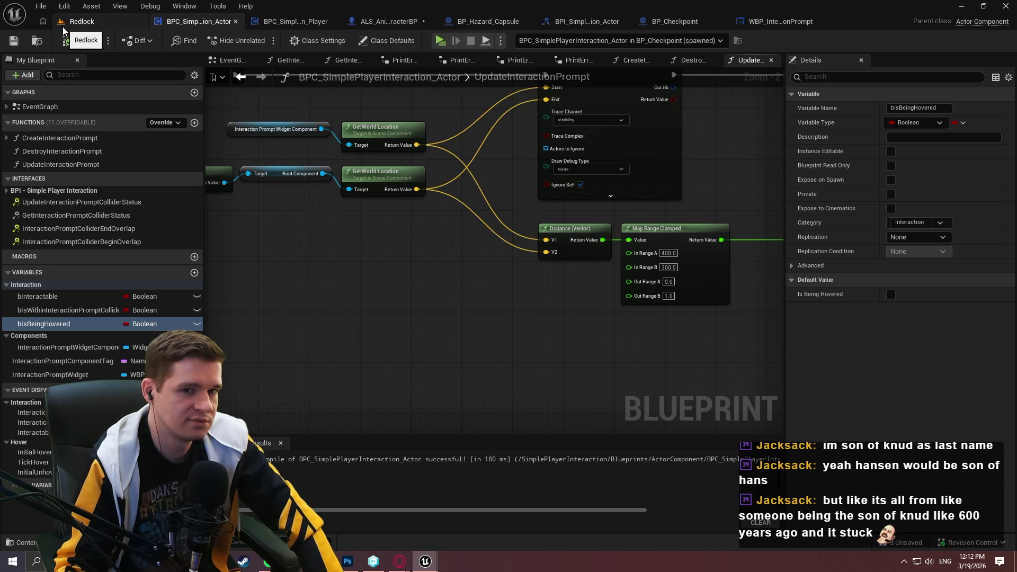
pyautogui.moveTo(551, 152)
pyautogui.mouseDown()
pyautogui.moveTo(756, 297)
pyautogui.moveTo(416, 218)
pyautogui.moveTo(721, 243)
pyautogui.mouseUp()
pyautogui.click(313, 164)
pyautogui.moveTo(313, 164); pyautogui.dragTo(263, 171)
pyautogui.click(437, 157)
pyautogui.click(74, 41)
pyautogui.hotkey('ctrl', 's')
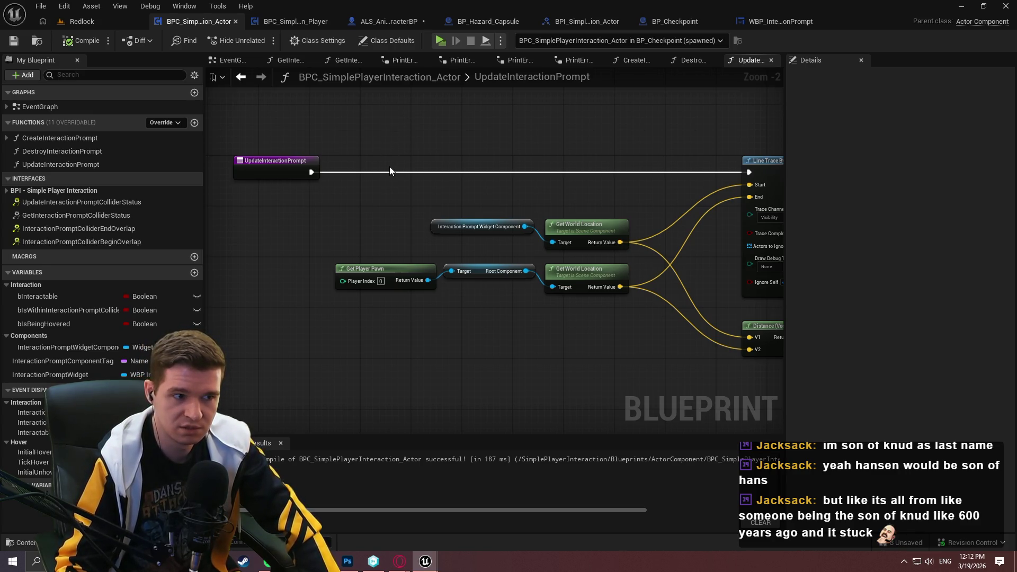
# Shift the location and player pawn nodes right, save, and launch a Standalone Game
pyautogui.moveTo(624, 322); pyautogui.dragTo(413, 231)
pyautogui.moveTo(578, 226)
pyautogui.mouseDown()
pyautogui.moveTo(608, 211)
pyautogui.moveTo(629, 221)
pyautogui.mouseUp()
pyautogui.click(413, 105)
pyautogui.hotkey('ctrl', 's')
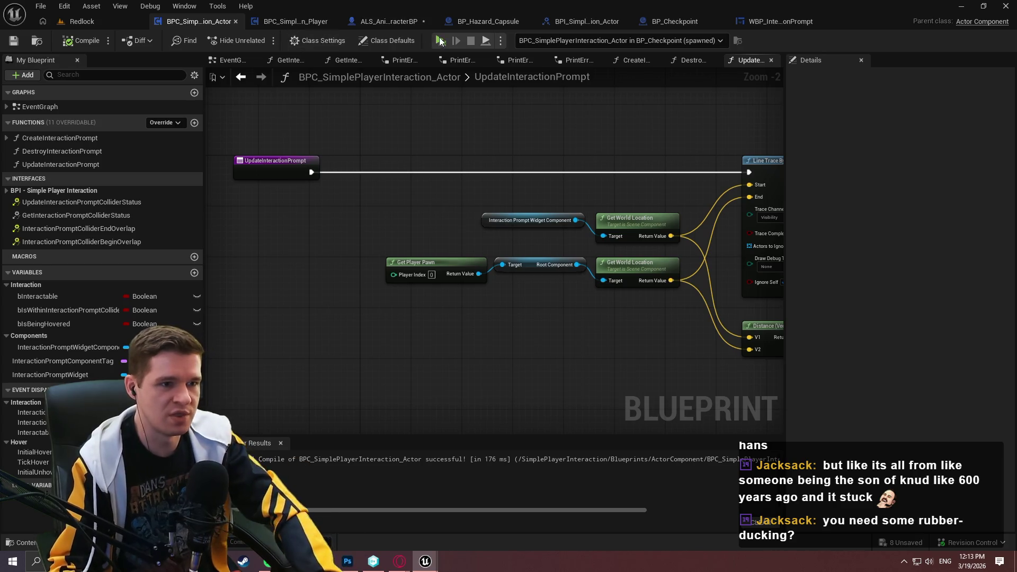
pyautogui.hotkey('alt', 'p')
pyautogui.click(520, 433)
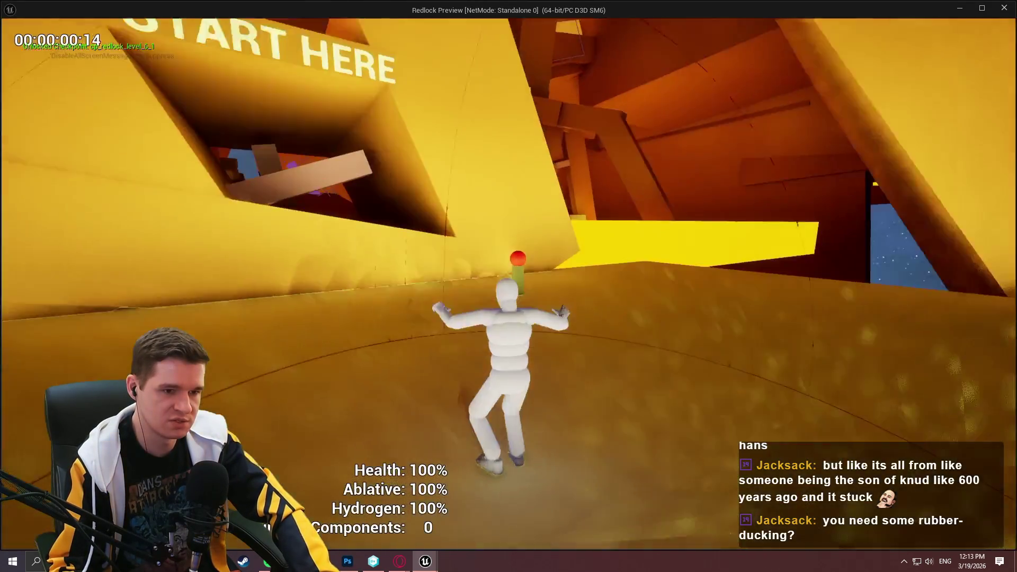
# Walk the character to and from the checkpoint post to test the prompt, then exit
pyautogui.press('w')
pyautogui.press('w')
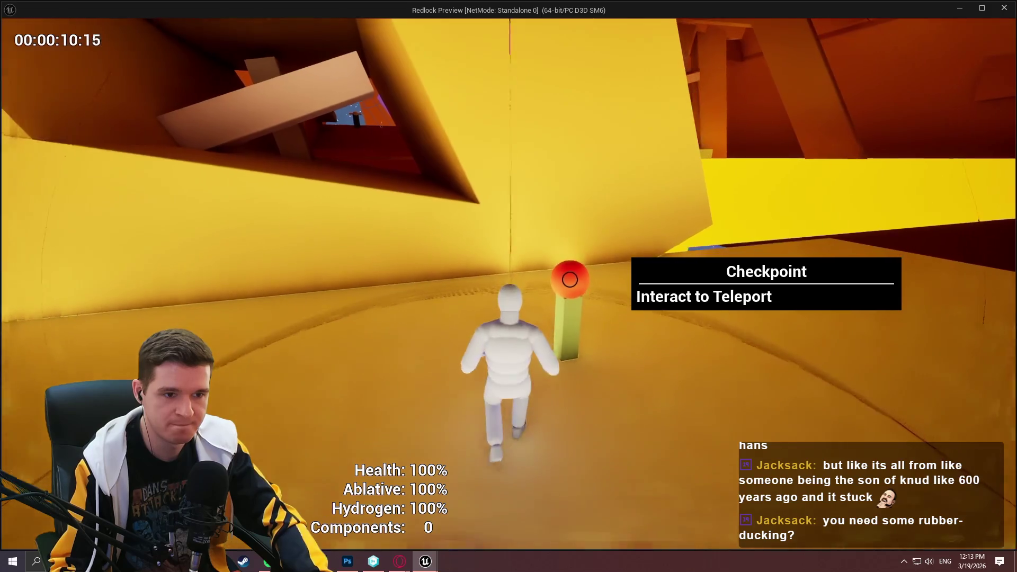
pyautogui.press('s')
pyautogui.press('w')
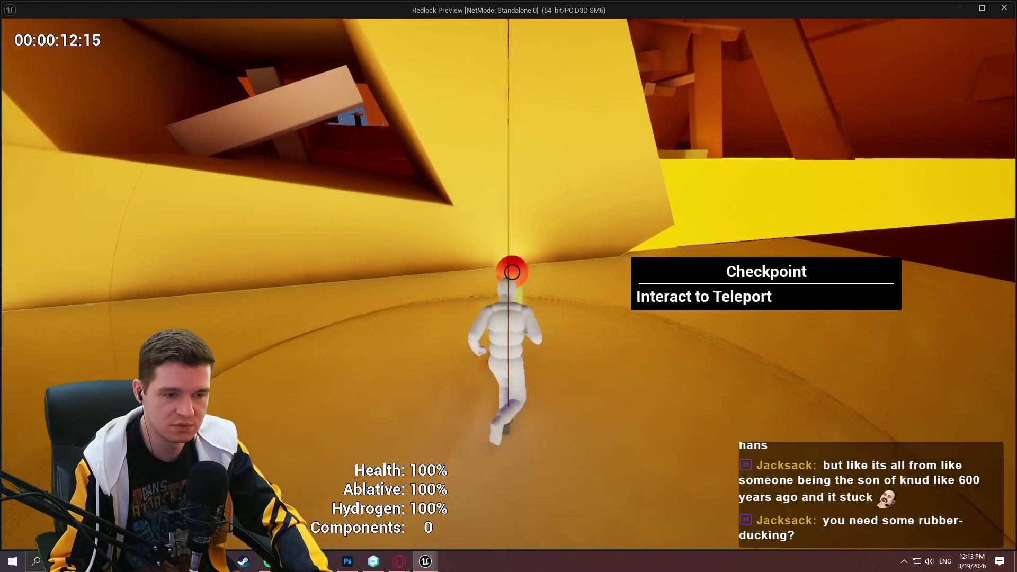
pyautogui.press('s')
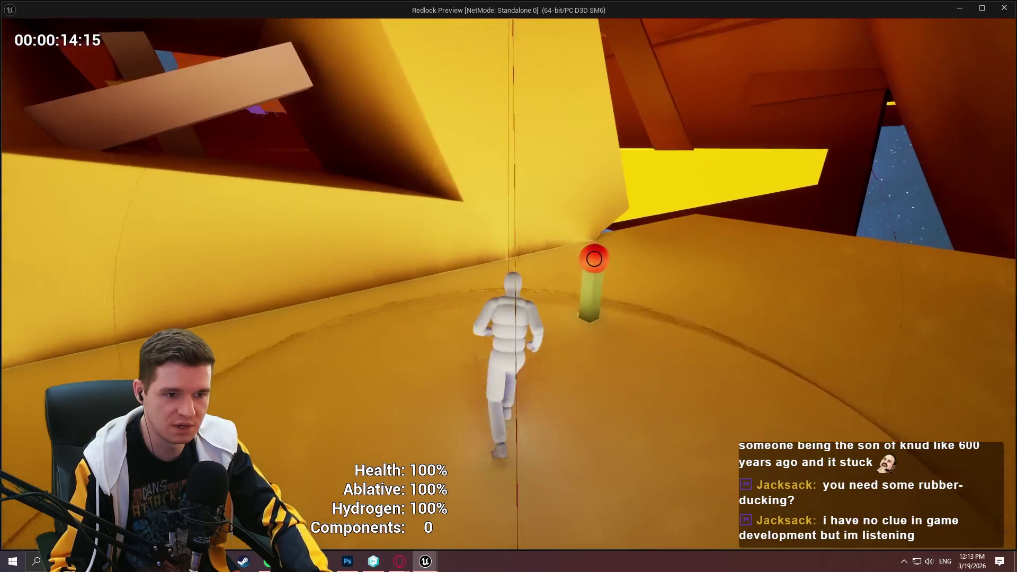
pyautogui.press('e')
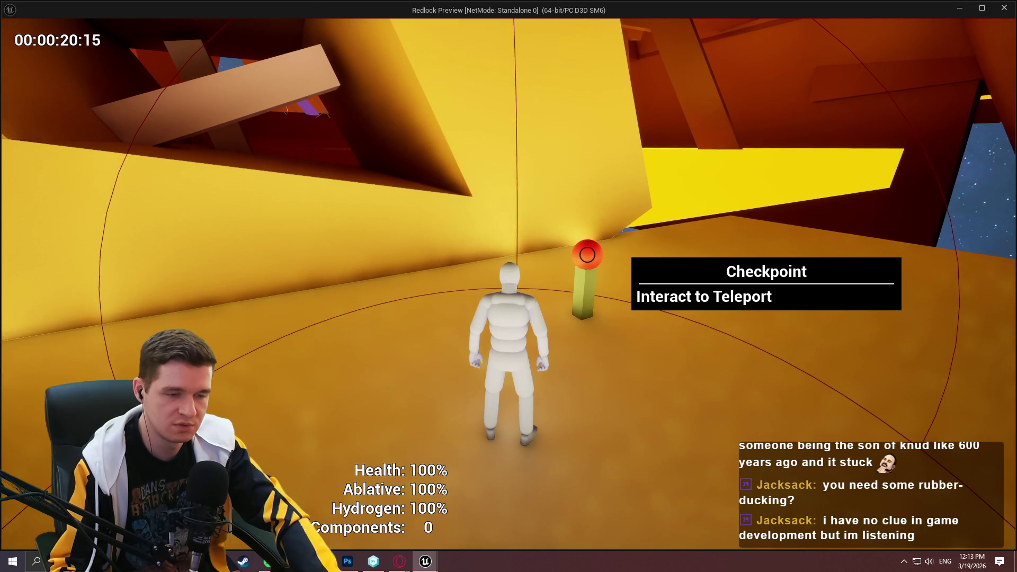
pyautogui.press('Escape')
pyautogui.moveTo(529, 357); pyautogui.dragTo(447, 331)
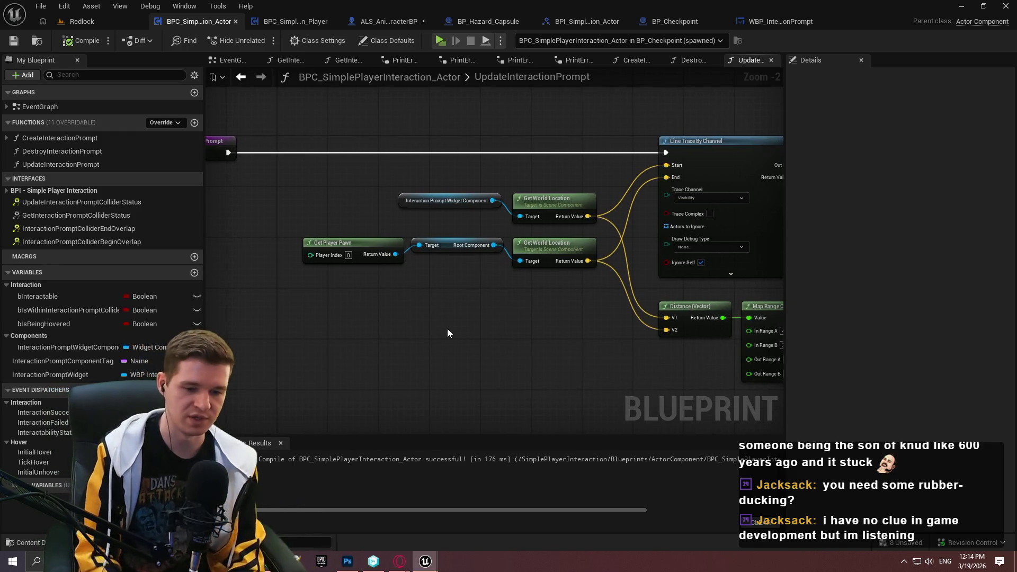